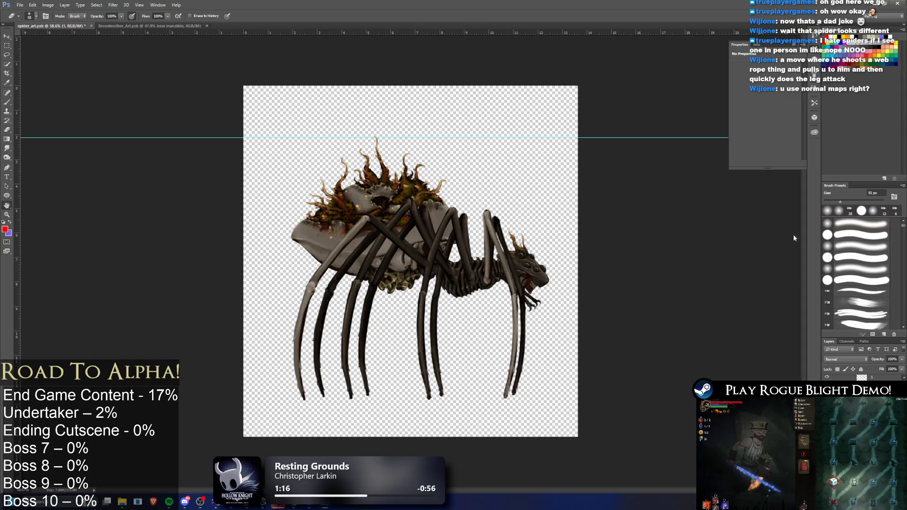
- Give the spider artwork layer a Soft Light Color Overlay at 100% opacity
left_click(799, 124)
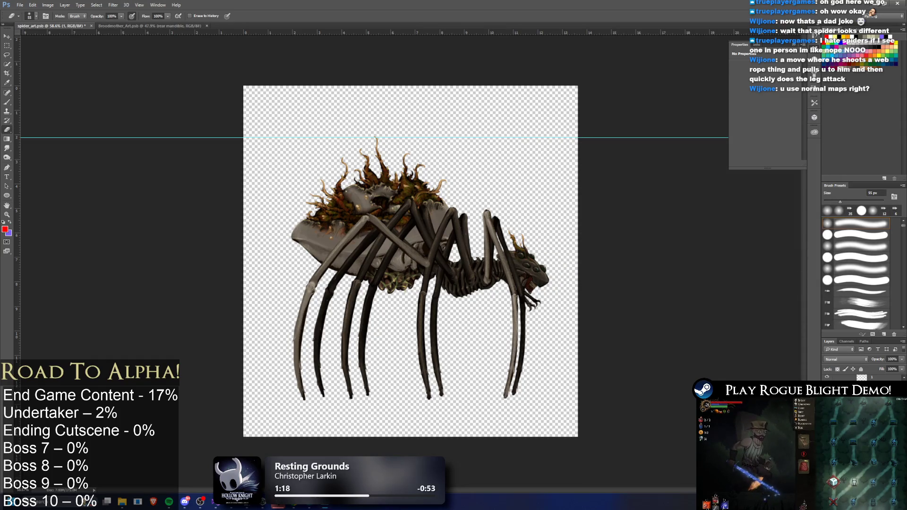
right_click(861, 377)
key("Escape")
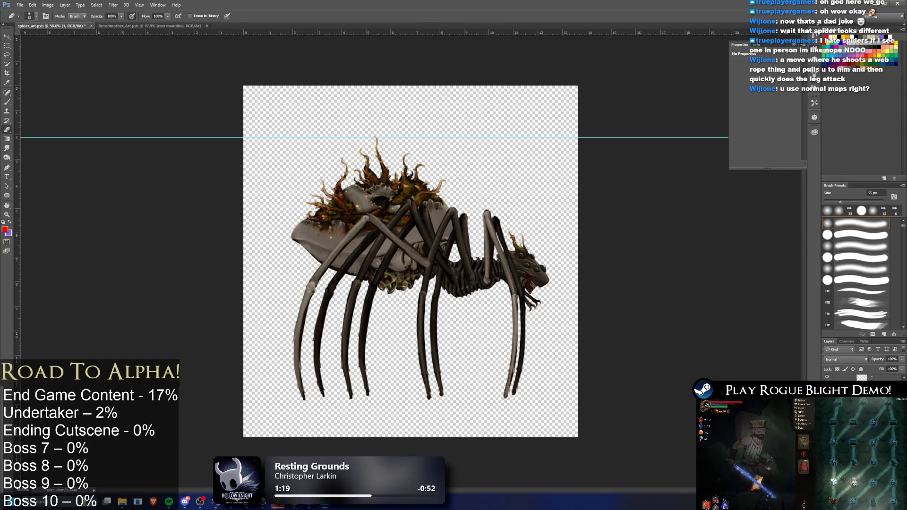
right_click(851, 101)
left_click(836, 208)
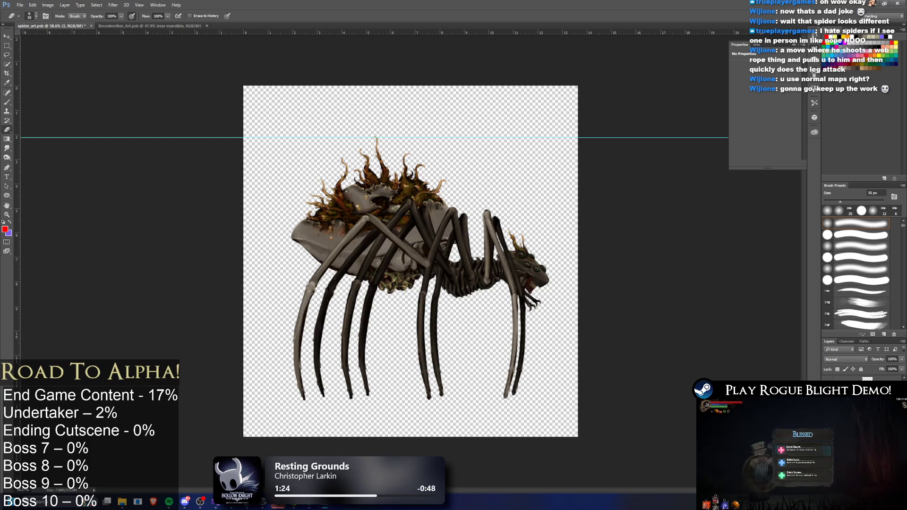
double_click(850, 411)
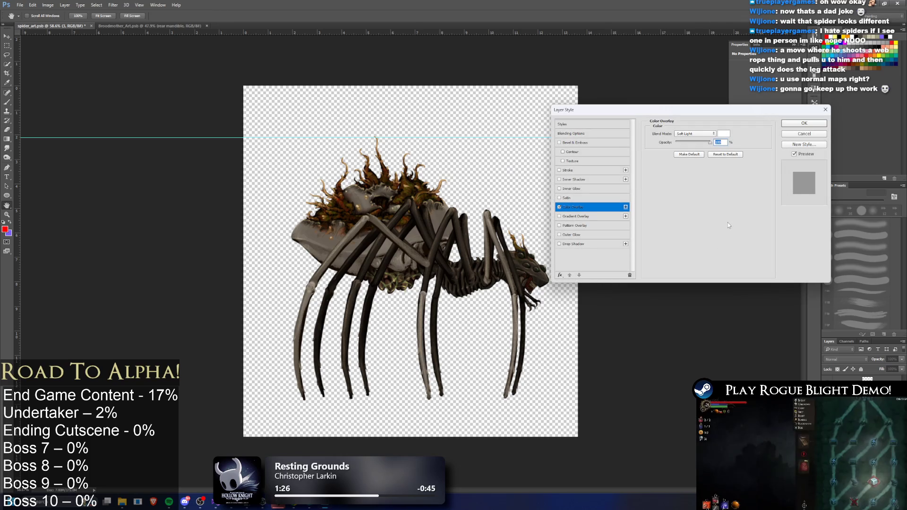
left_click(804, 124)
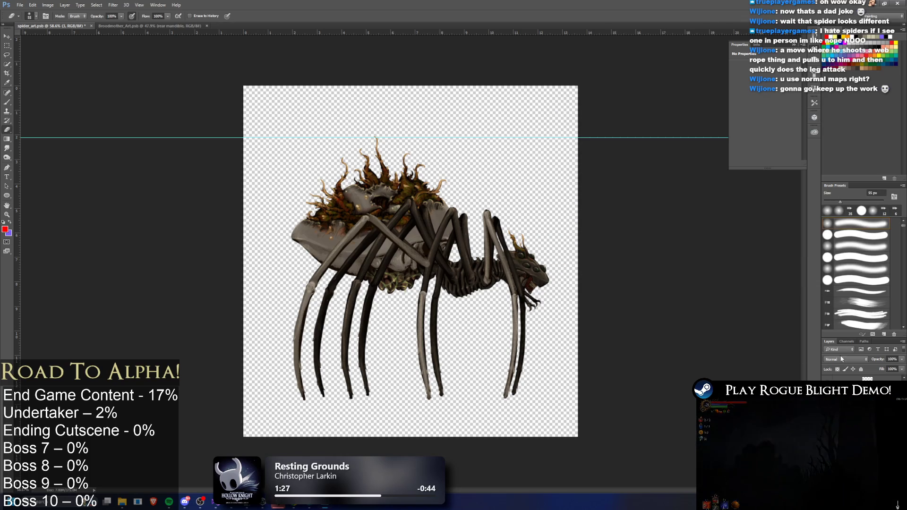
- Select layer 2 and apply the same Soft Light Color Overlay to it
right_click(845, 383)
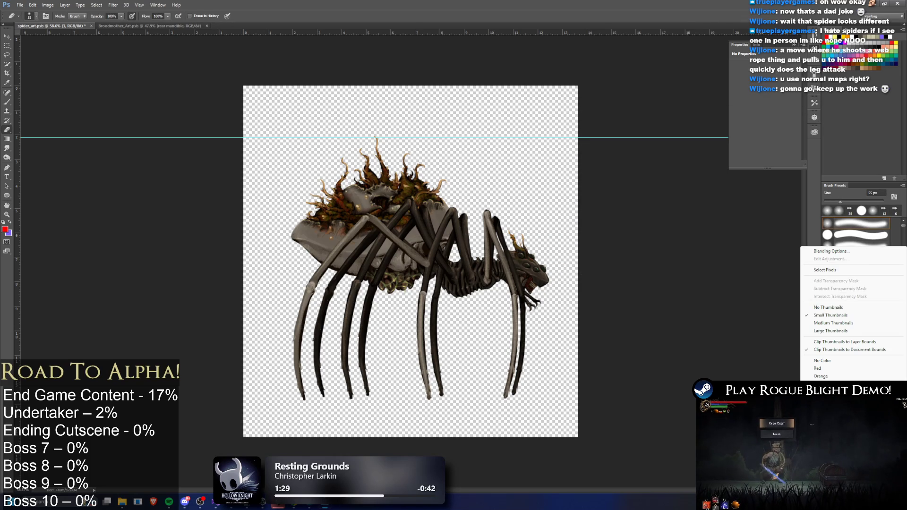
key("Escape")
right_click(846, 381)
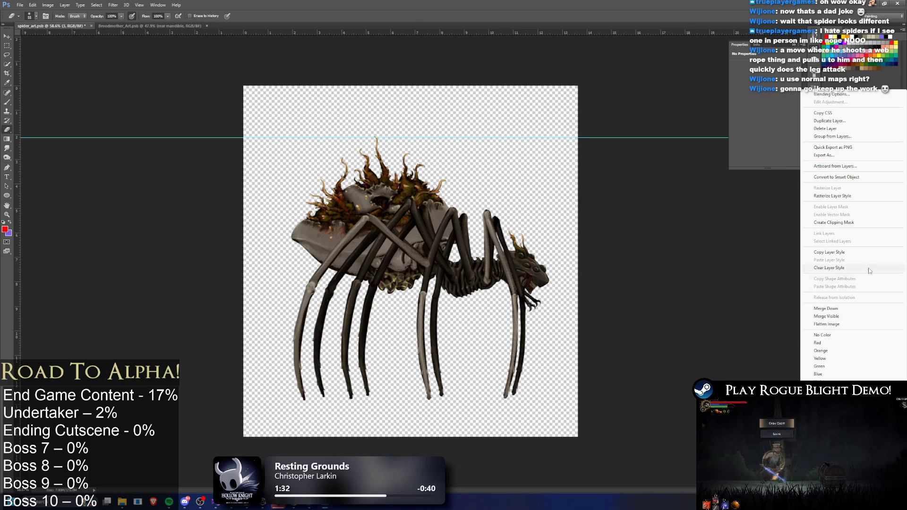
left_click(850, 223)
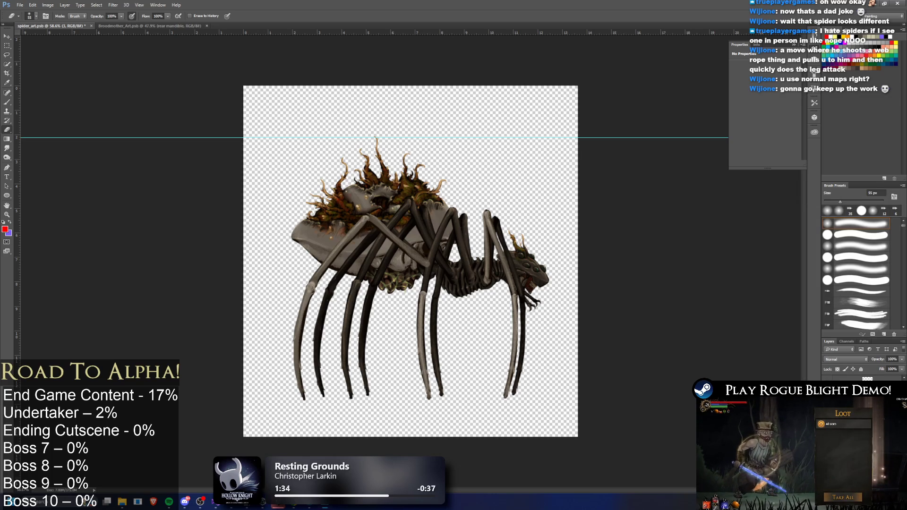
left_click(846, 402)
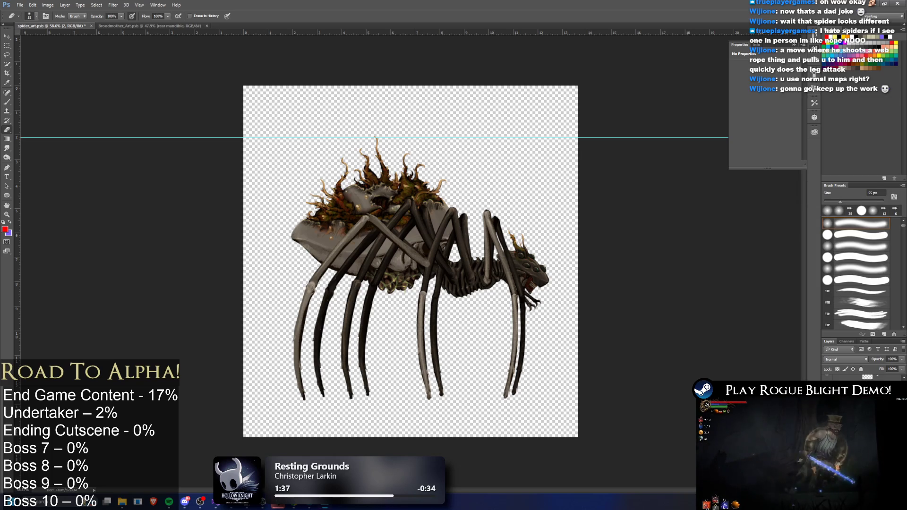
double_click(850, 387)
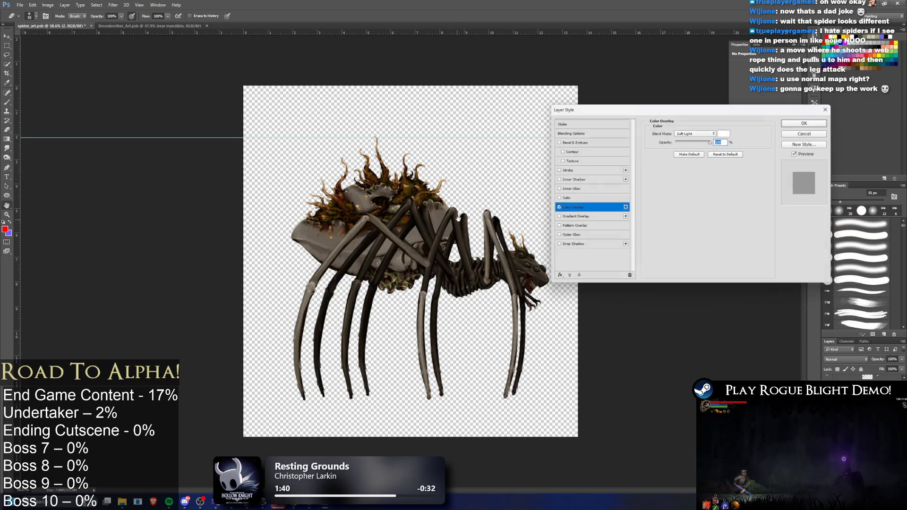
left_click(819, 125)
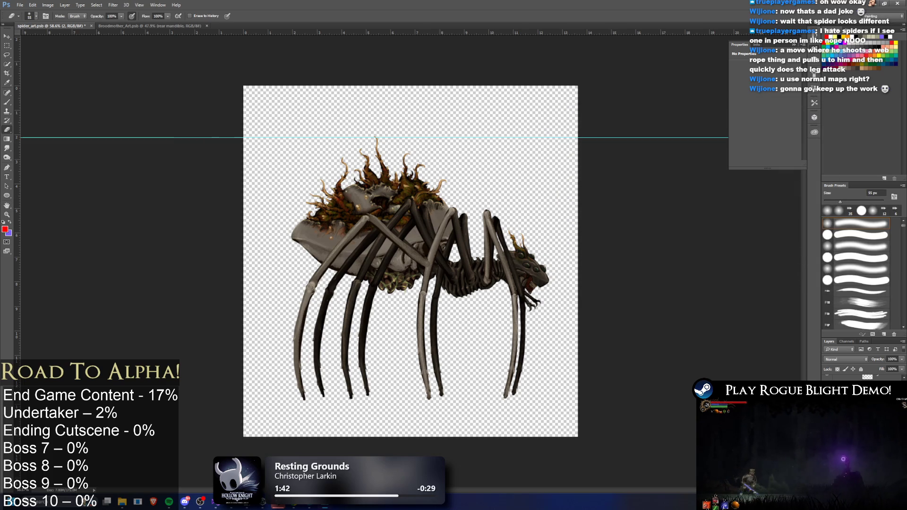
- Copy layer 2's layer style and recheck its Soft Light overlay
right_click(840, 387)
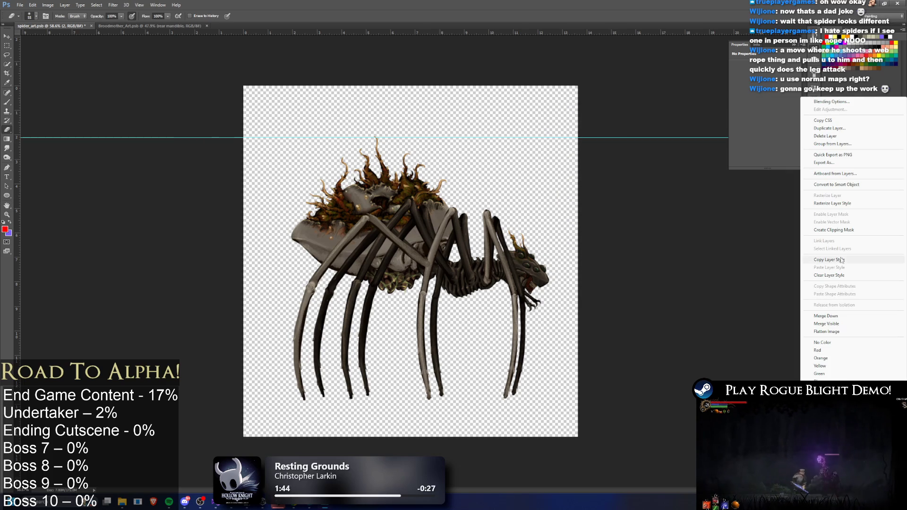
left_click(831, 230)
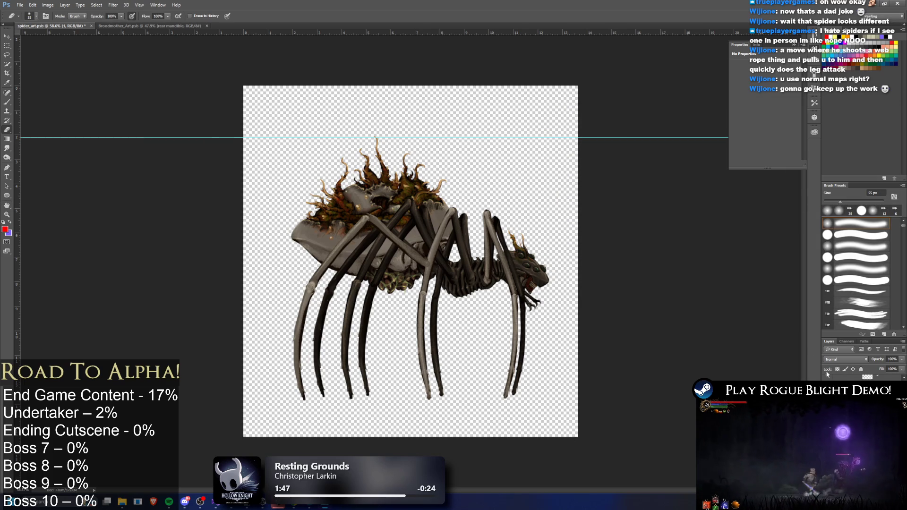
double_click(841, 388)
left_click(812, 124)
right_click(841, 380)
left_click(838, 217)
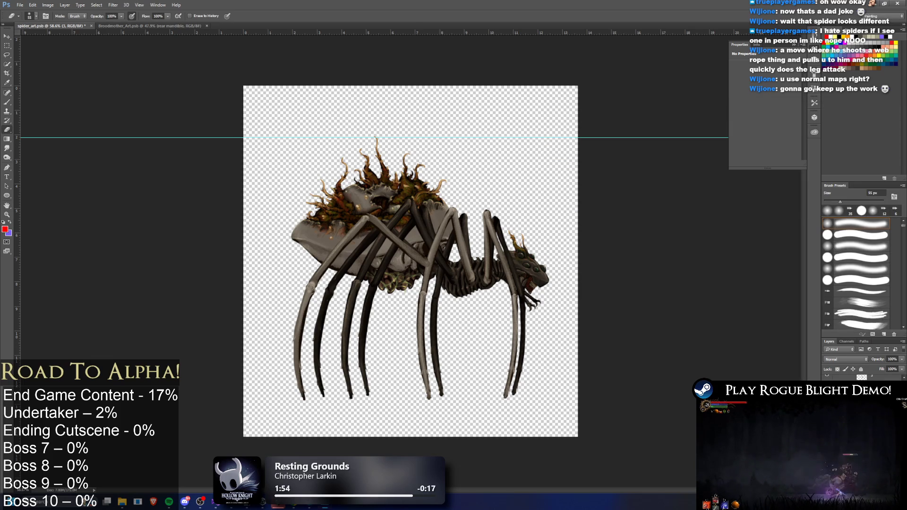
- Review the Soft Light overlay settings again and apply another layer-menu command
double_click(841, 378)
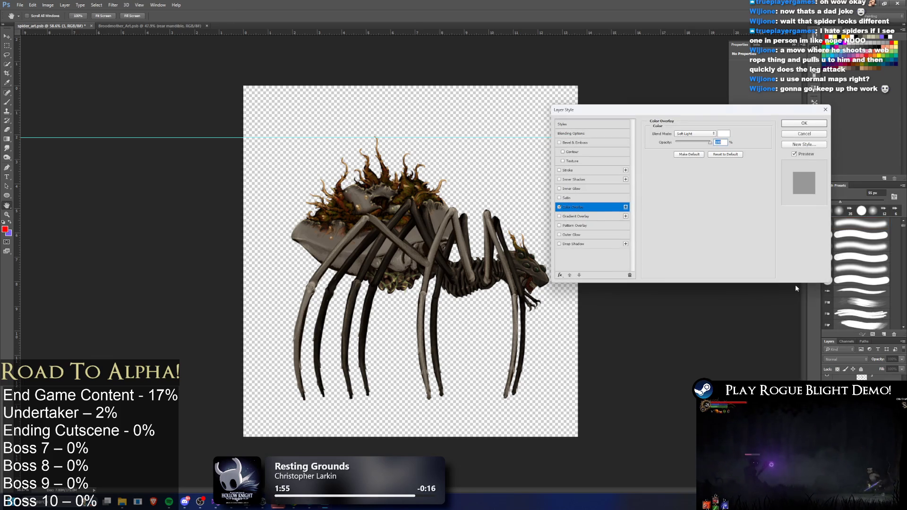
left_click(804, 126)
right_click(840, 378)
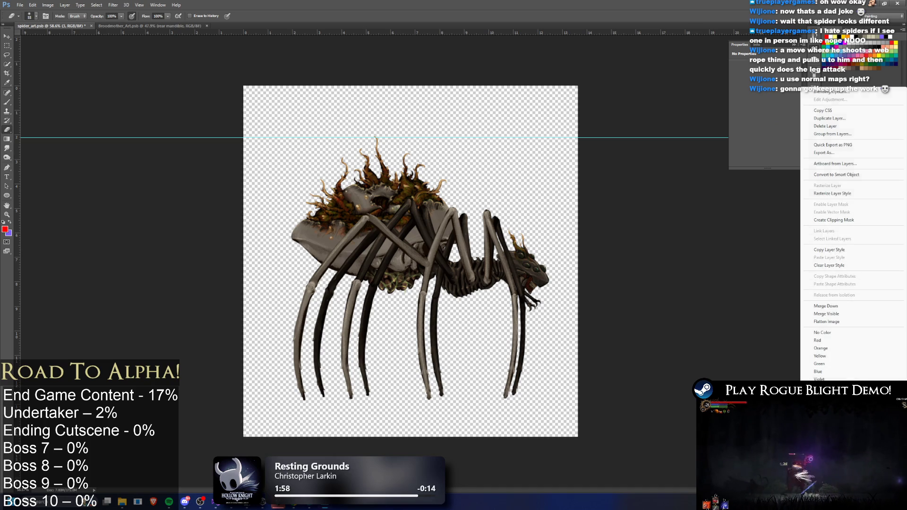
left_click(838, 220)
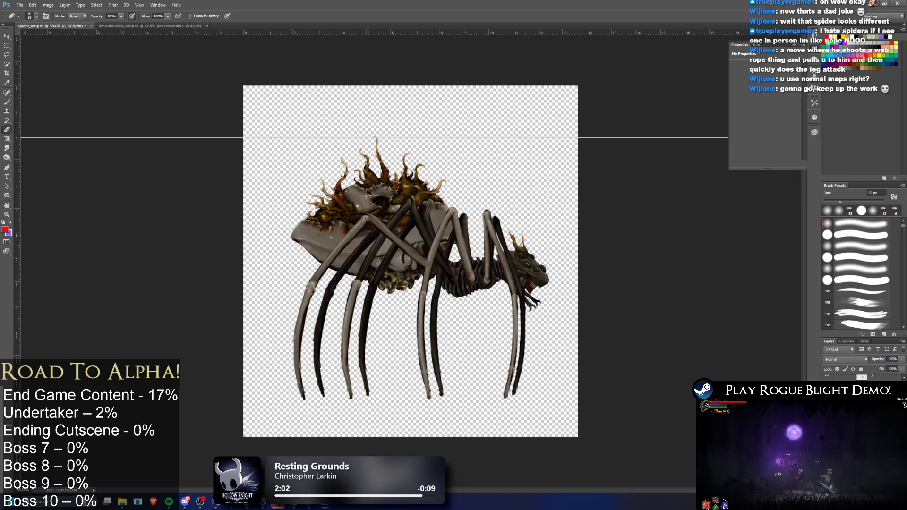
double_click(839, 376)
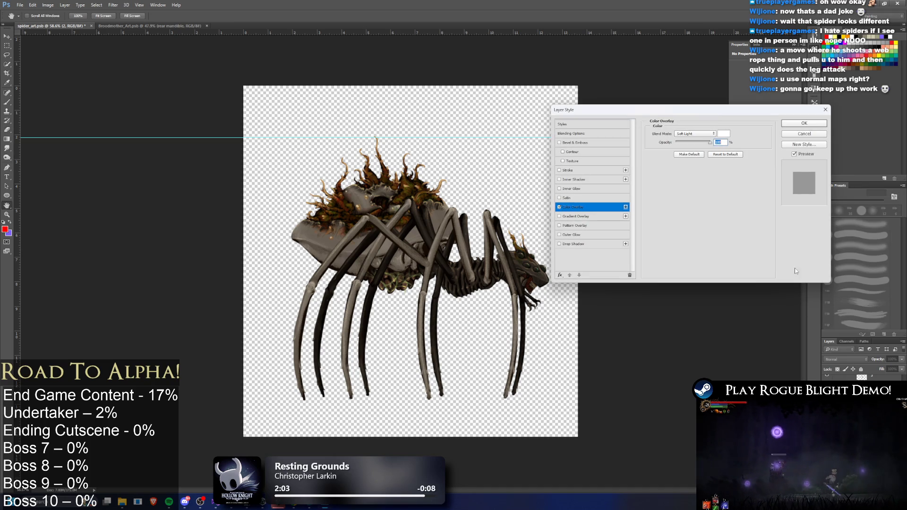
key("Escape")
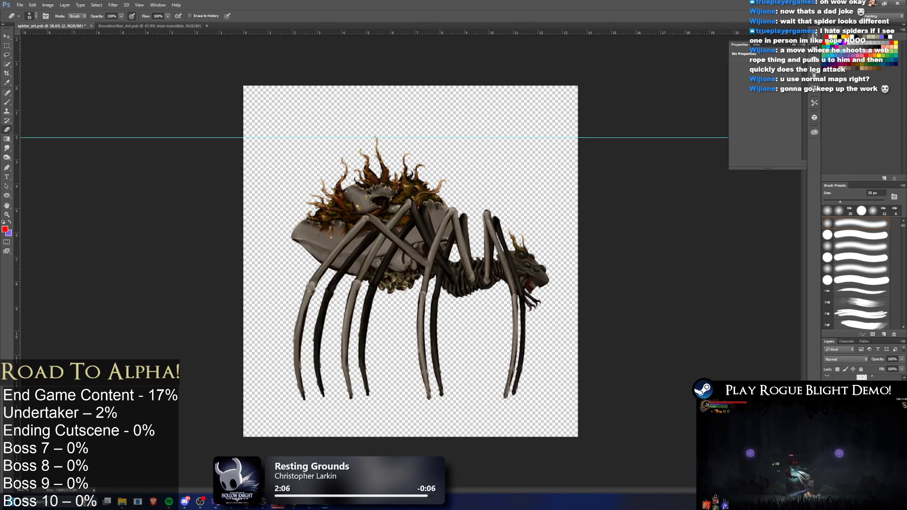
- Merge layer 2 down into layer 1 and confirm layer 1's Soft Light overlay
right_click(838, 375)
left_click(825, 323)
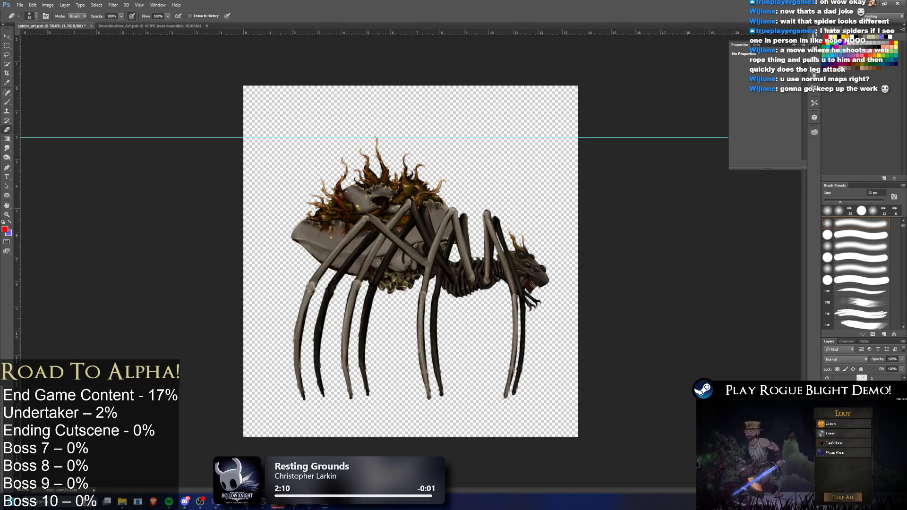
double_click(838, 376)
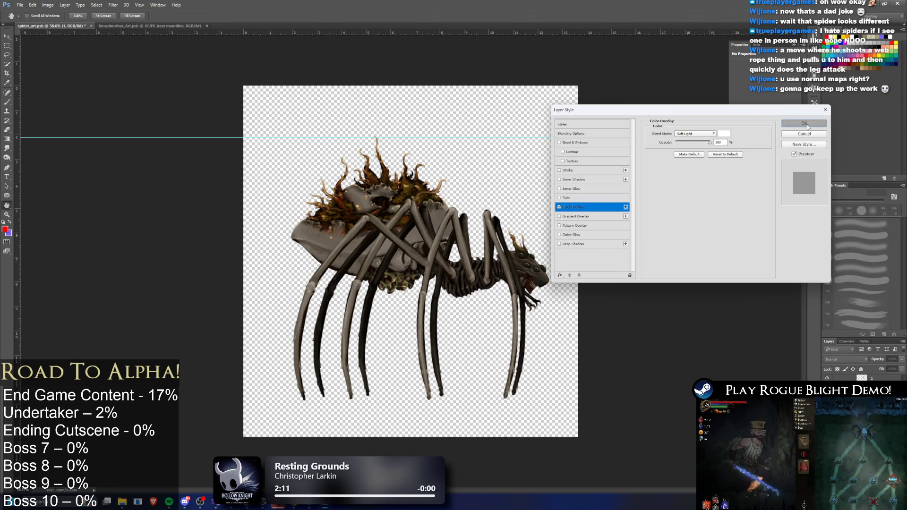
left_click(804, 124)
key("e")
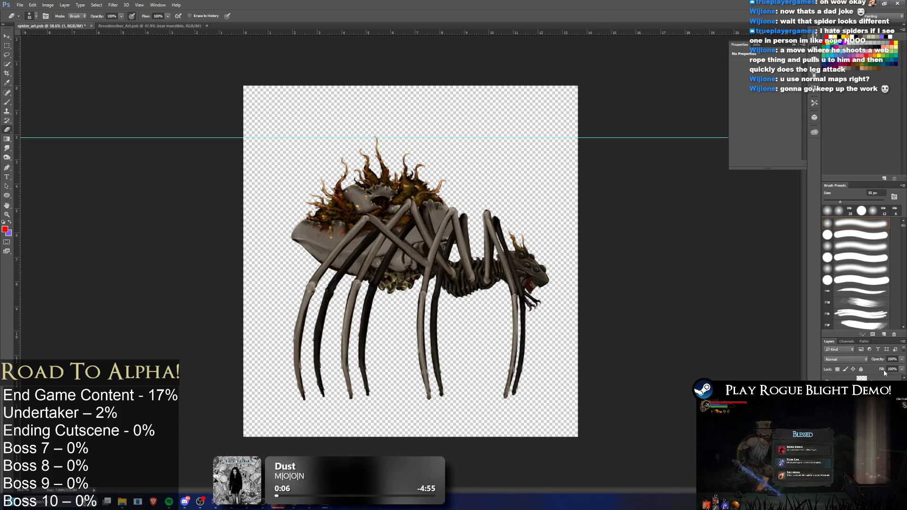
- Check the Soft Light overlay, then switch to layer 2 and copy its style
double_click(850, 397)
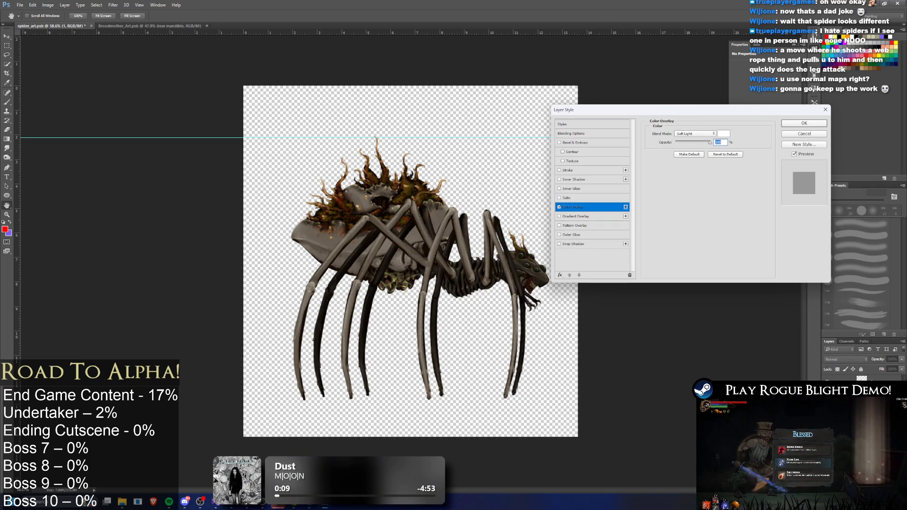
left_click(809, 127)
right_click(850, 394)
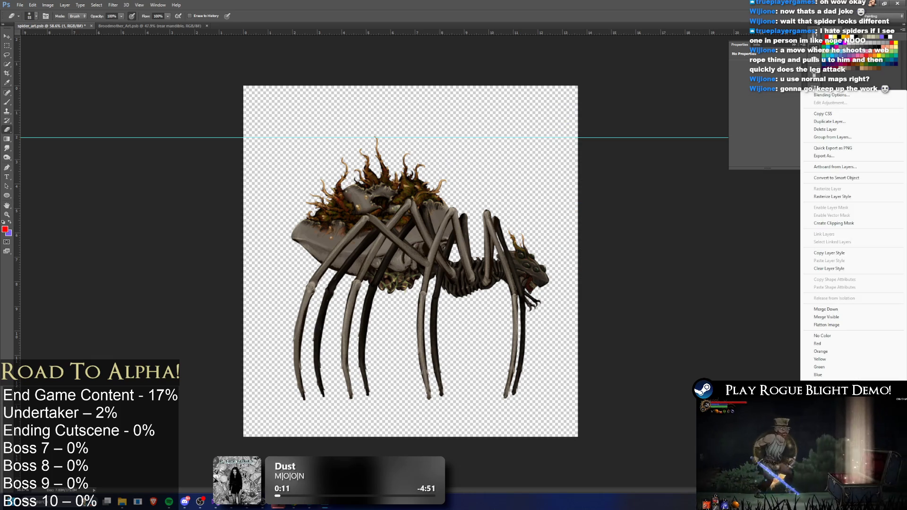
left_click(846, 197)
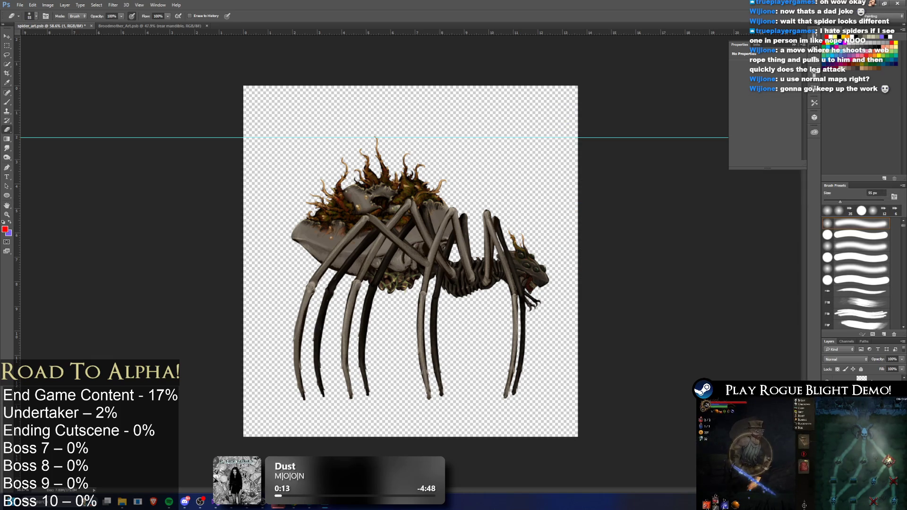
double_click(850, 394)
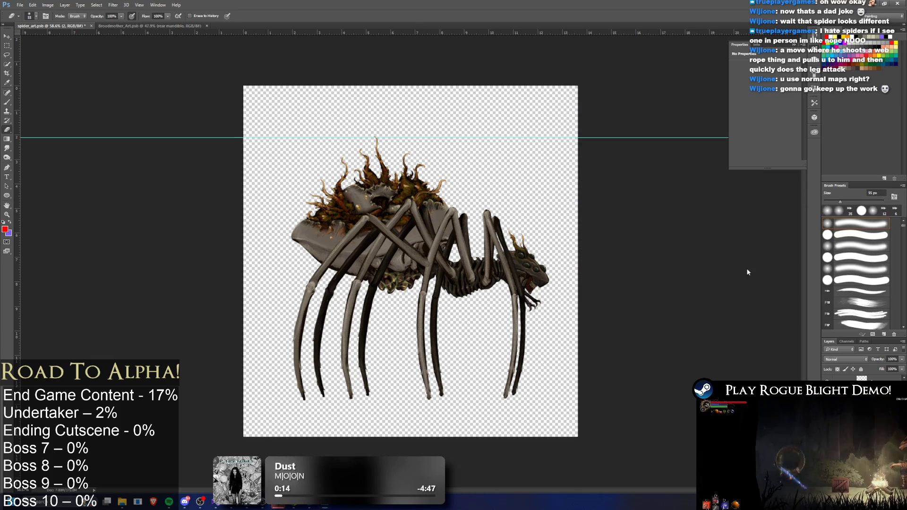
left_click(804, 122)
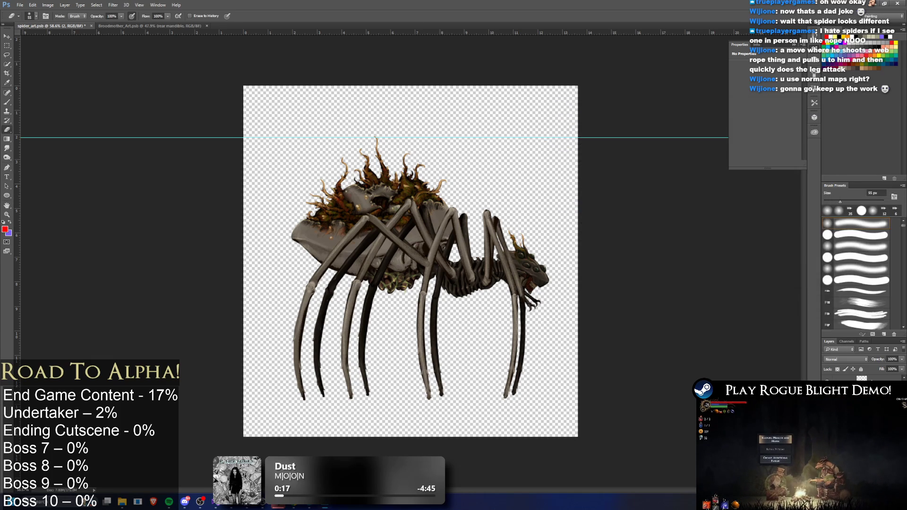
right_click(848, 387)
left_click(843, 219)
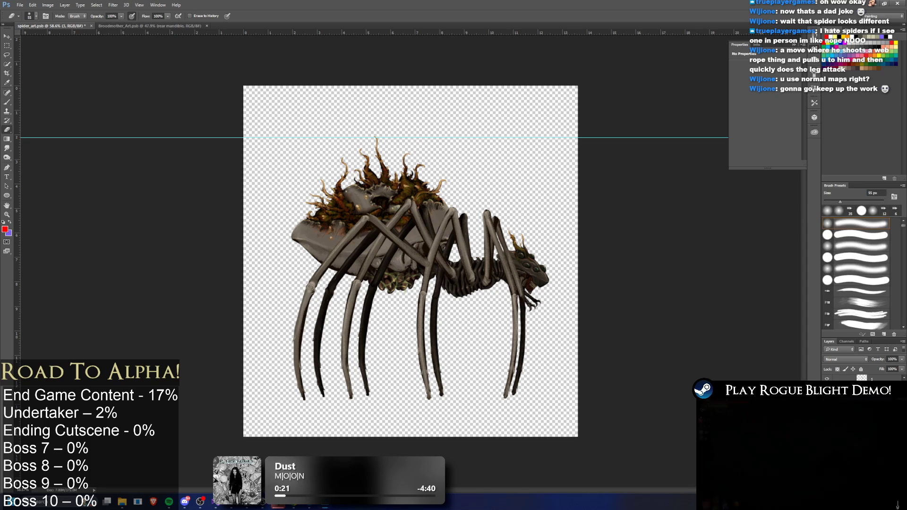
- Rasterize the layer's Soft Light style into its pixels
double_click(850, 395)
left_click(787, 123)
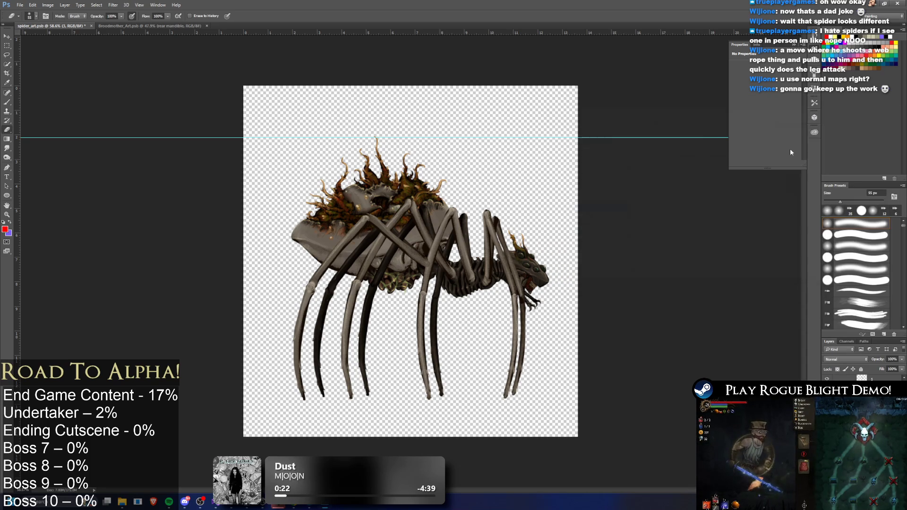
right_click(850, 388)
left_click(851, 393)
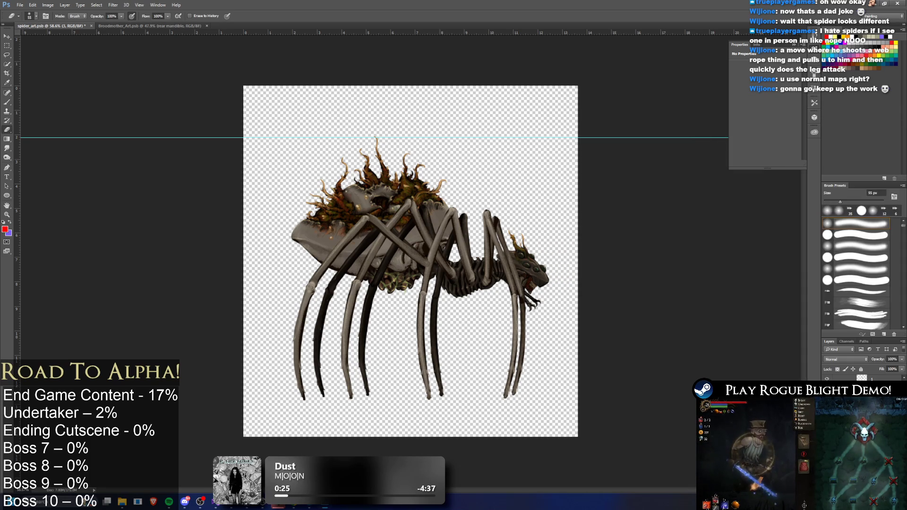
right_click(850, 388)
left_click(832, 213)
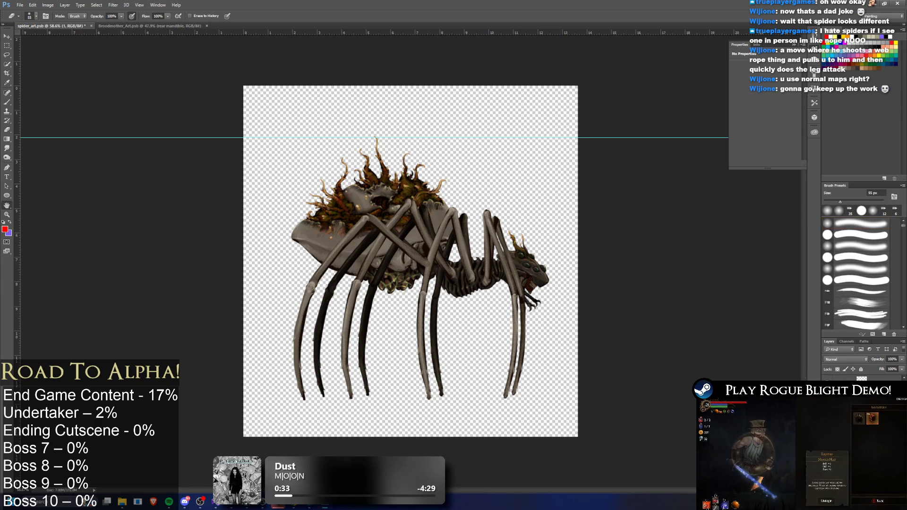
- Merge the rasterized layer down into the layer below
double_click(850, 385)
left_click(814, 123)
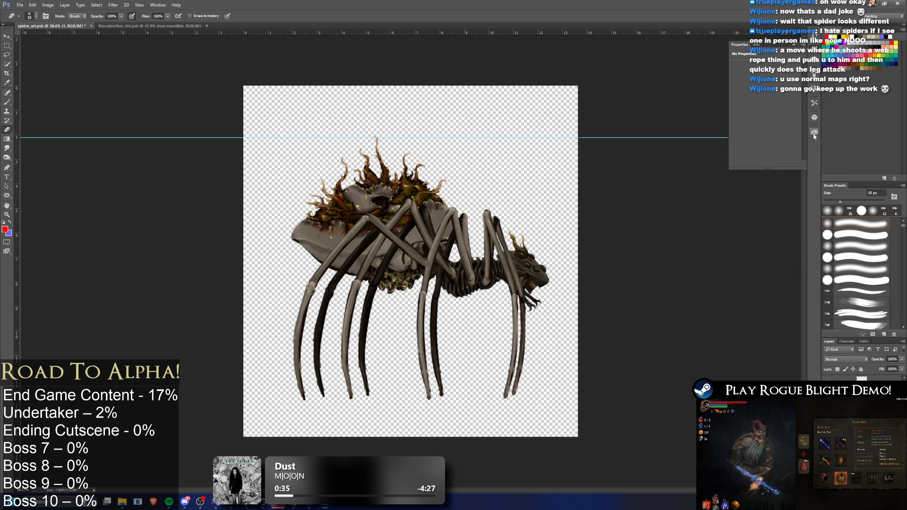
right_click(869, 378)
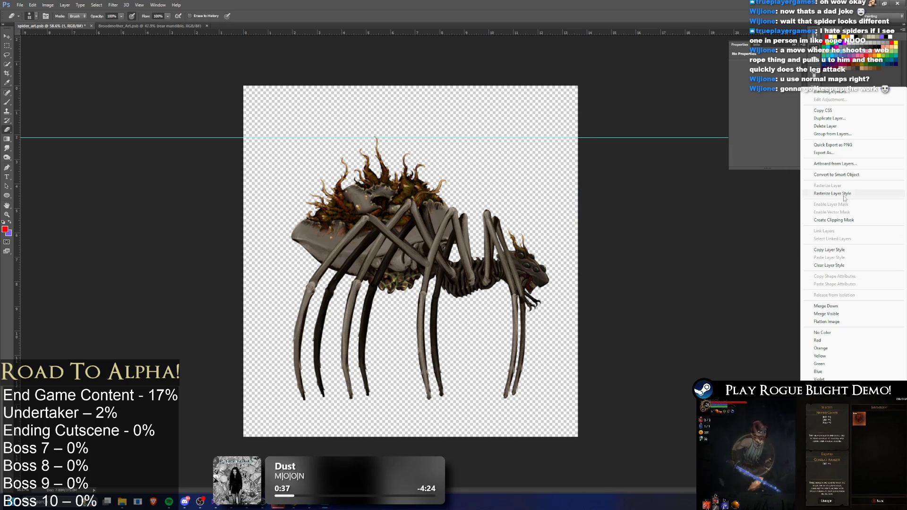
left_click(826, 306)
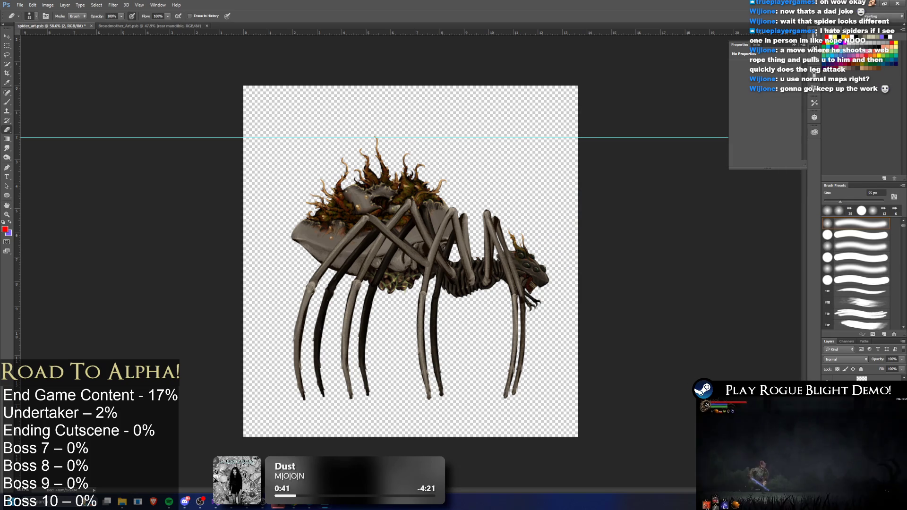
key("F2")
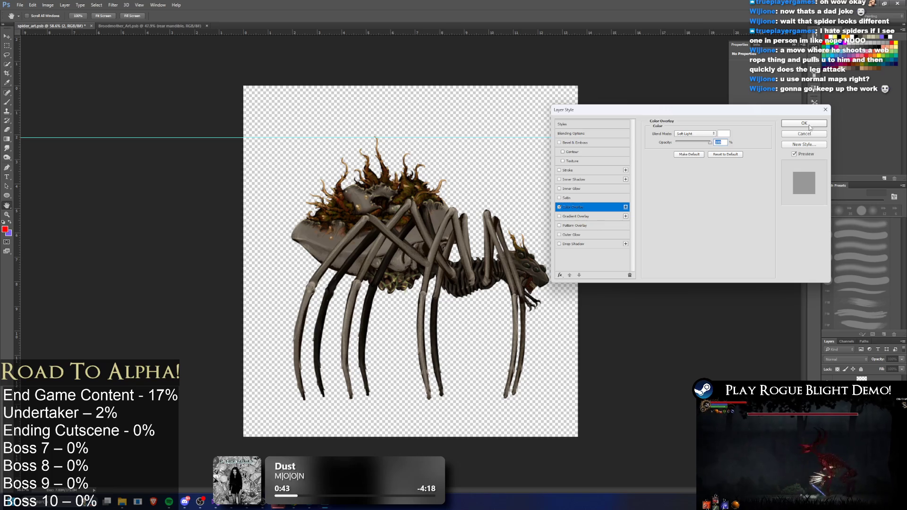
- Rasterize the Soft Light style on the next two spider part layers
left_click(809, 131)
right_click(850, 382)
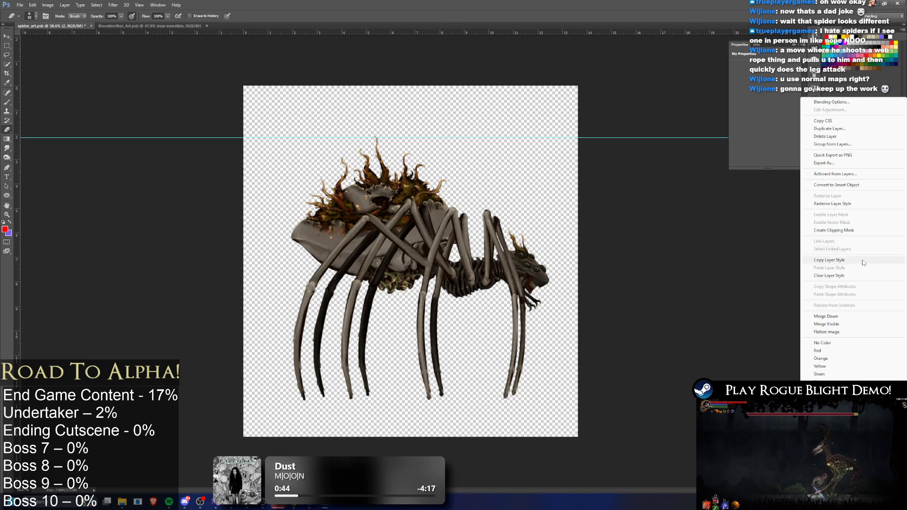
left_click(850, 203)
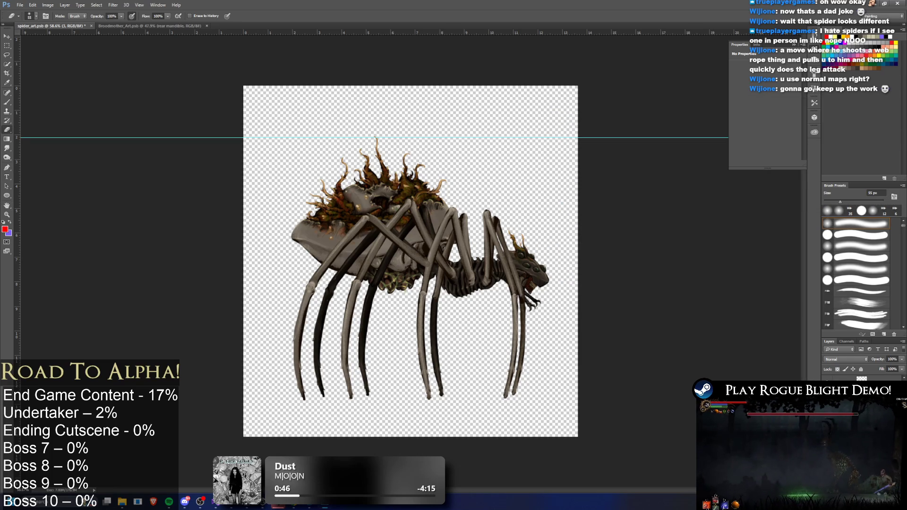
key("F2")
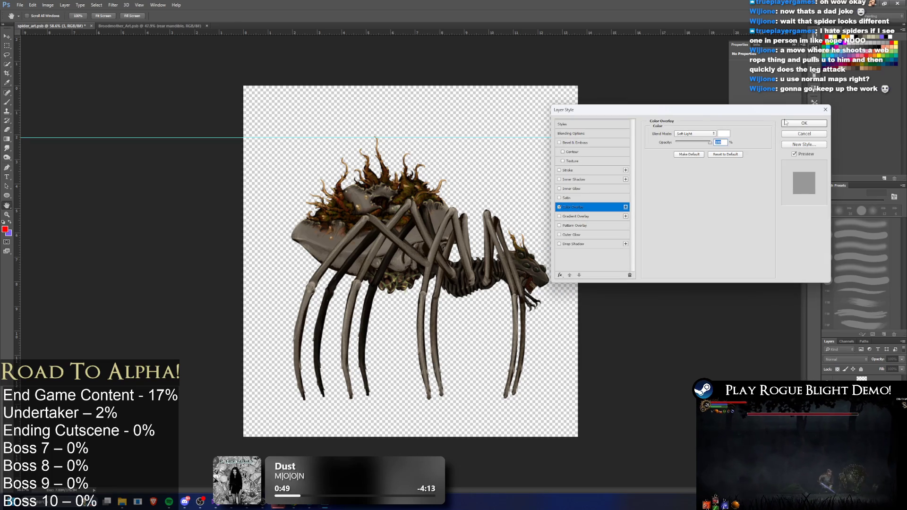
left_click(793, 126)
right_click(850, 380)
left_click(855, 227)
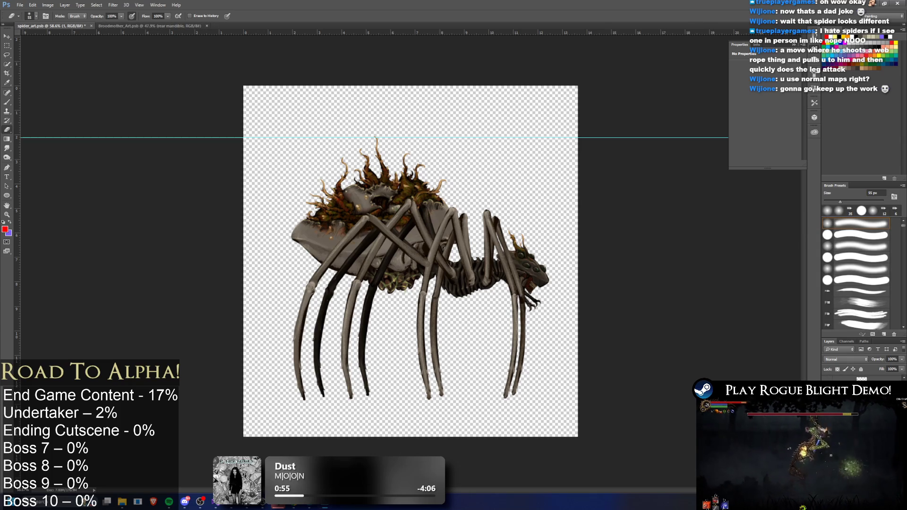
- Rasterize the Soft Light overlays on two more spider part layers
key("F2")
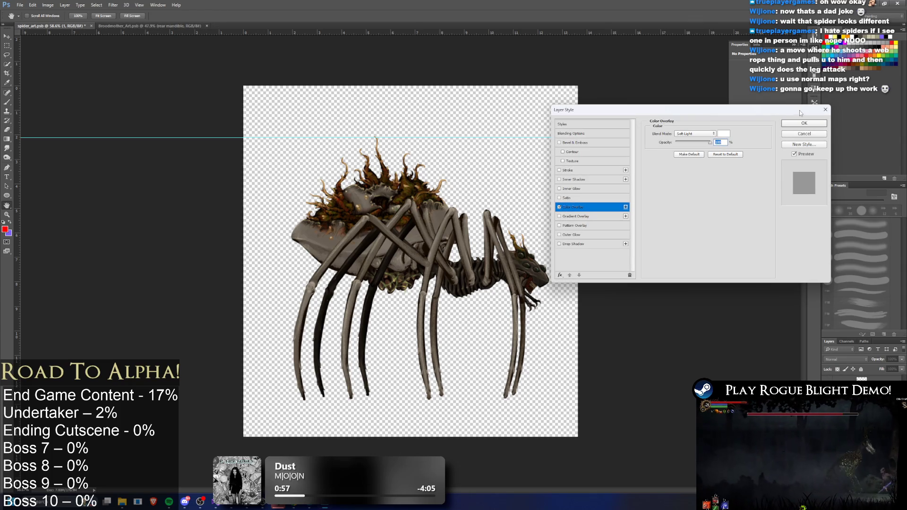
left_click(804, 123)
right_click(853, 380)
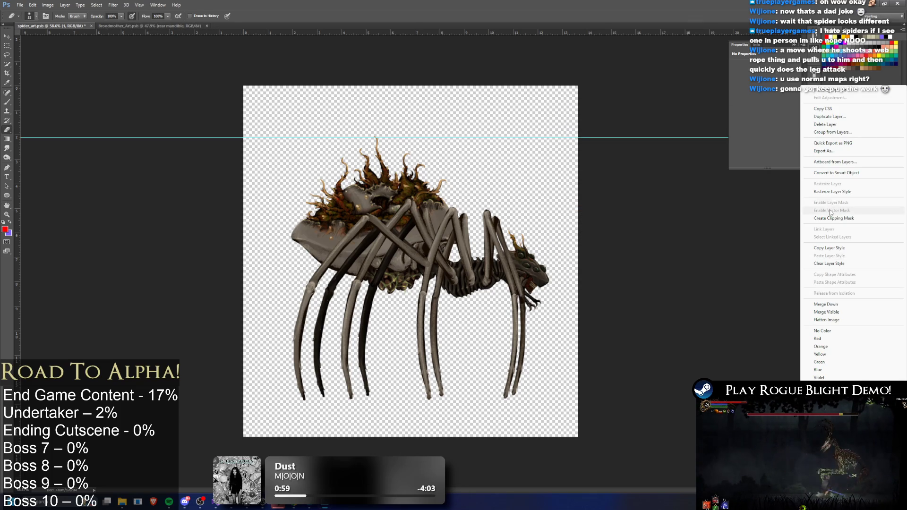
left_click(832, 191)
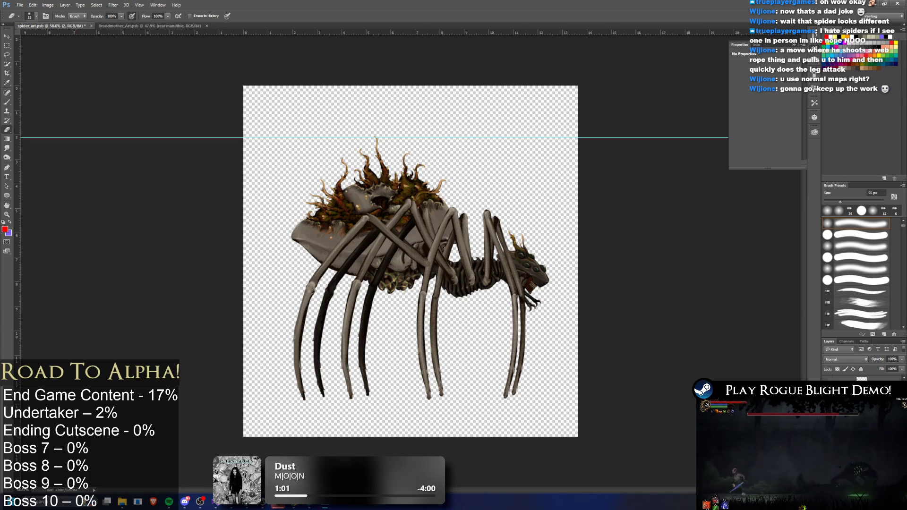
key("F2")
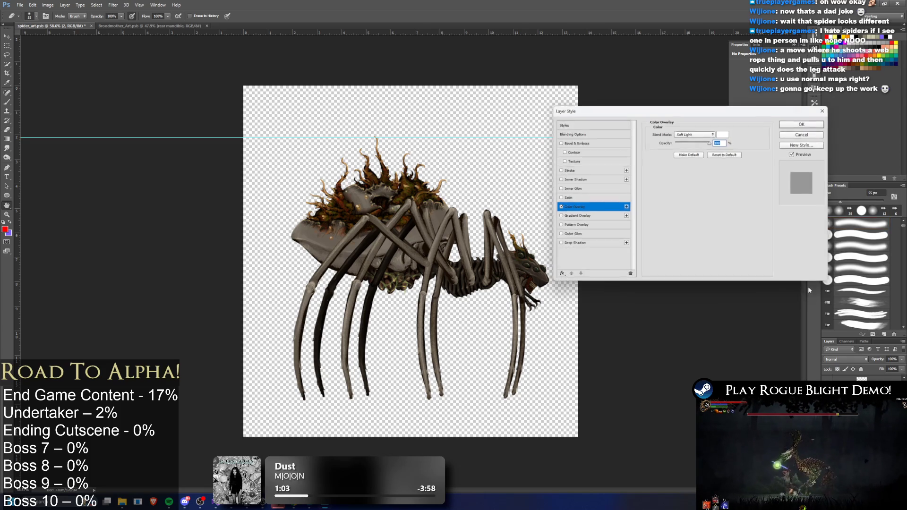
left_click(804, 124)
right_click(852, 379)
left_click(839, 204)
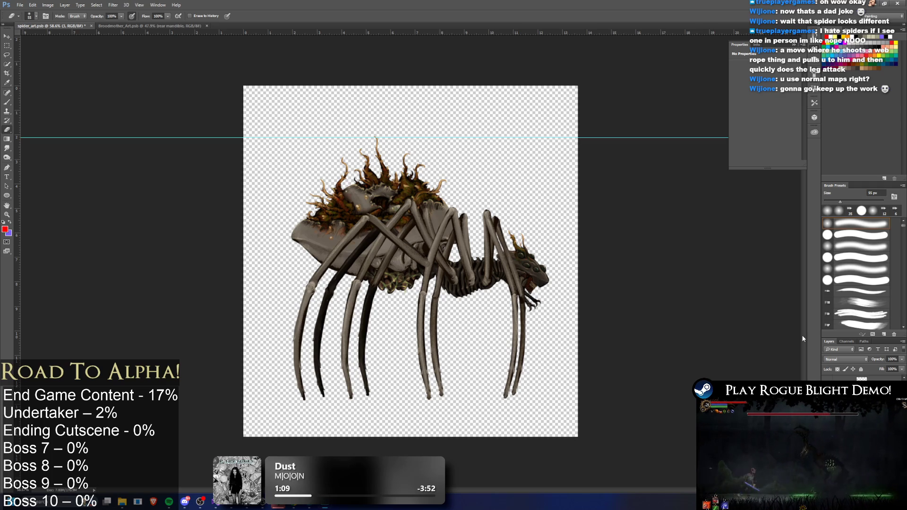
- Merge the next spider part layer down into the one below
key("F2")
left_click(802, 121)
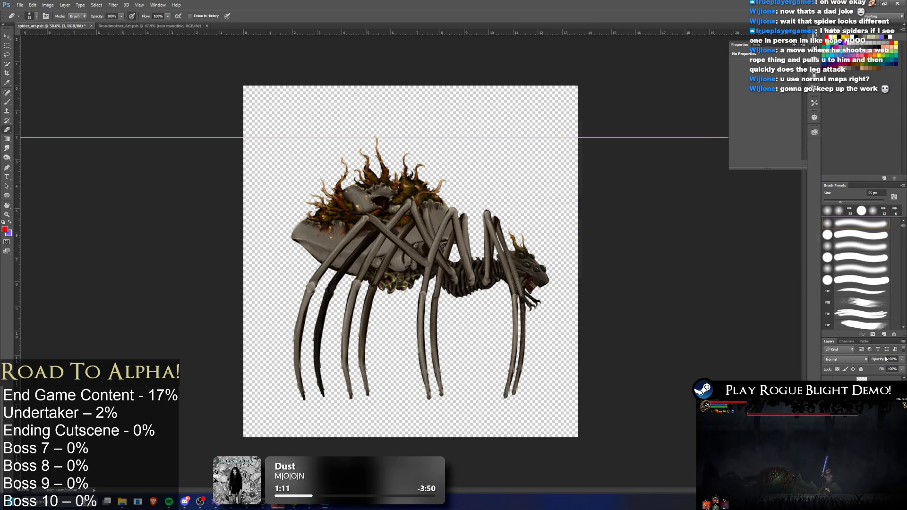
right_click(851, 392)
left_click(846, 279)
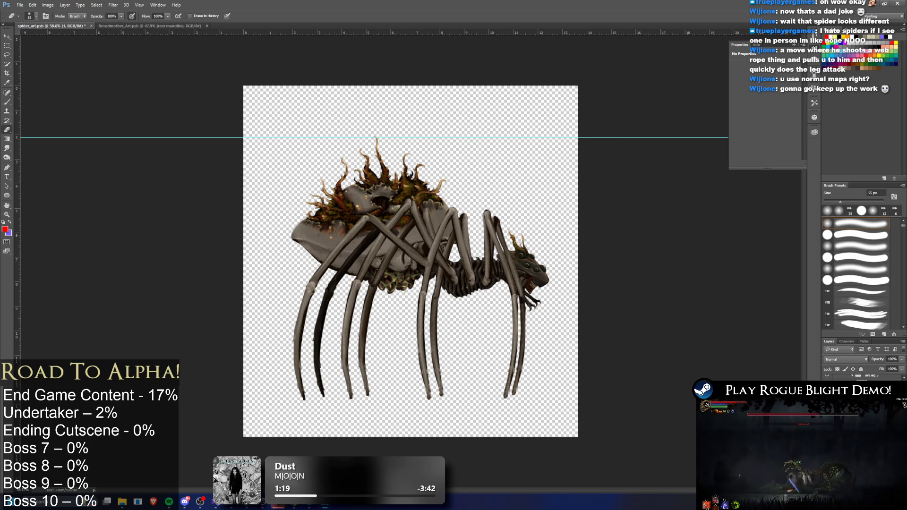
key("ctrl+k")
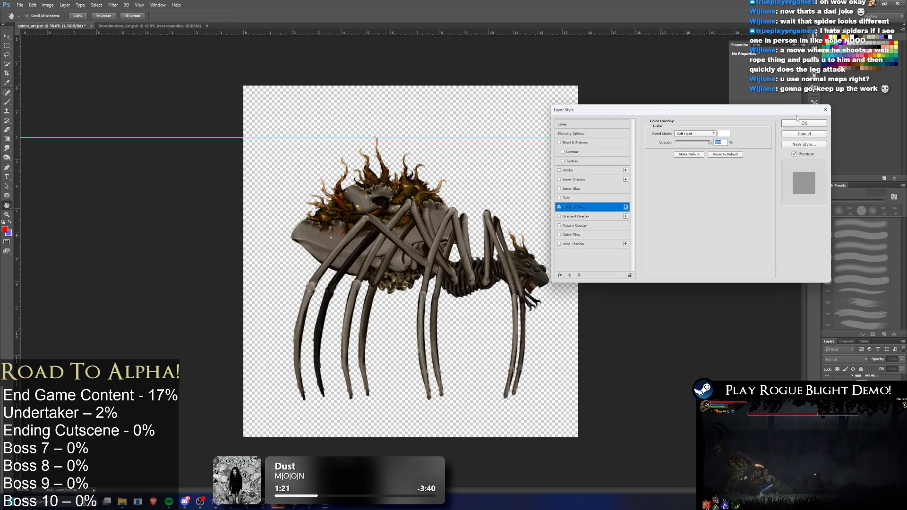
key("Escape")
right_click(845, 375)
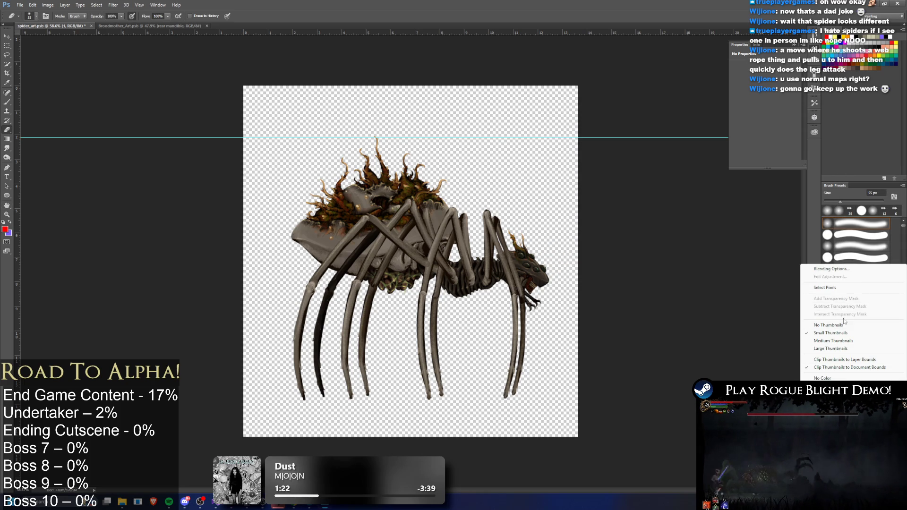
key("Escape")
right_click(845, 376)
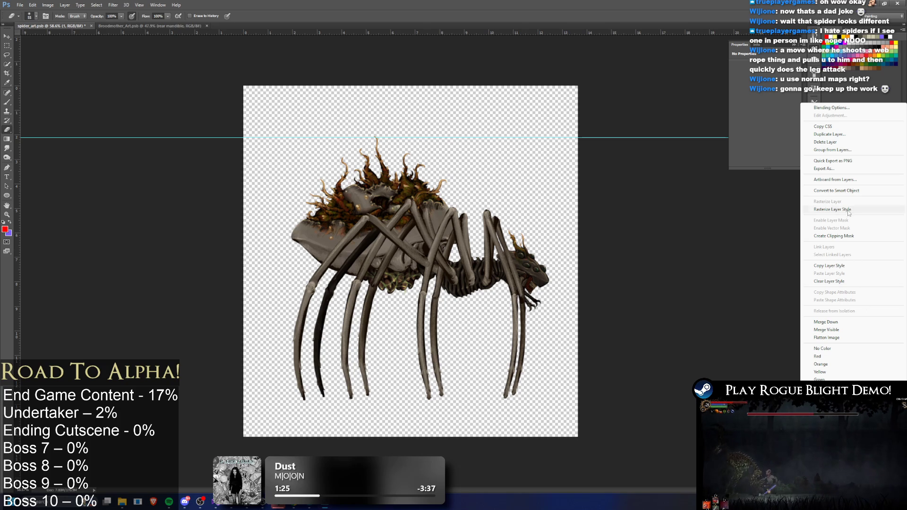
key("Escape")
left_click(846, 375)
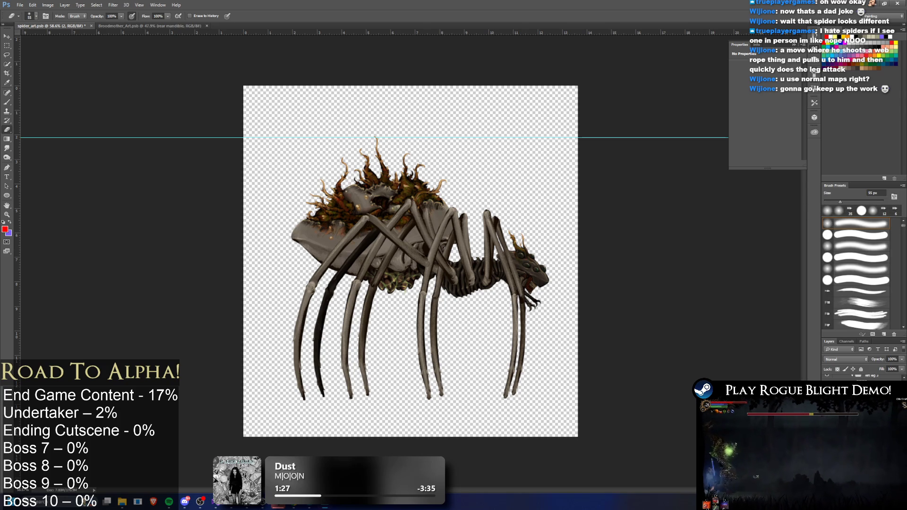
- Rasterize the Soft Light overlay on the last spider part layer
double_click(846, 376)
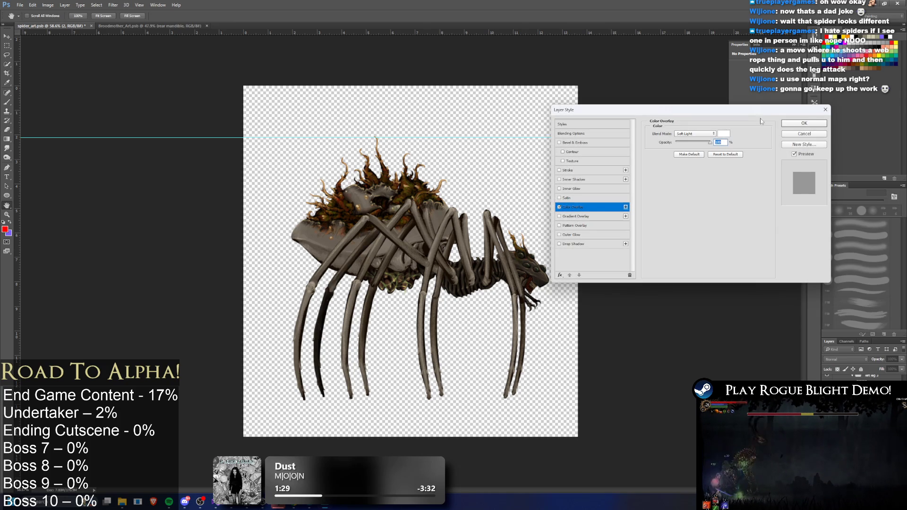
left_click(811, 124)
right_click(846, 375)
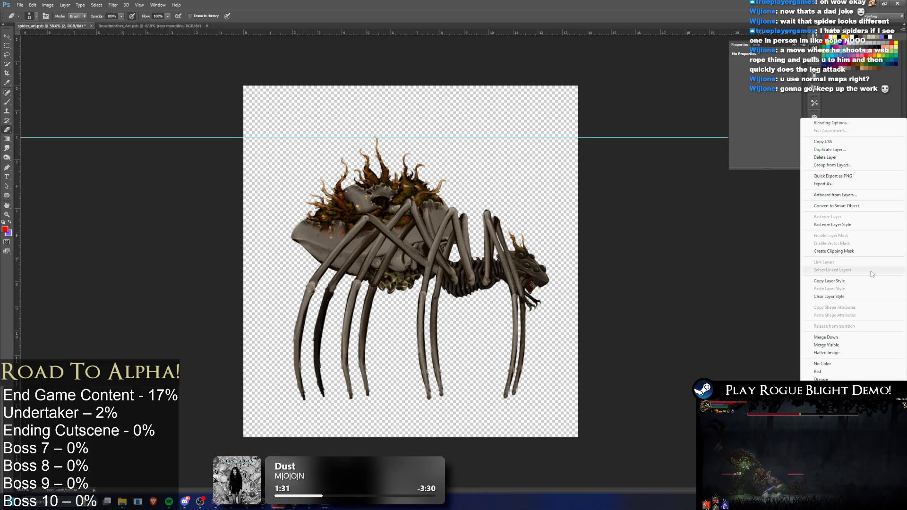
key("Escape")
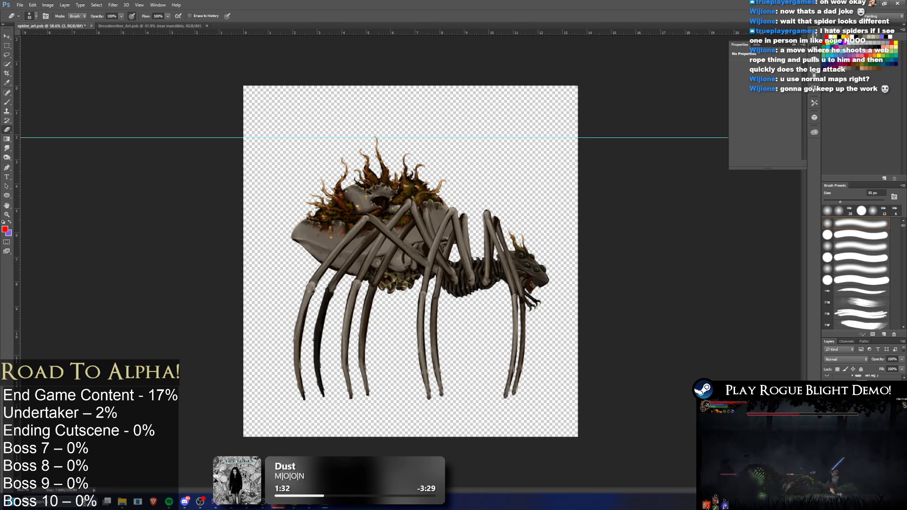
double_click(850, 376)
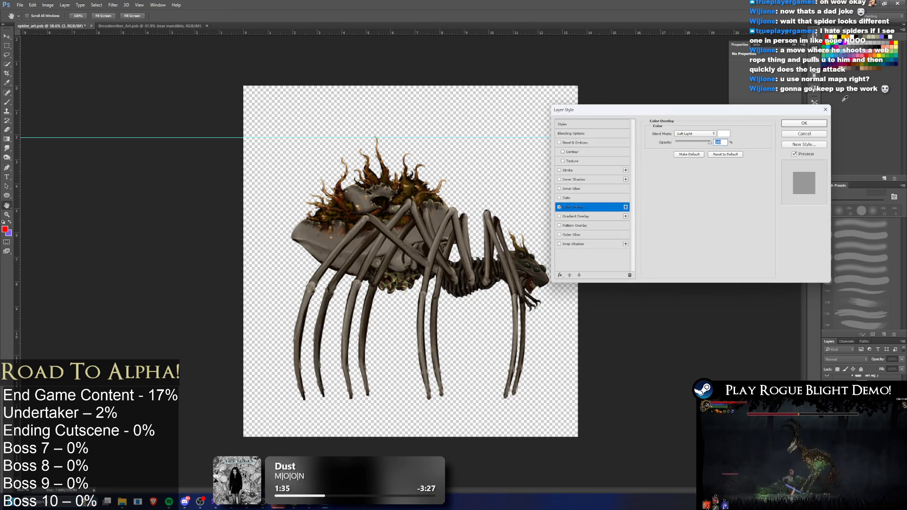
left_click(821, 124)
right_click(850, 375)
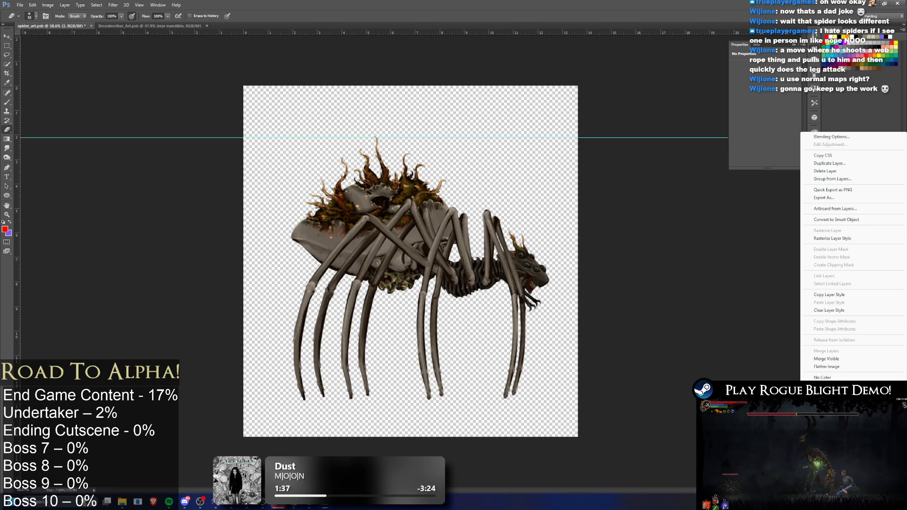
left_click(850, 231)
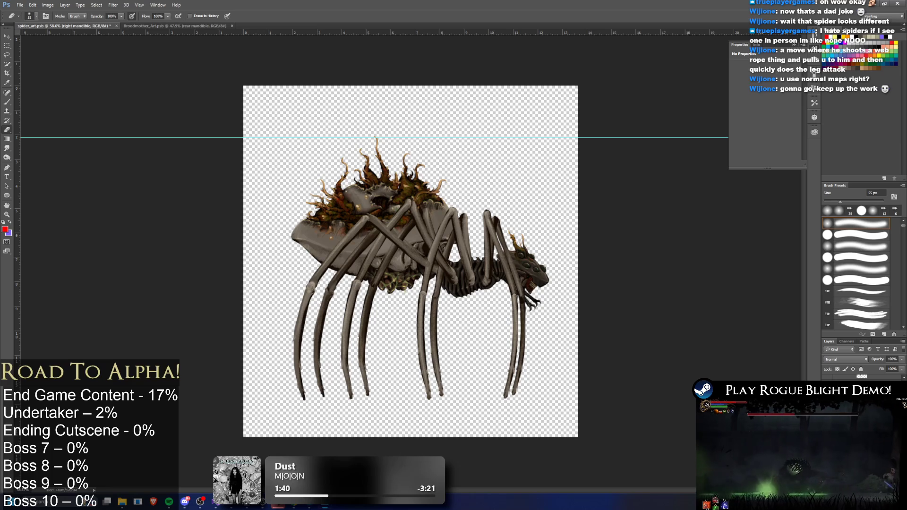
- Add a new empty Layer 1 to the stack
right_click(850, 378)
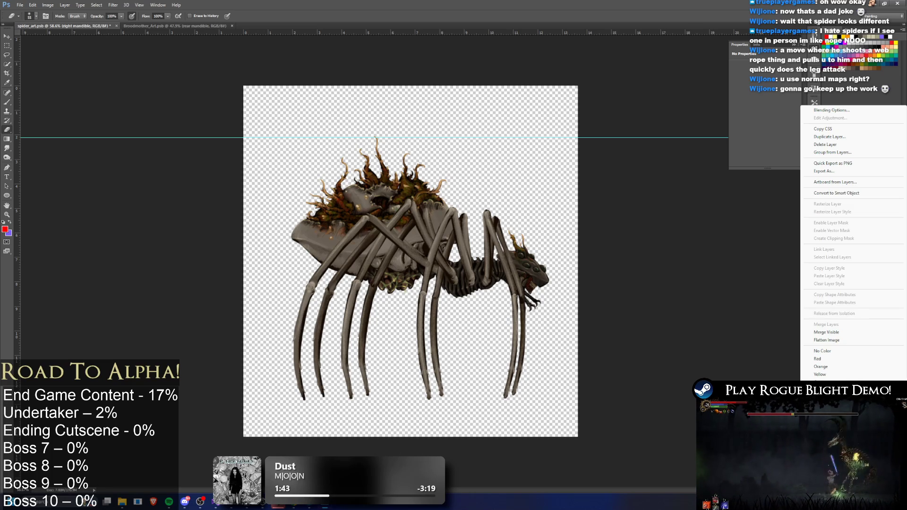
key("Escape")
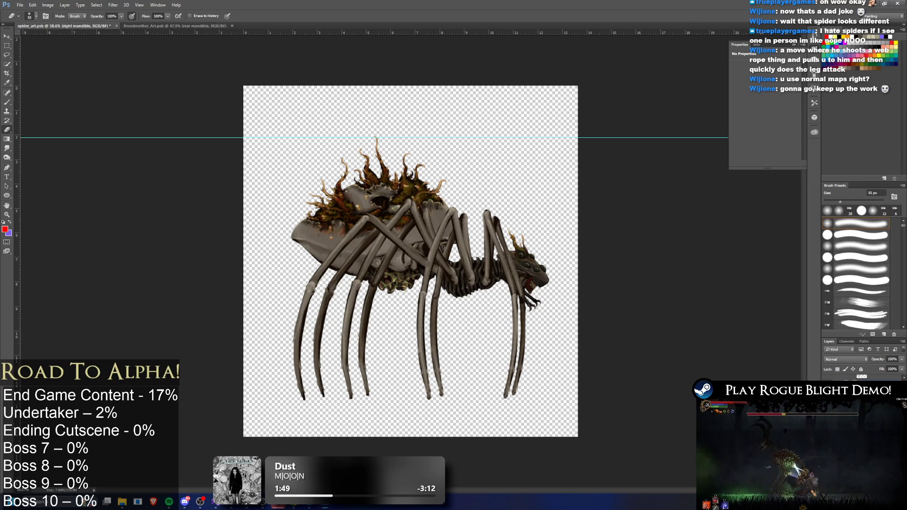
key("ctrl+shift+alt+n")
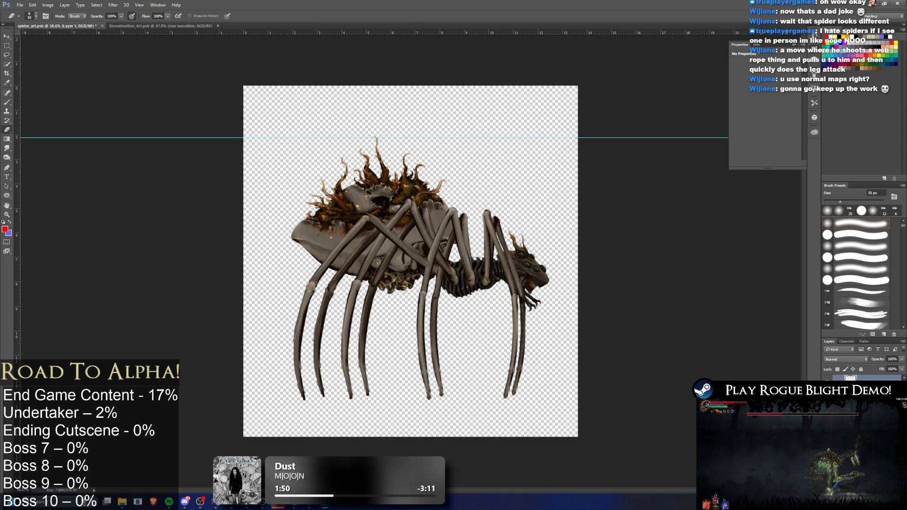
scroll(539, 273, "up", 3)
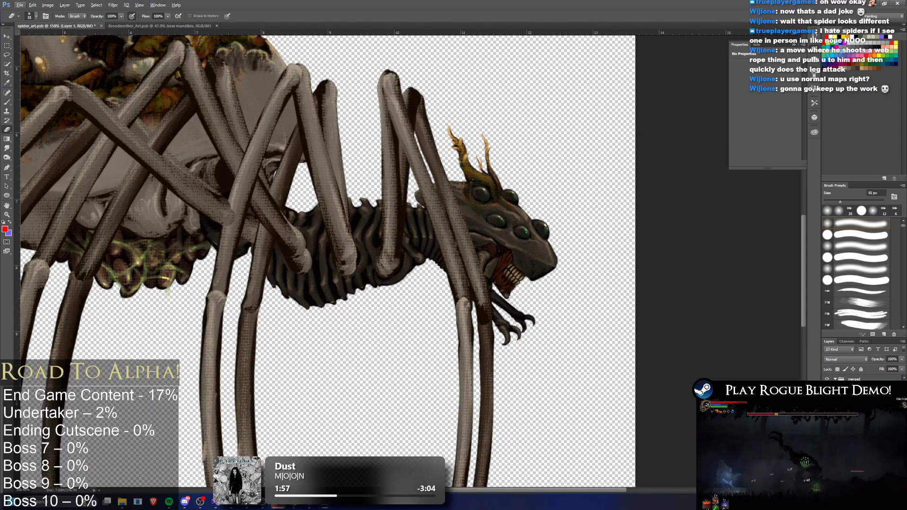
- Hide the spider's front leg layers and close Layer Style
key("ctrl+z")
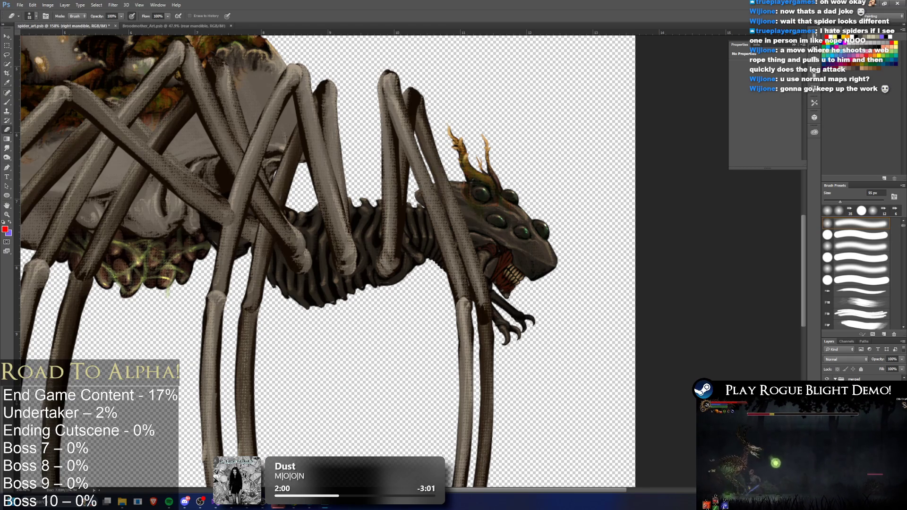
key("ctrl+alt+z")
key("ctrl+alt+z")
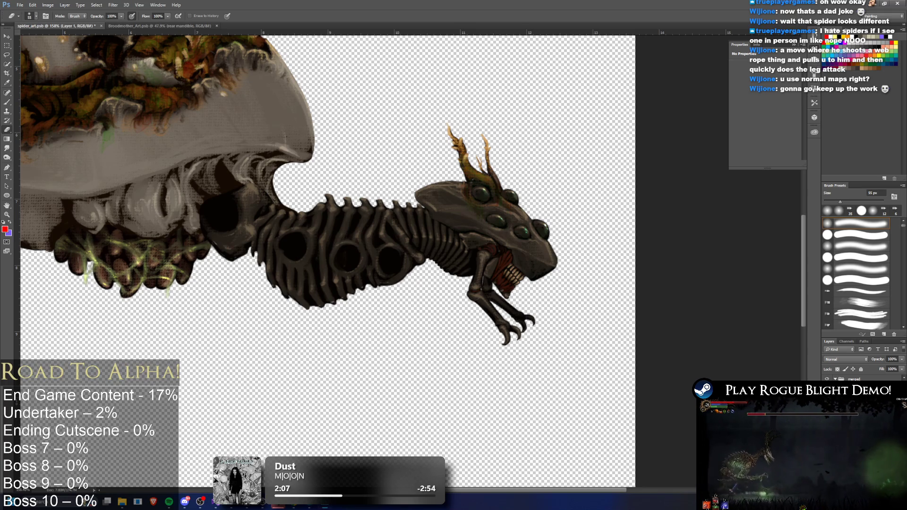
key("Escape")
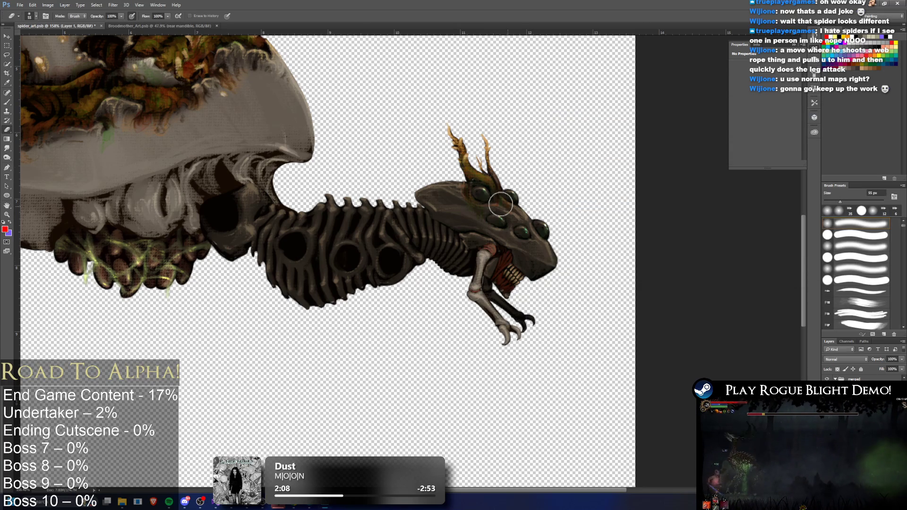
- Set the eraser brush size to 7 px
left_click(38, 17)
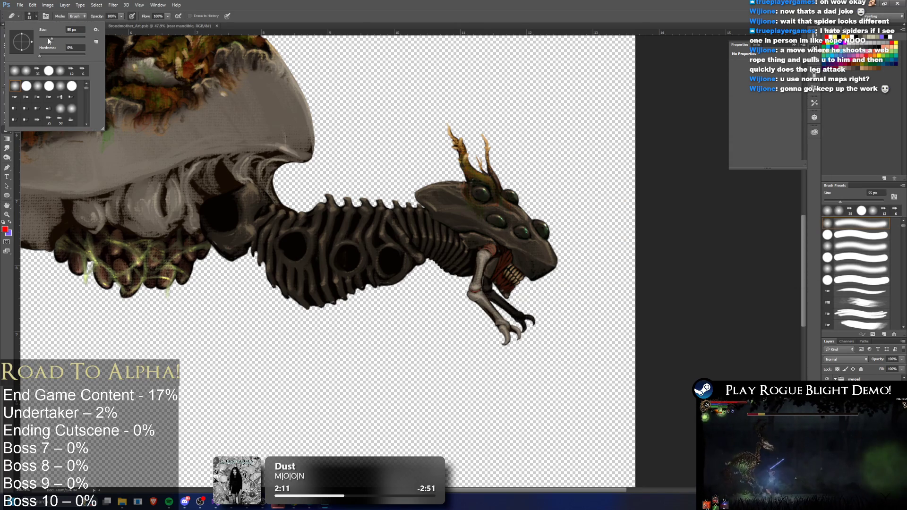
left_click(483, 287)
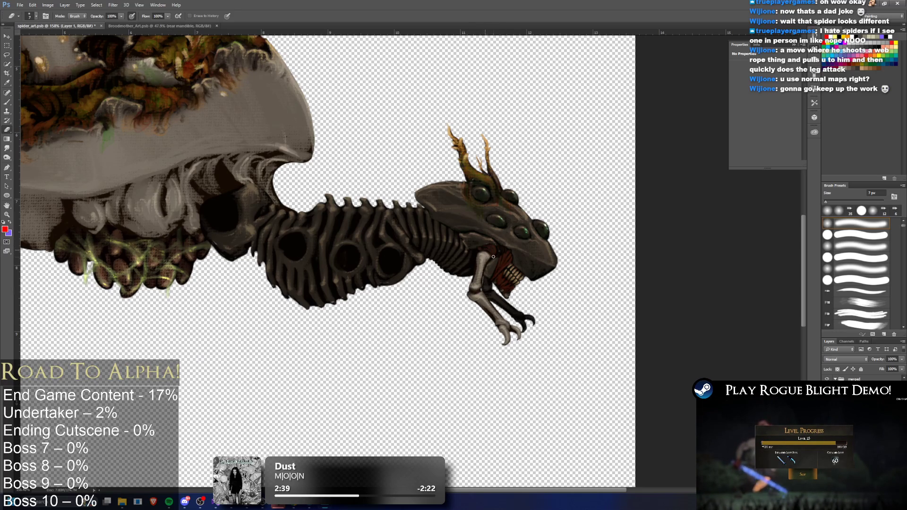
scroll(515, 250, "down", 4)
- Merge the current layer down, hide the pale bone leg by the jaw, and select Layer 1
scroll(684, 301, "up", 3)
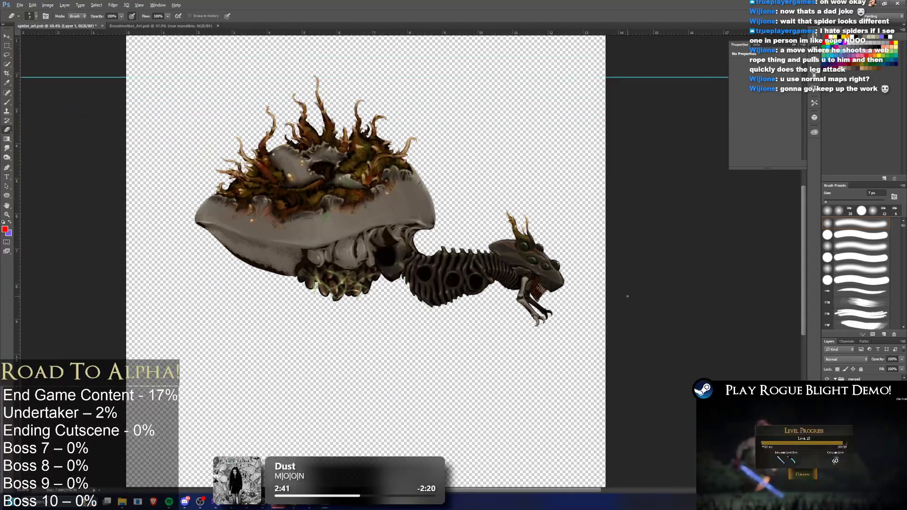
right_click(873, 432)
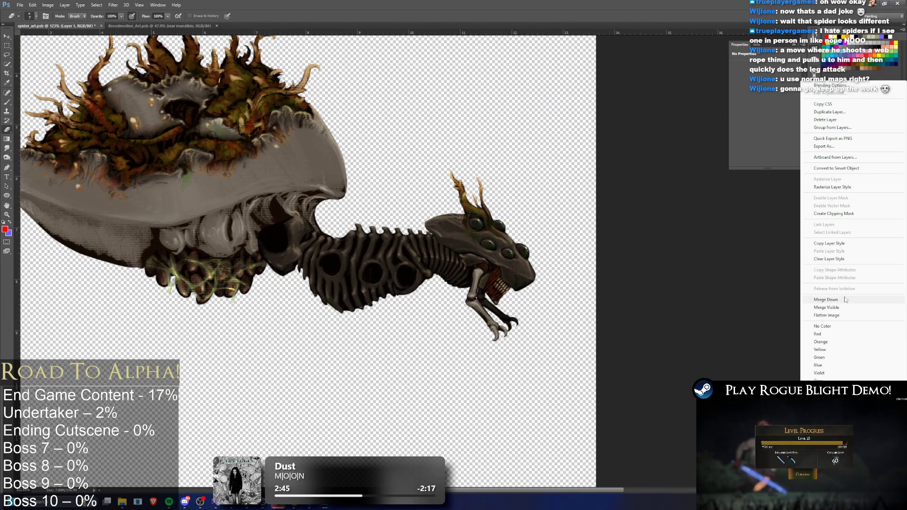
left_click(846, 299)
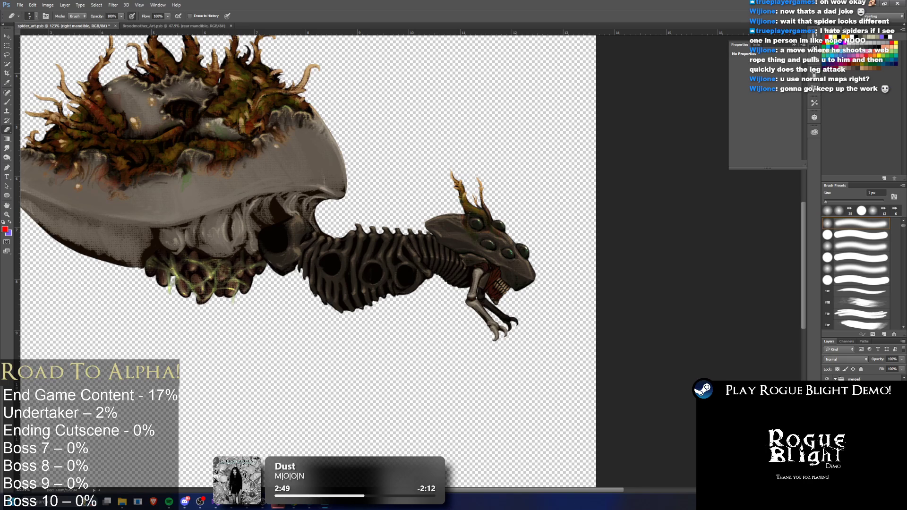
key("ctrl+z")
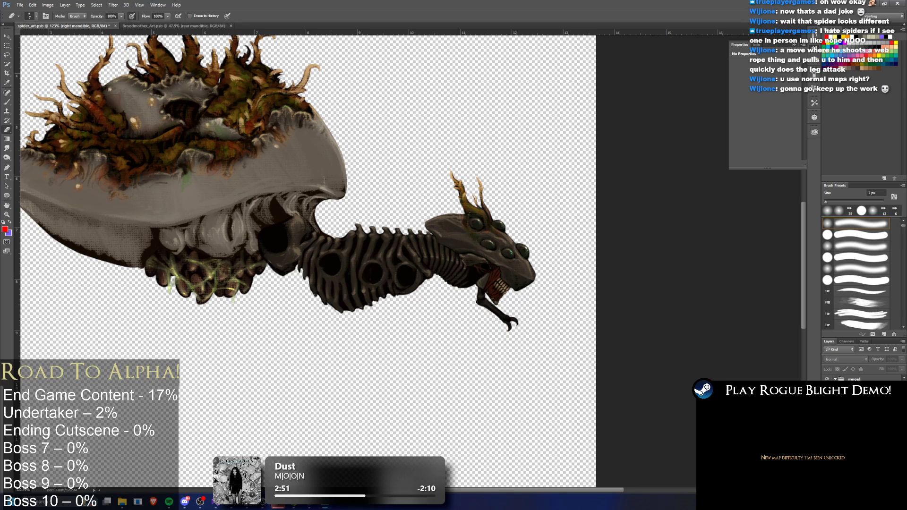
key("ctrl+alt+z")
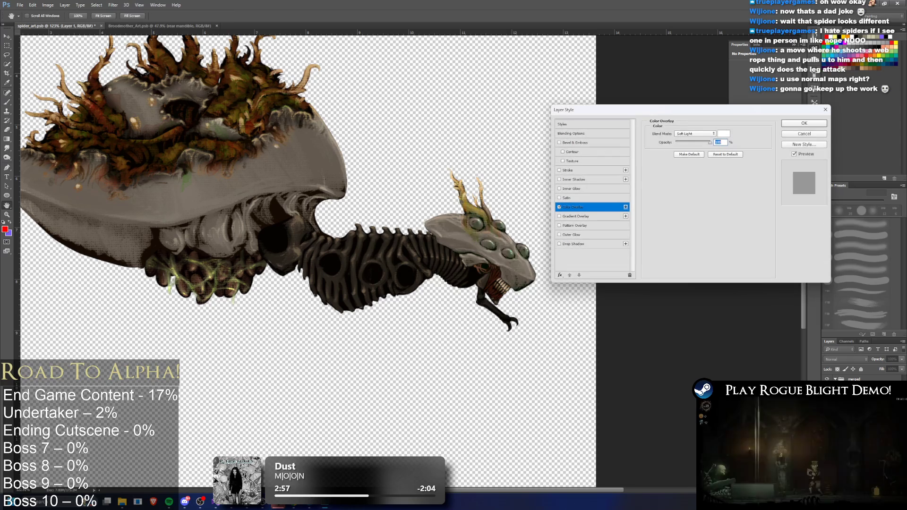
- Confirm the head's pale grey overlay, then erase around the eyes with a 21 px, 23% eraser
key("Return")
left_click(29, 16)
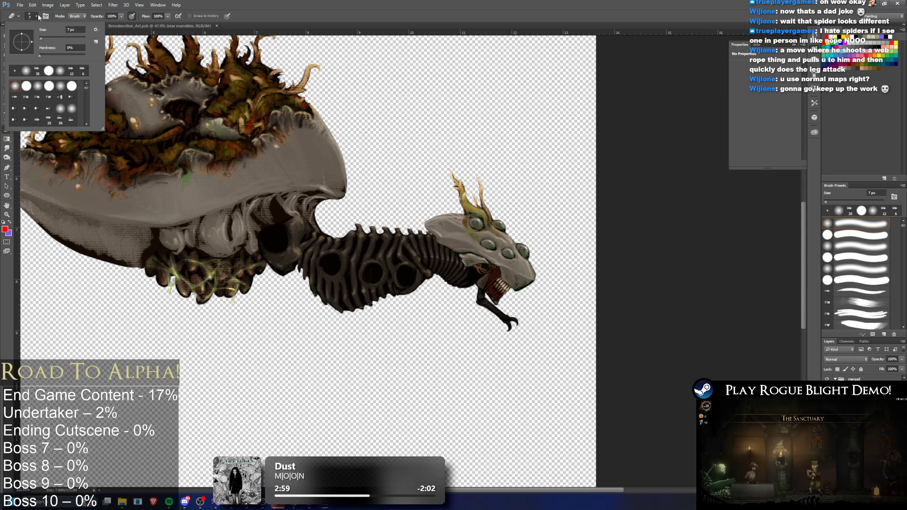
key("Return")
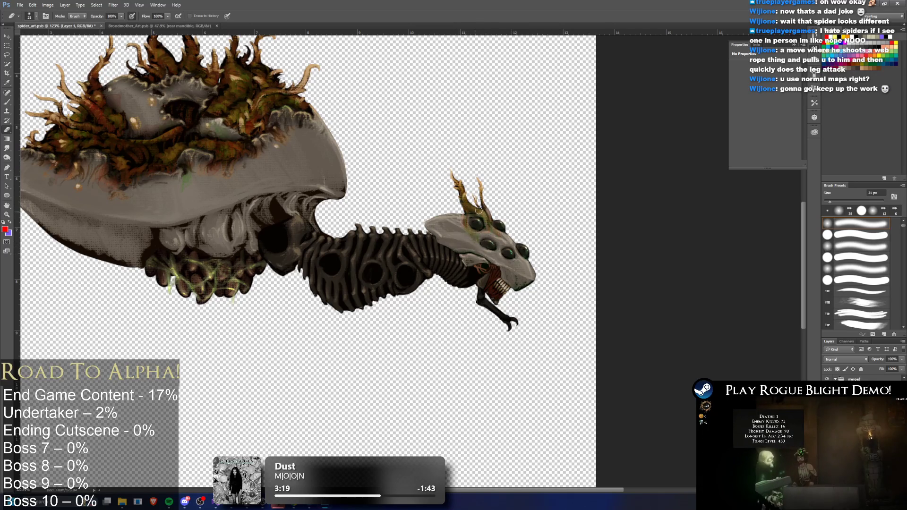
mouse_move(480, 218)
left_mouse_down()
mouse_move(471, 221)
mouse_move(475, 237)
mouse_move(493, 222)
mouse_move(463, 231)
left_mouse_up()
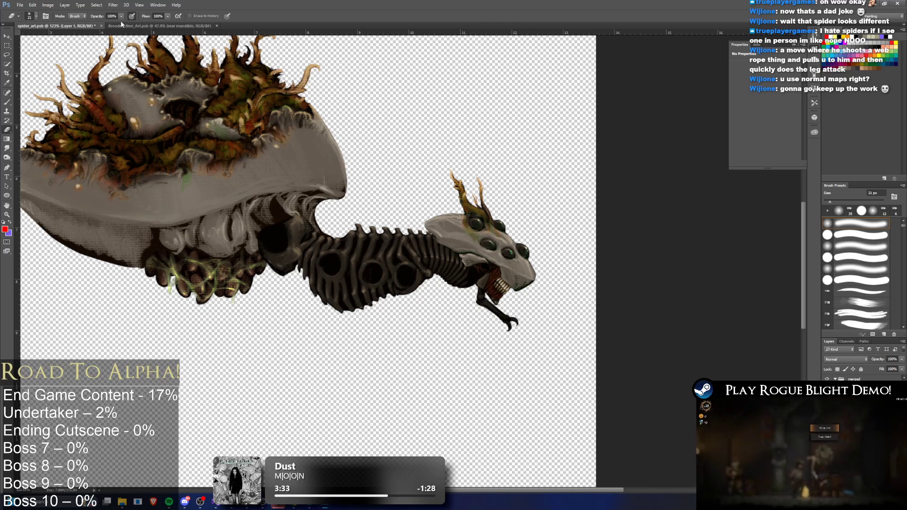
left_click_drag(95, 24, 80, 26)
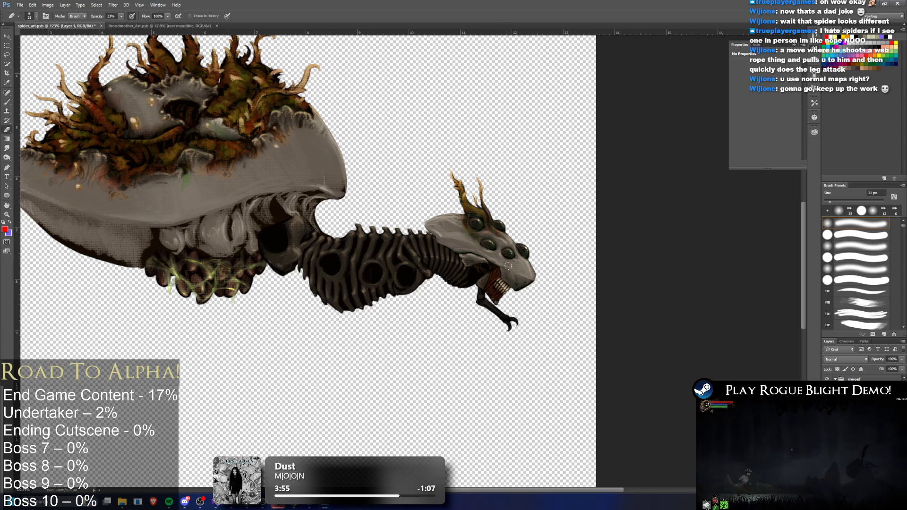
scroll(512, 265, "down", 5)
scroll(595, 278, "up", 3)
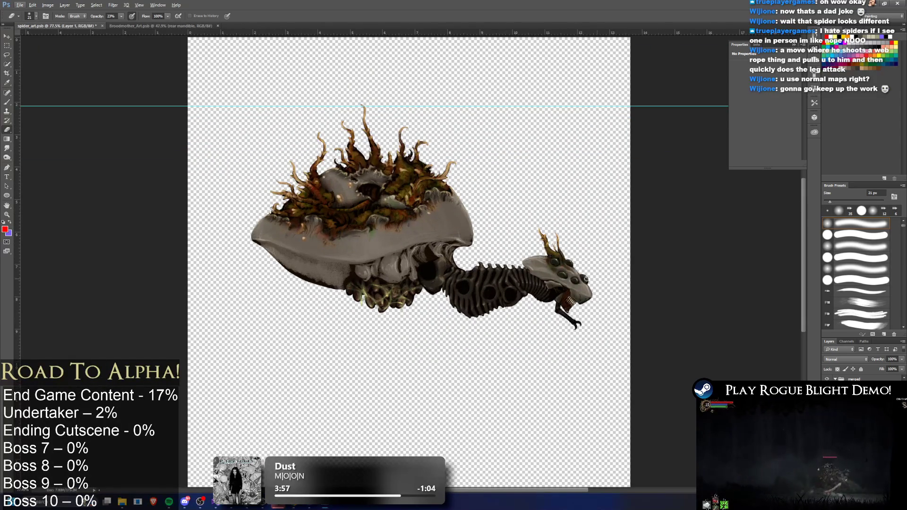
scroll(596, 278, "up", 3)
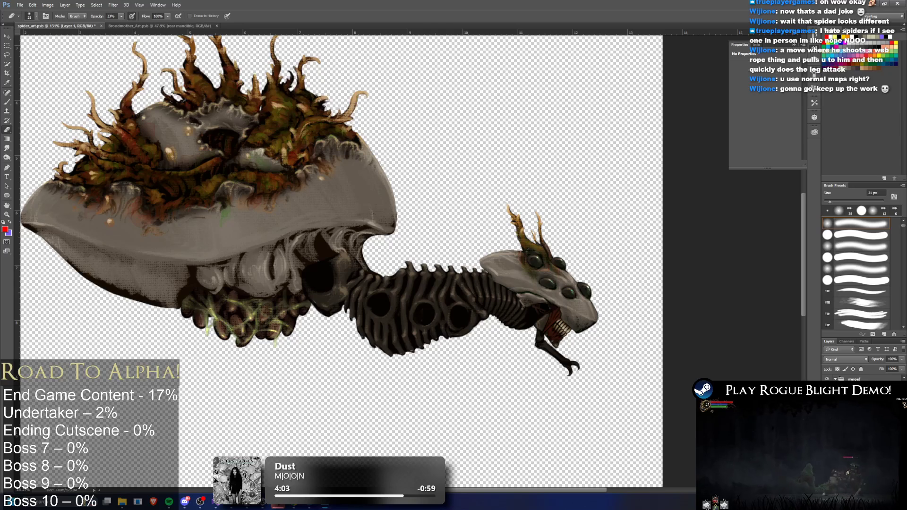
right_click(850, 380)
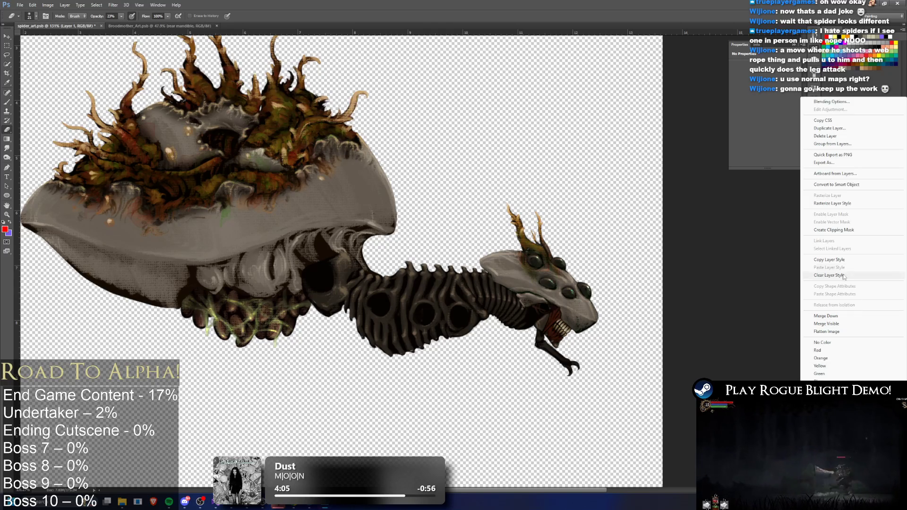
left_click(865, 203)
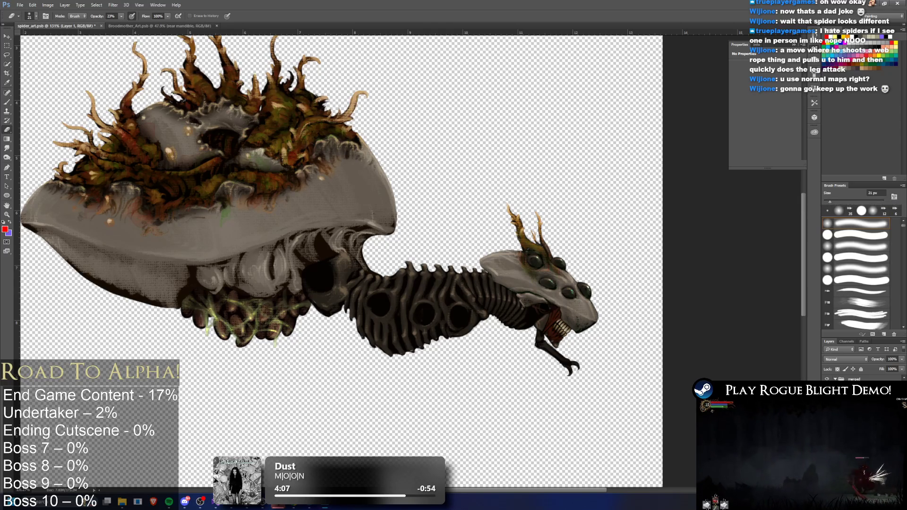
right_click(855, 379)
left_click(846, 312)
key("ctrl+z")
key("ctrl+z")
key("ctrl+z")
key("ctrl+z")
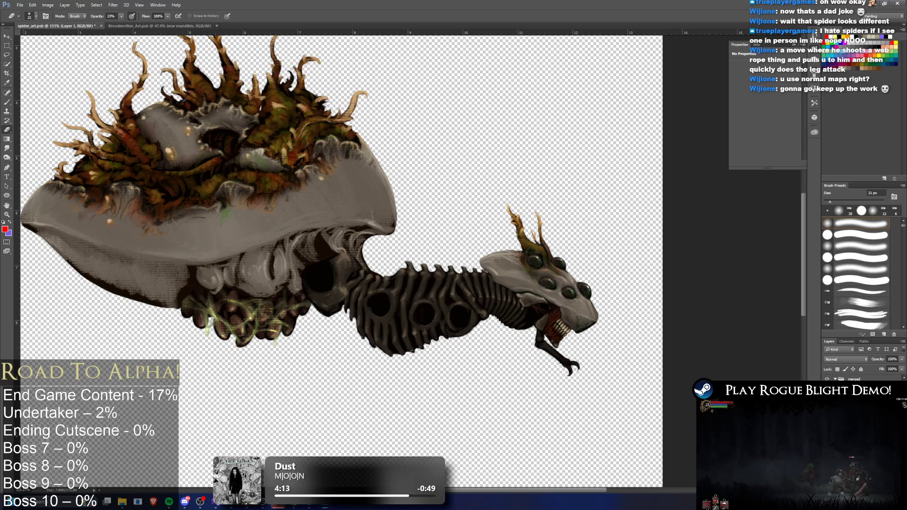
key("ctrl+z")
key("ctrl+z")
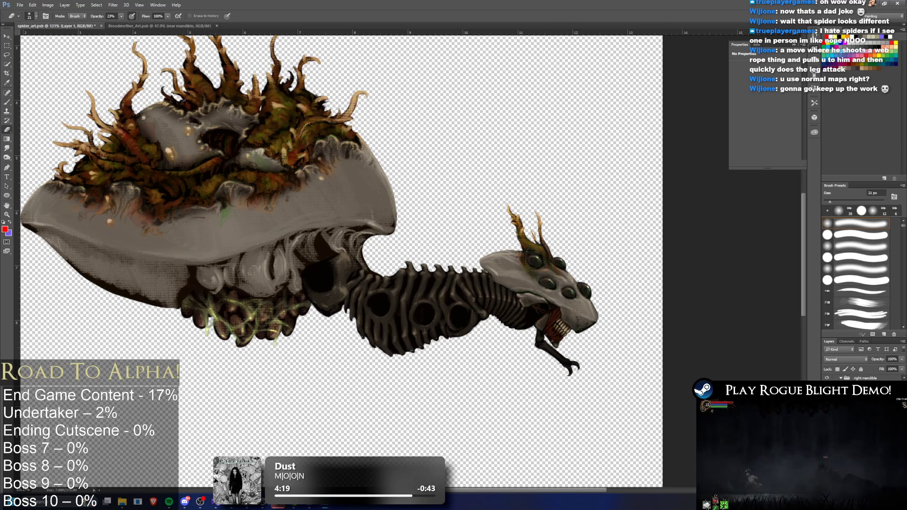
left_click(121, 16)
- Raise the eraser opacity back to 100%
left_click_drag(126, 25, 153, 24)
left_click(560, 329)
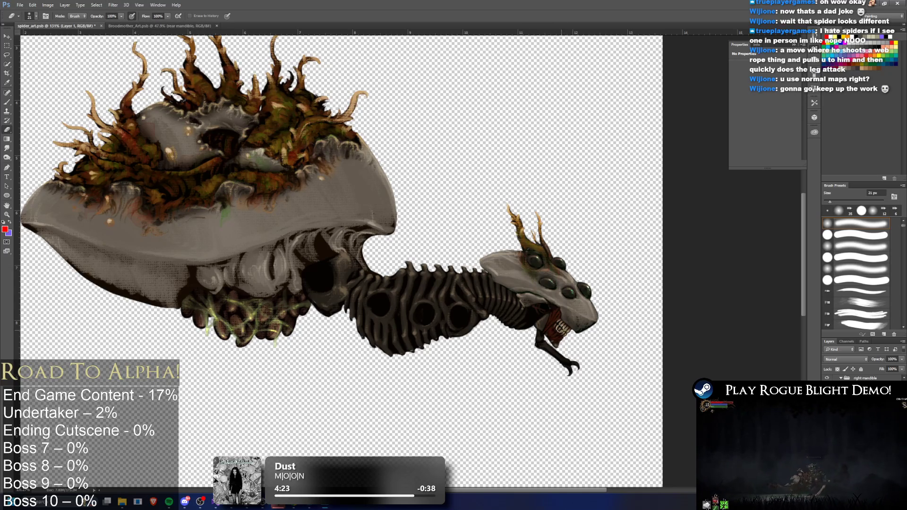
right_click(865, 377)
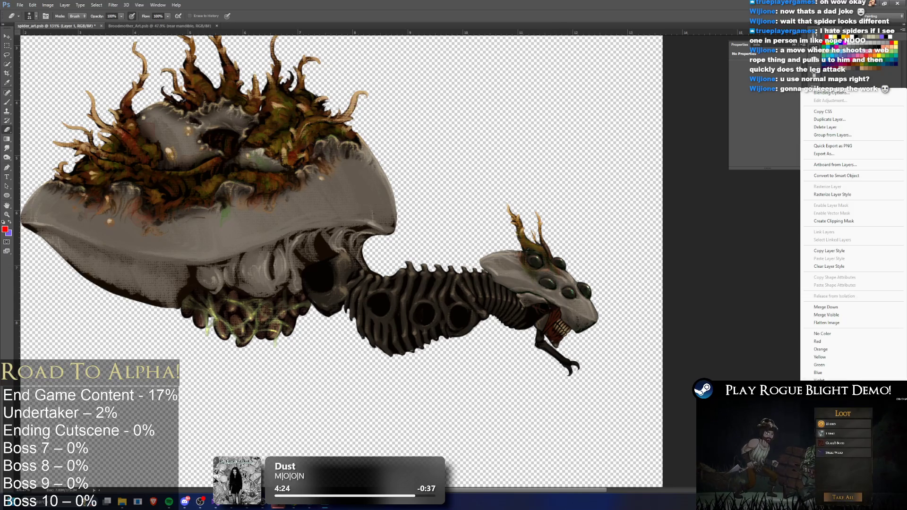
key("Escape")
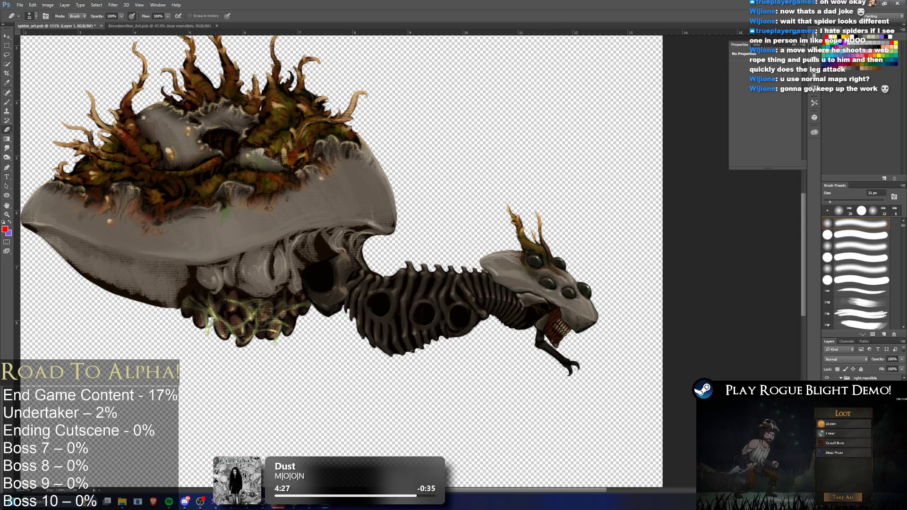
right_click(855, 378)
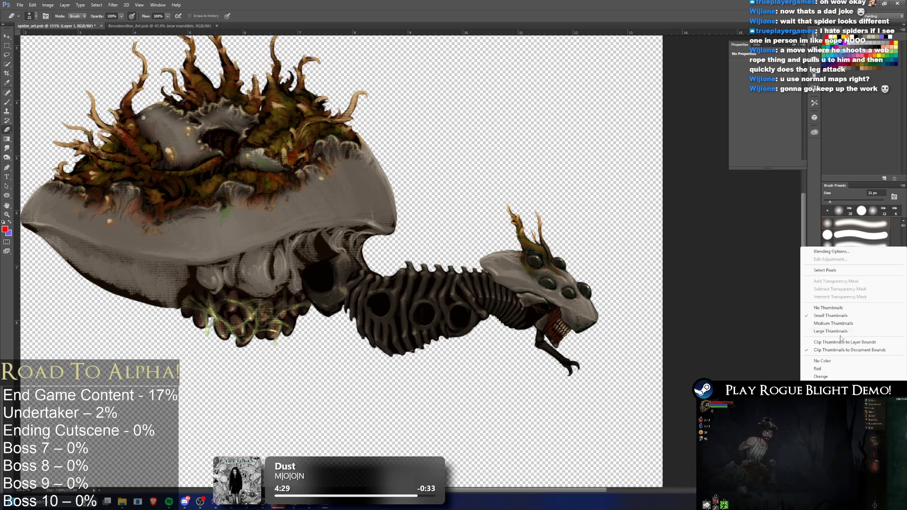
key("Escape")
right_click(865, 378)
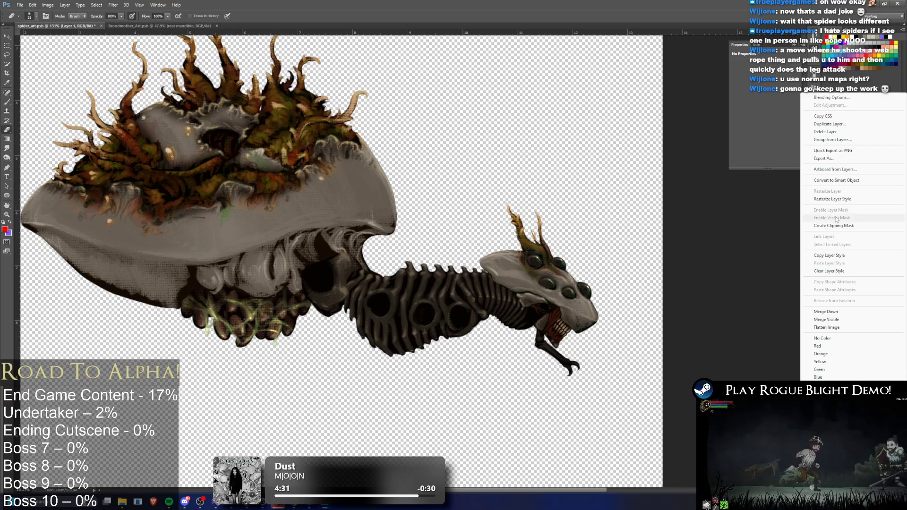
key("Escape")
- Hide the spider's head layer and step down to make Layer 1 active
right_click(864, 378)
key("Escape")
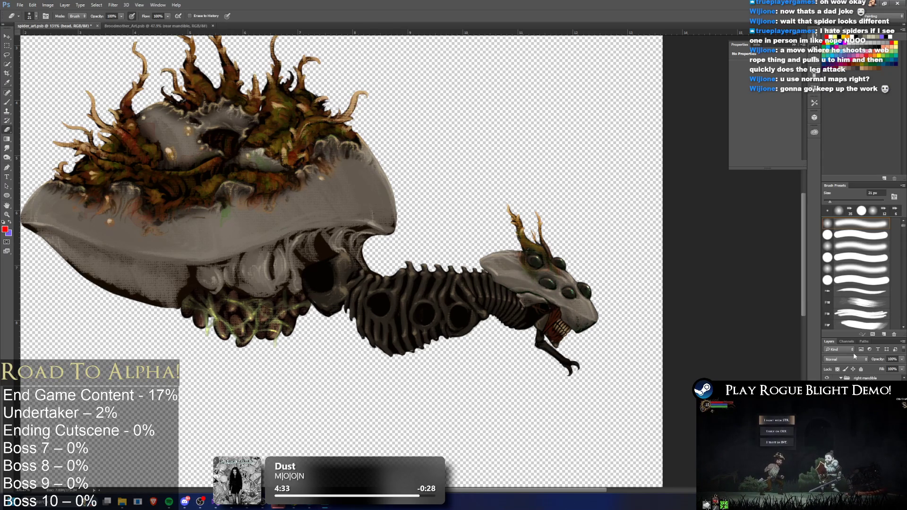
left_click(826, 378)
key("alt+bracketleft")
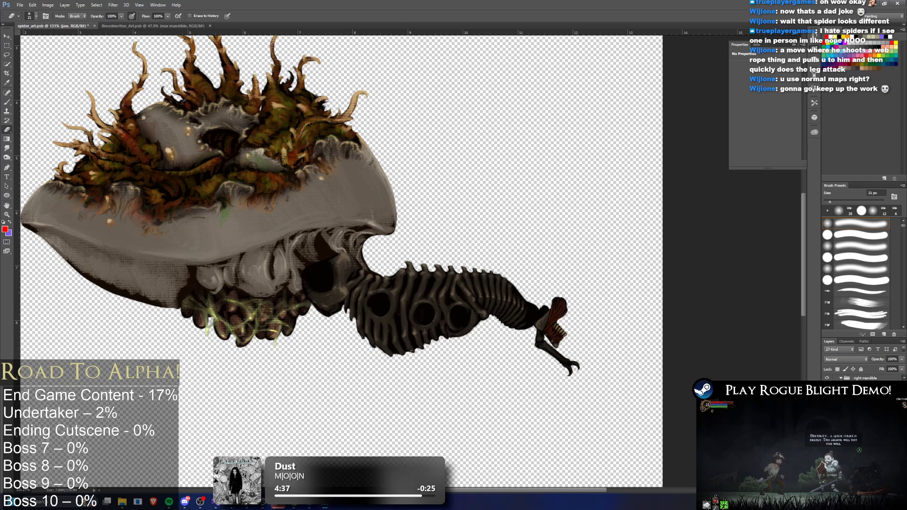
key("alt+bracketleft")
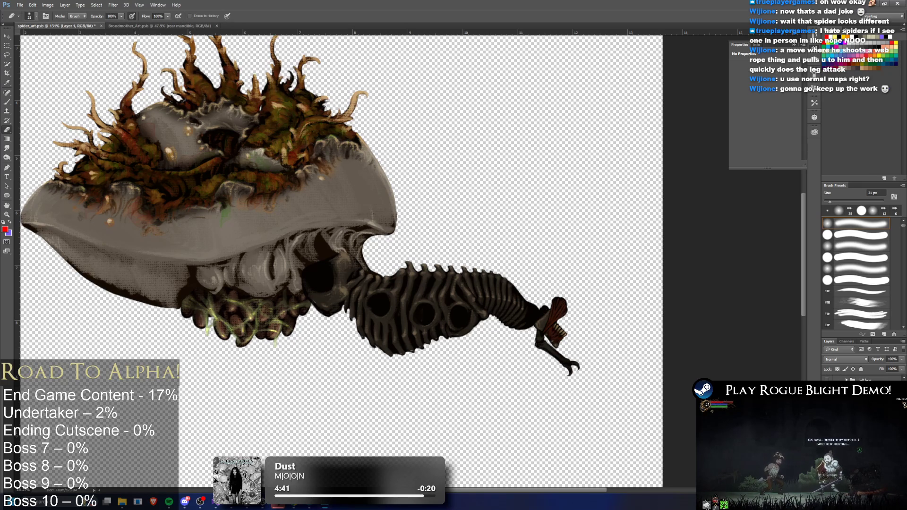
double_click(850, 393)
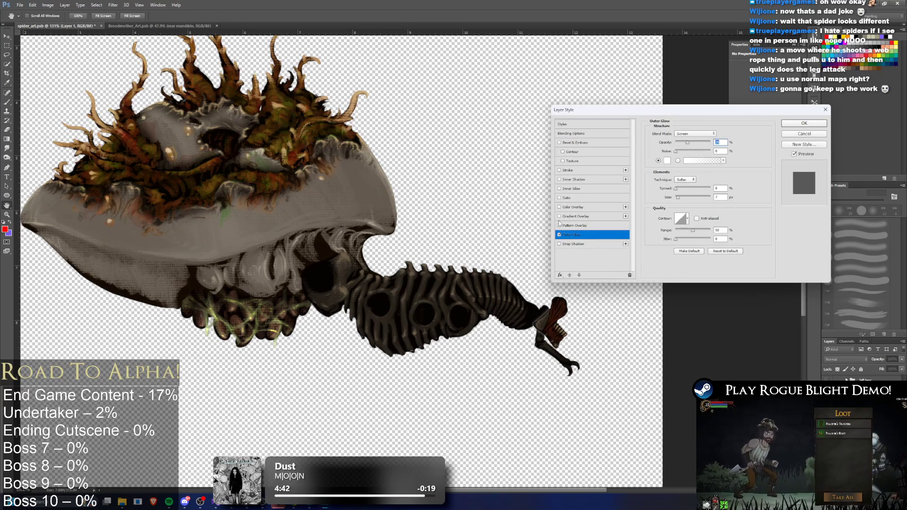
- Replace the mandible tip's Outer Glow with a Color Overlay
left_click(560, 235)
left_click(559, 207)
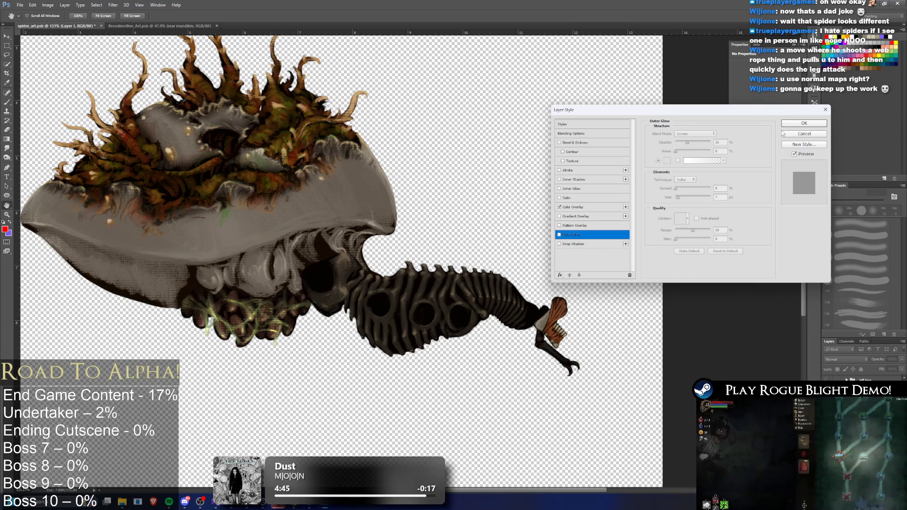
left_click(800, 125)
key("e")
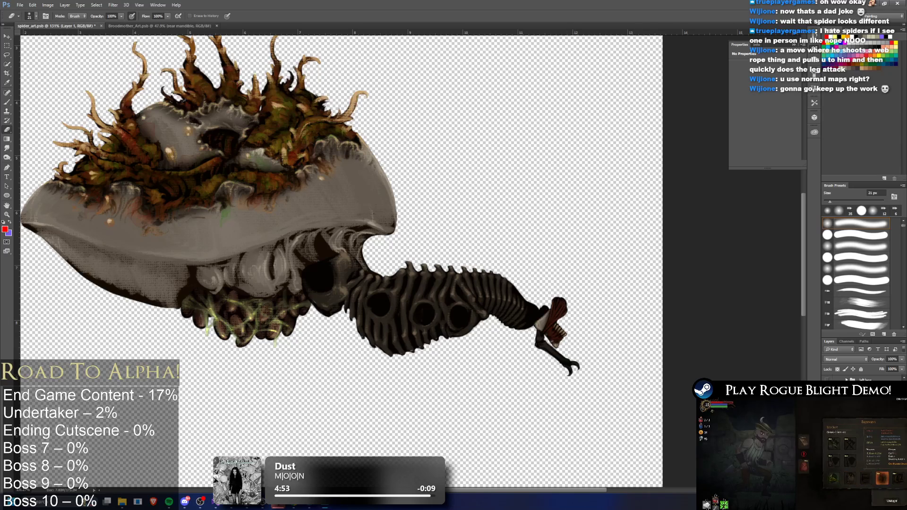
- Merge the layer down into the Jaw layer and hide the reddish mandible piece
right_click(850, 380)
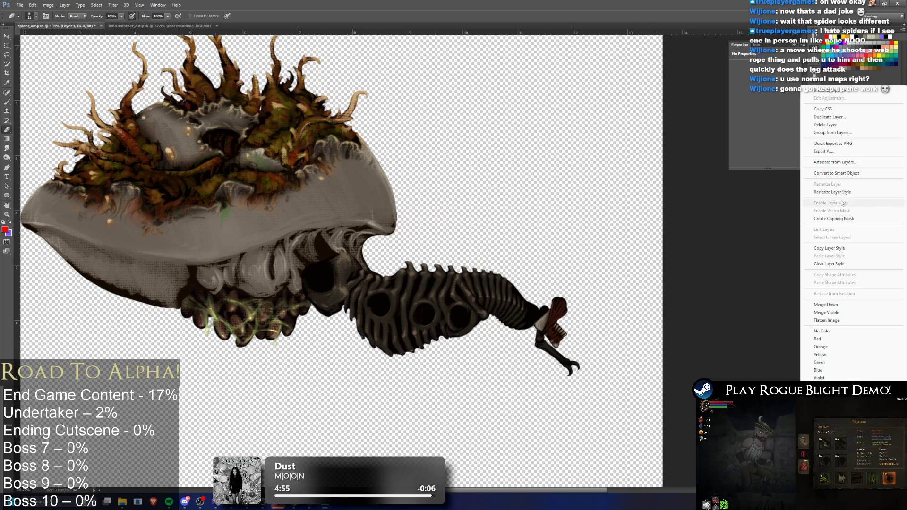
key("Escape")
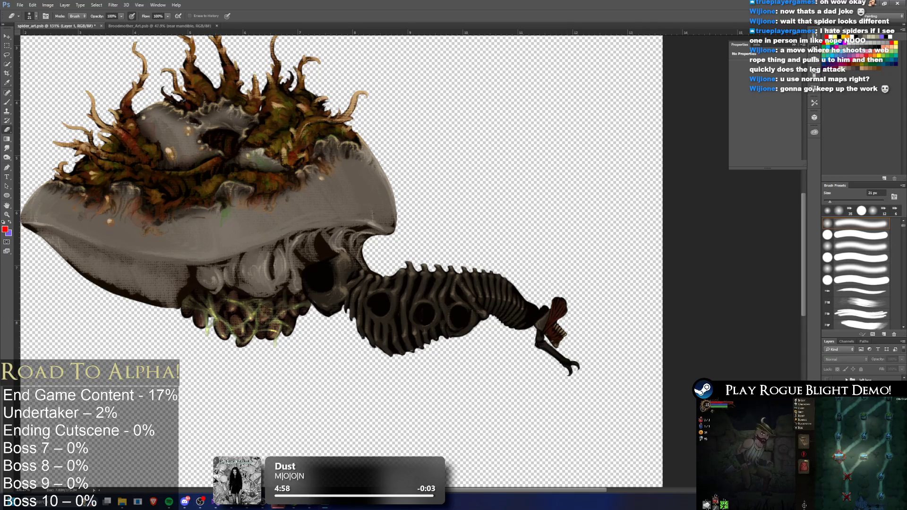
right_click(850, 381)
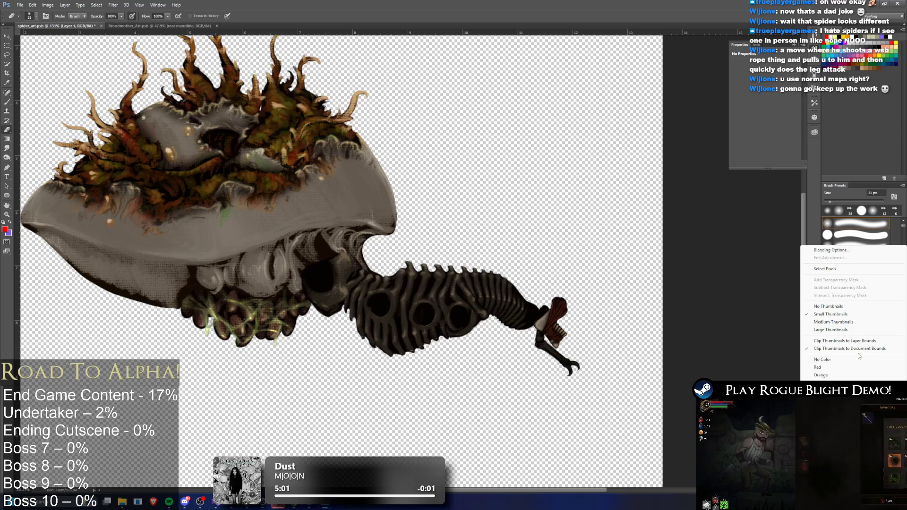
key("Escape")
right_click(851, 380)
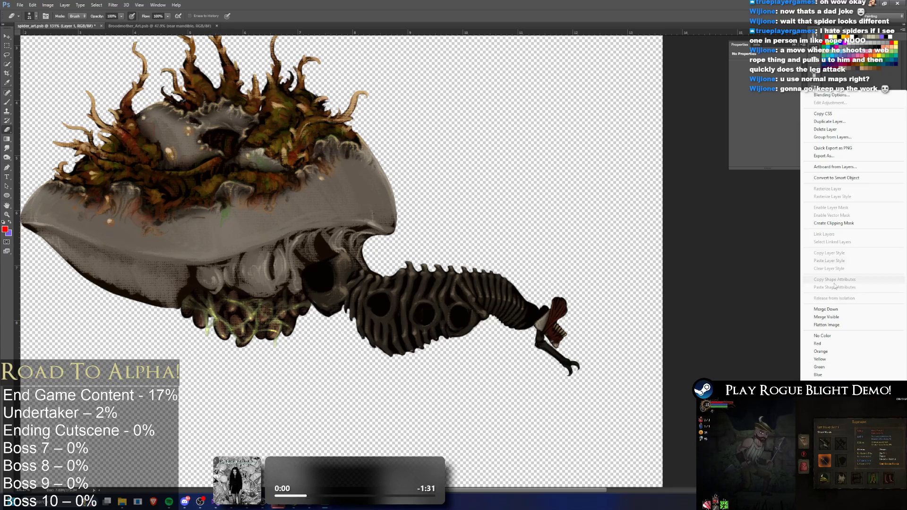
left_click(874, 260)
key("Delete")
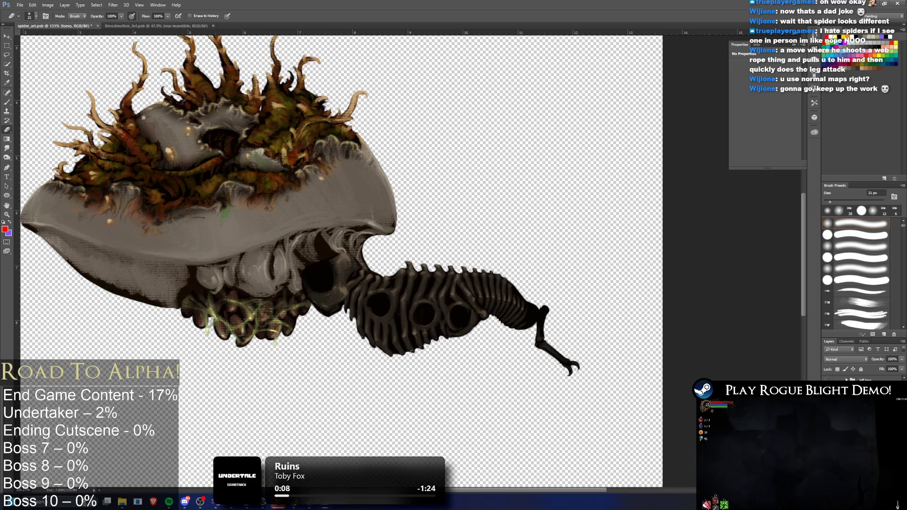
- Give the ribbed torso a Soft Light overlay, test a light erase, and add a new layer
double_click(800, 359)
key("Return")
key("e")
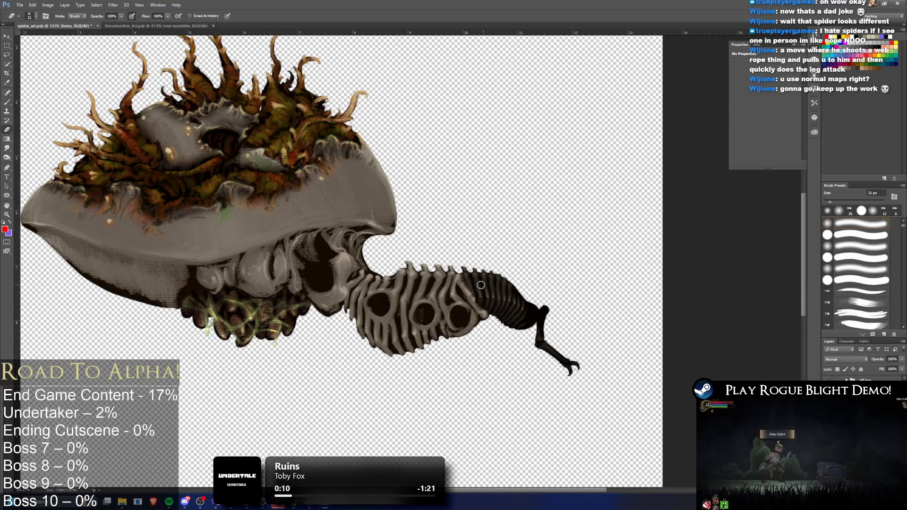
left_click(121, 16)
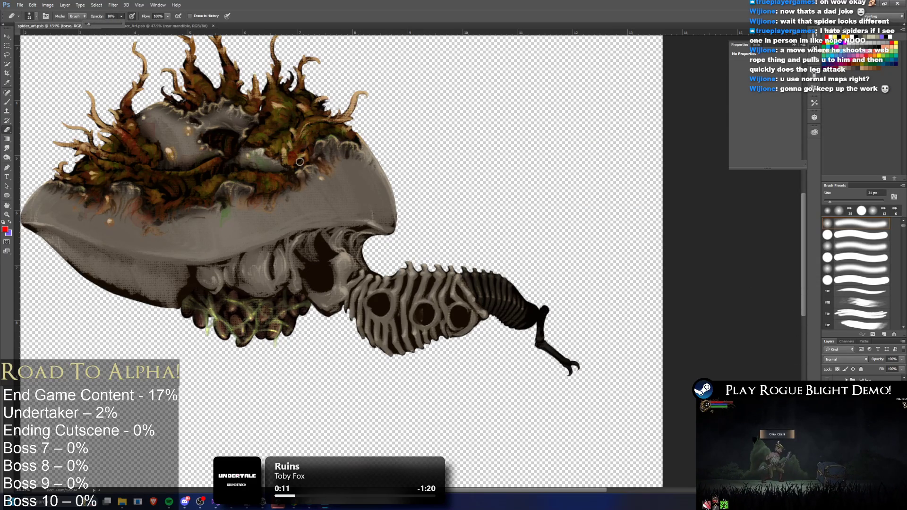
left_click(376, 303)
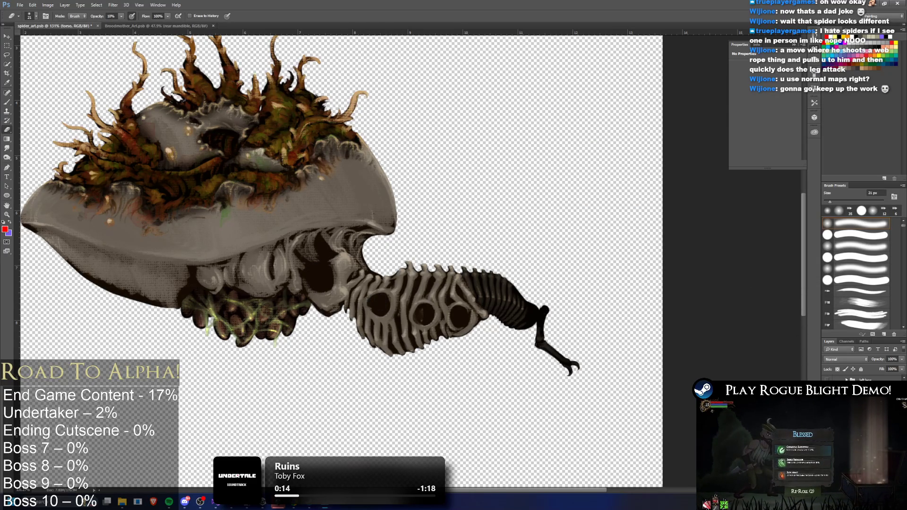
key("ctrl+z")
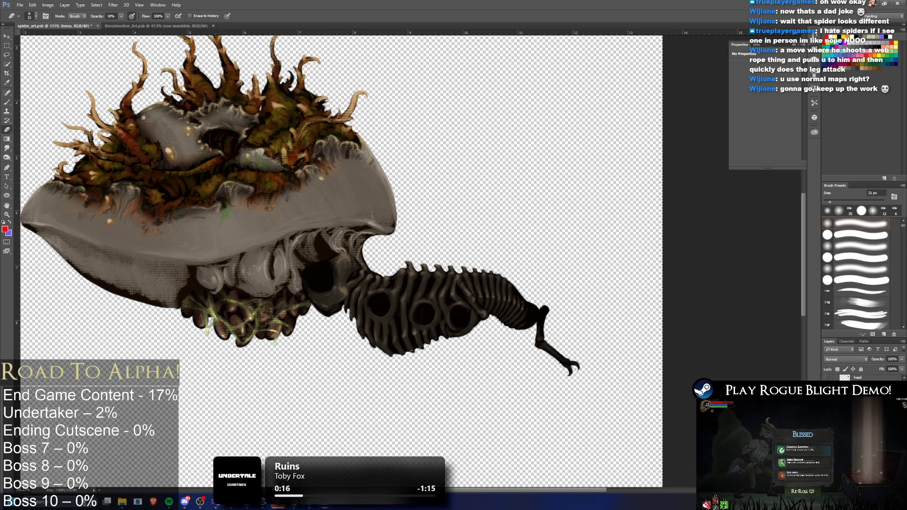
key("ctrl+shift+alt+n")
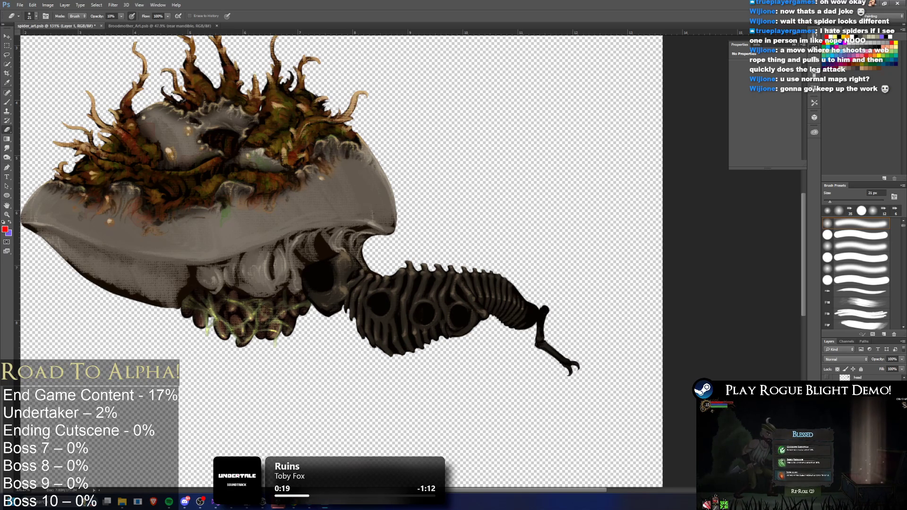
key("Return")
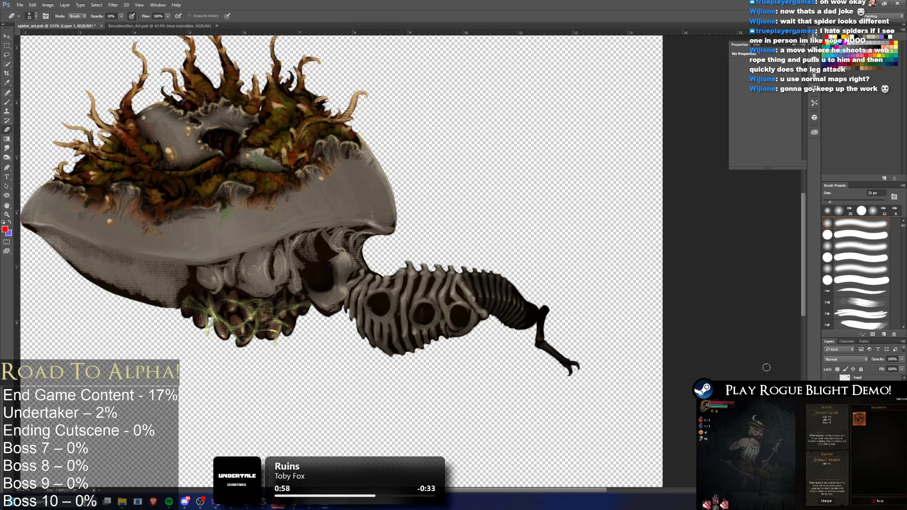
- Hide the ribbed torso layer and the large grey head carapace layer
right_click(801, 78)
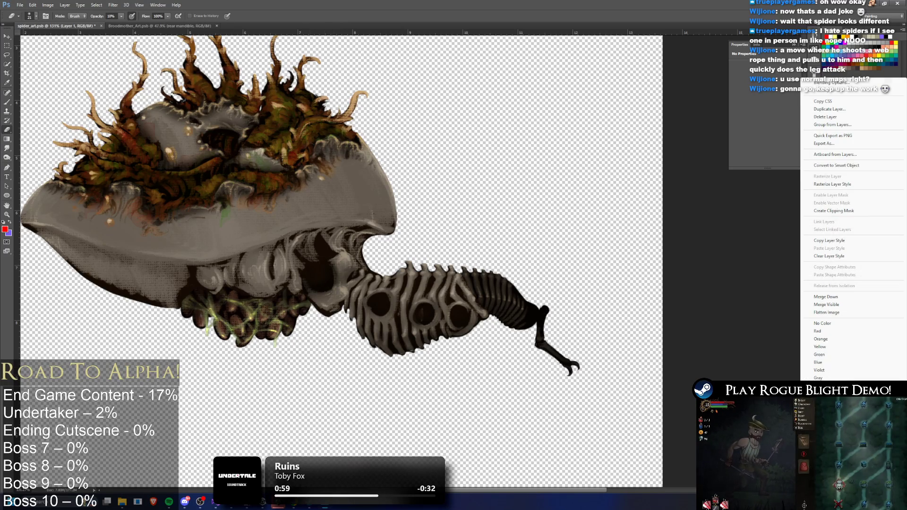
left_click(845, 296)
key("ctrl+comma")
key("ctrl+comma")
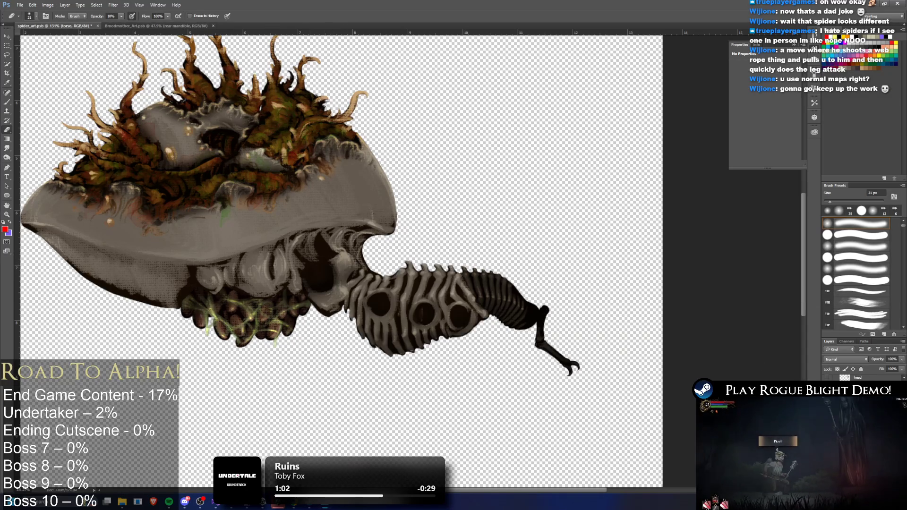
key("ctrl+comma")
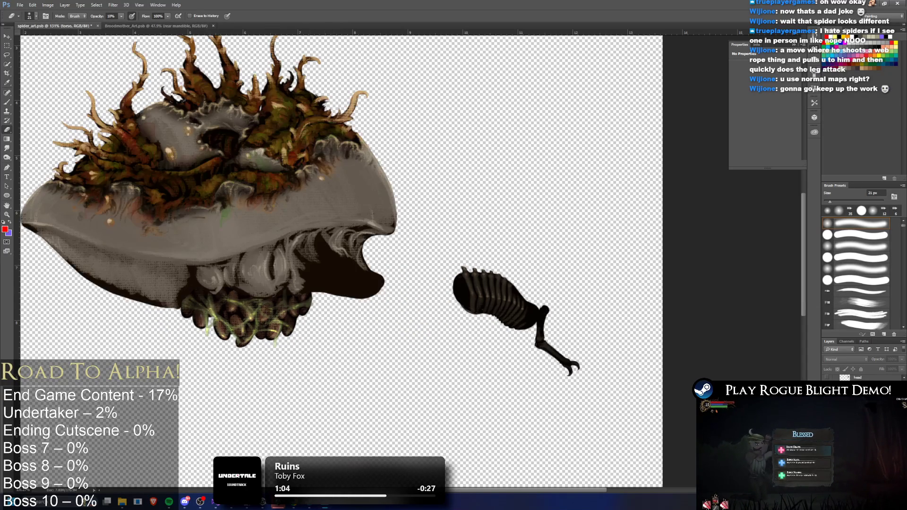
key("ctrl+comma")
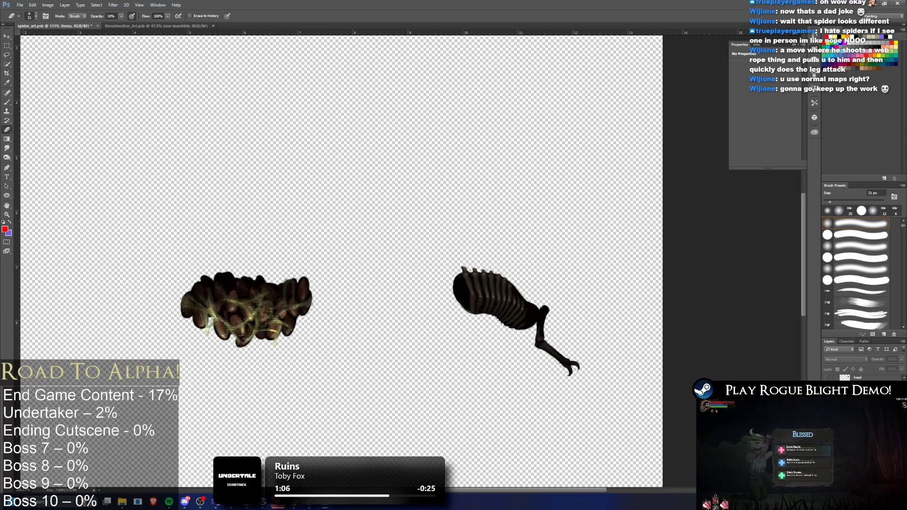
key("ctrl+comma")
key("ctrl+comma")
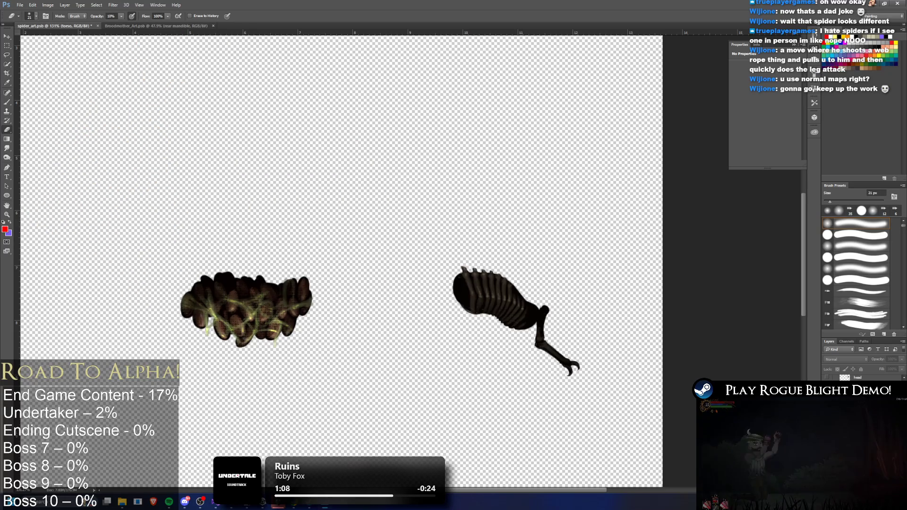
- Lighten the neck ribs with a Soft Light Color Overlay layer style
key("alt+bracketleft")
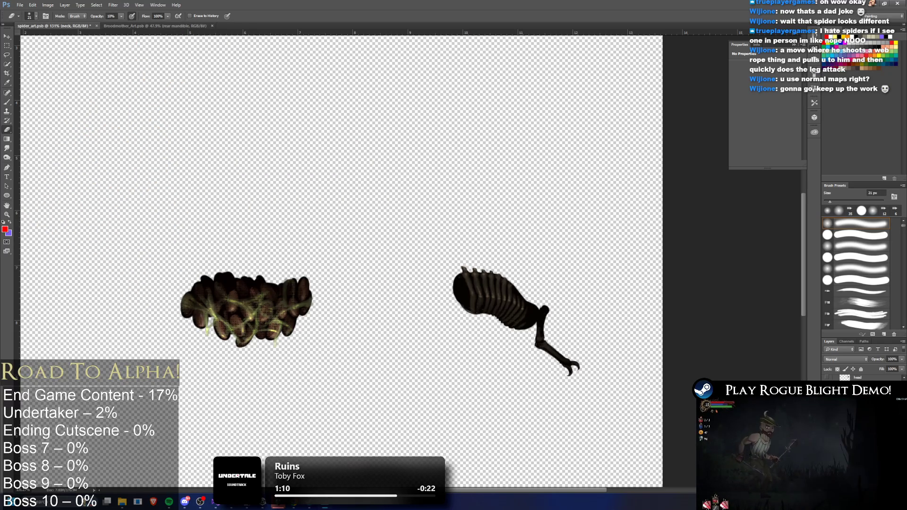
double_click(865, 392)
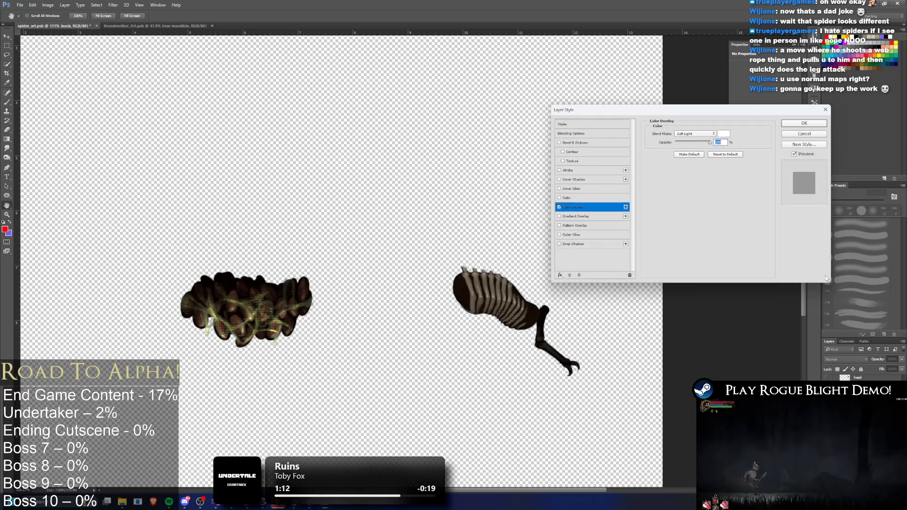
key("ctrl+z")
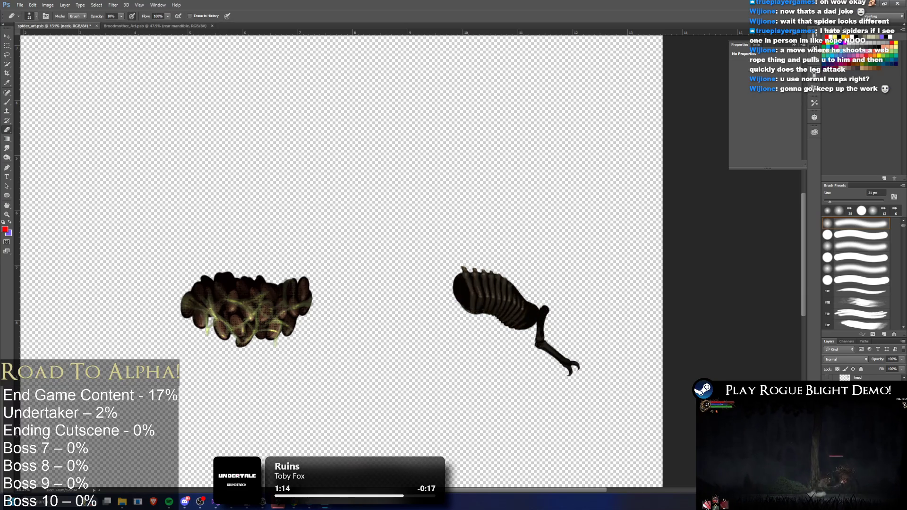
key("ctrl+shift+alt+n")
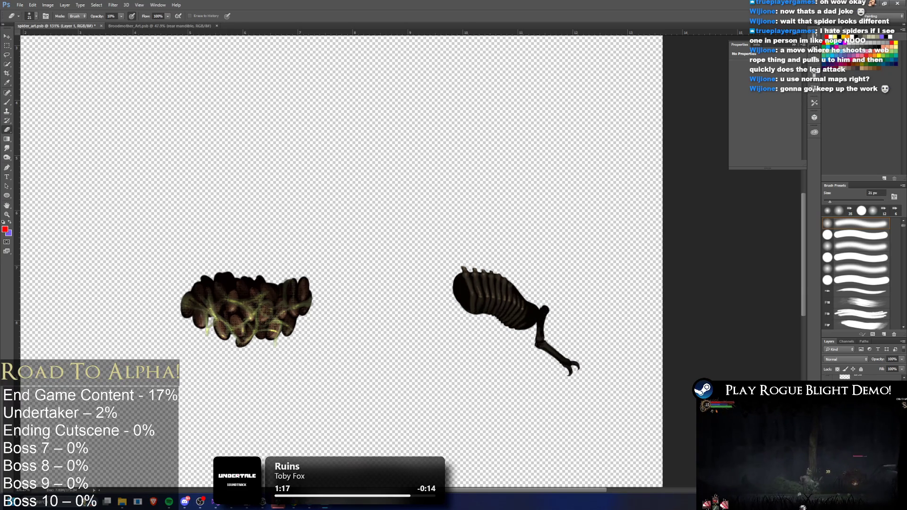
key("ctrl+z")
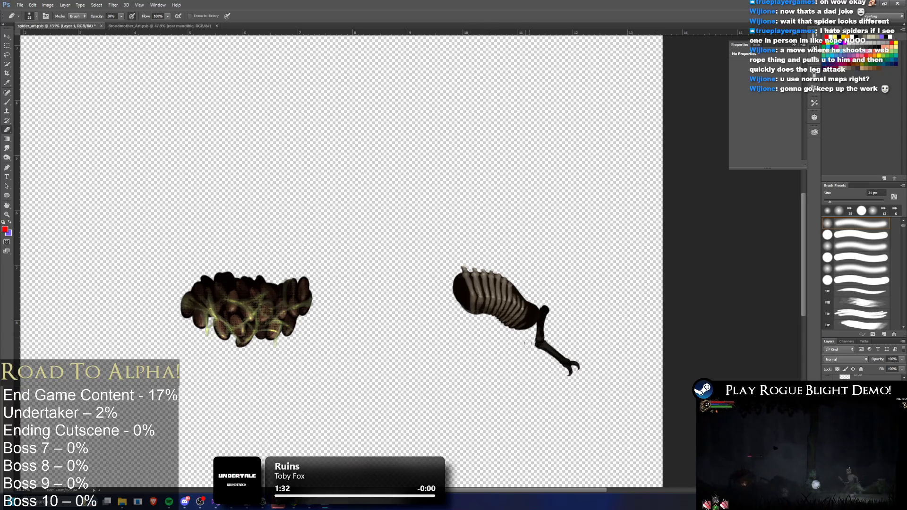
- Hide the striped neck segment and check the leg layer's visibility
scroll(501, 316, "down", 3)
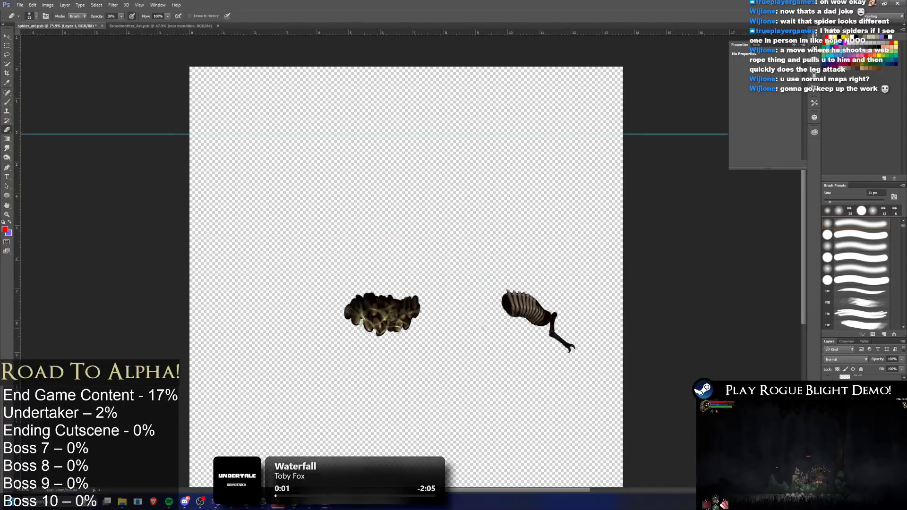
right_click(805, 349)
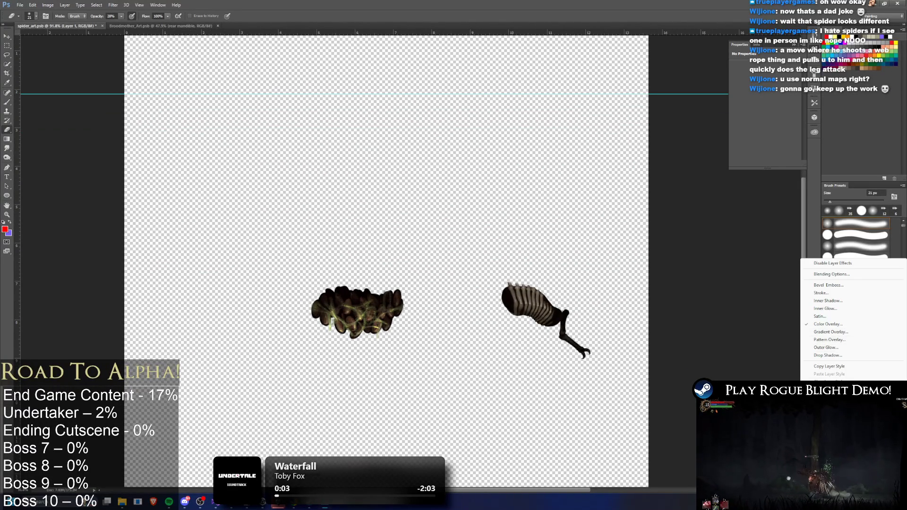
left_click(804, 333)
right_click(803, 378)
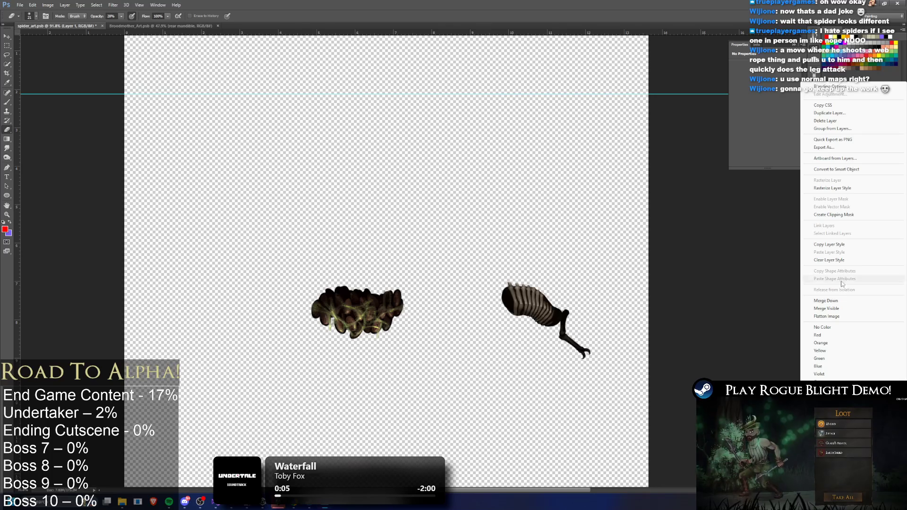
left_click(850, 303)
key("ctrl+comma")
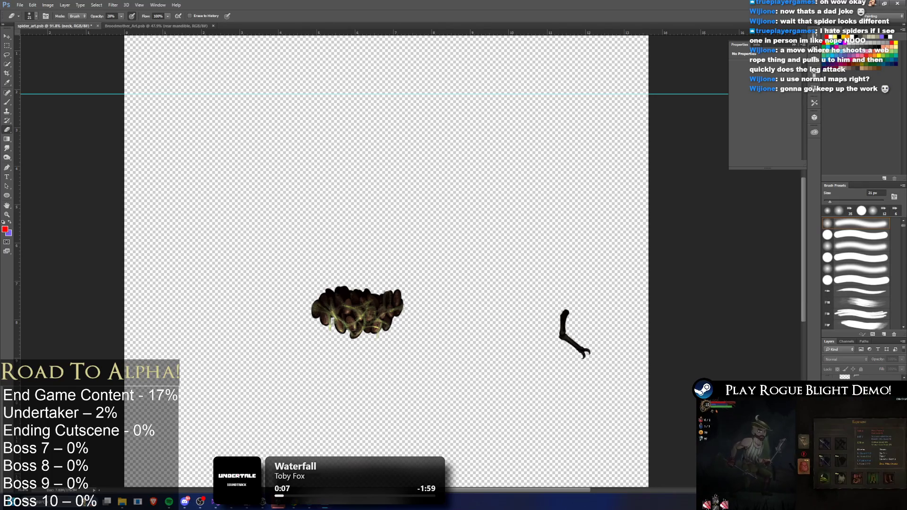
key("ctrl+comma")
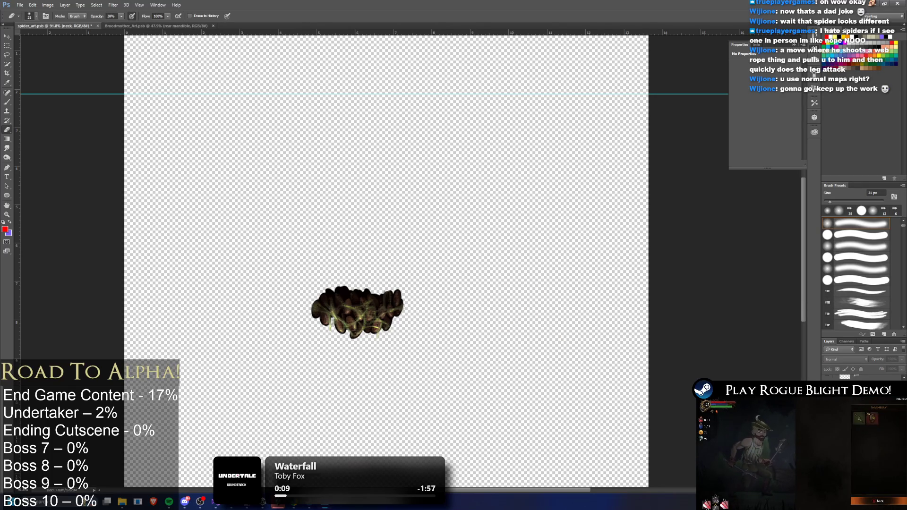
key("ctrl+comma")
- Confirm the left mandible's colour overlay style and switch to the Eraser
key("alt+bracketright")
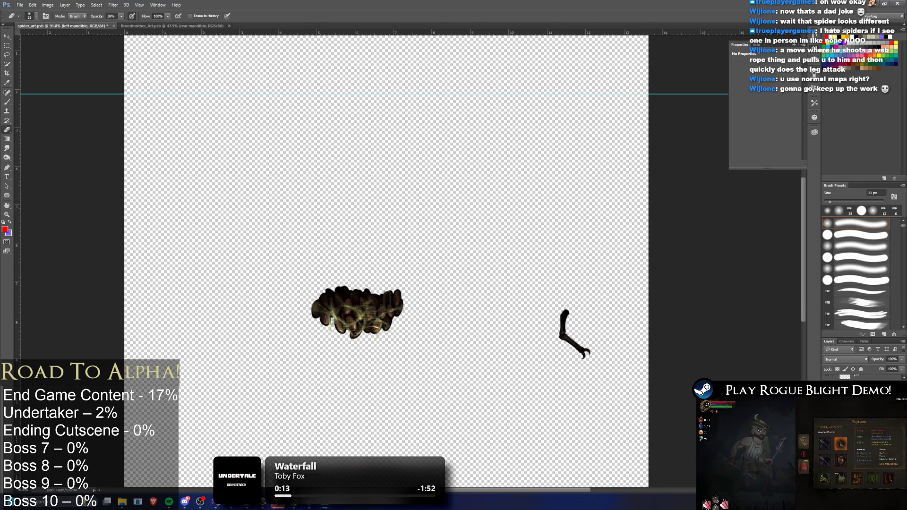
key("F2")
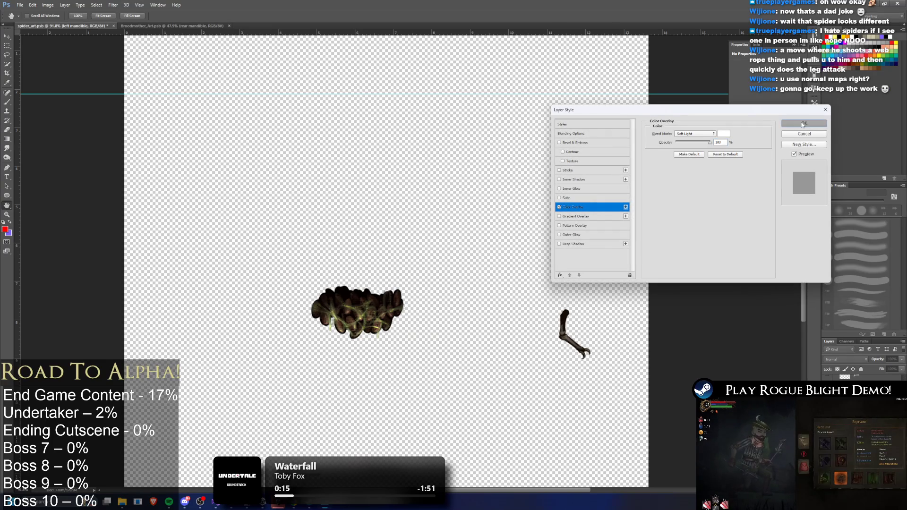
left_click(796, 123)
key("e")
scroll(581, 352, "up", 5)
scroll(581, 352, "down", 3)
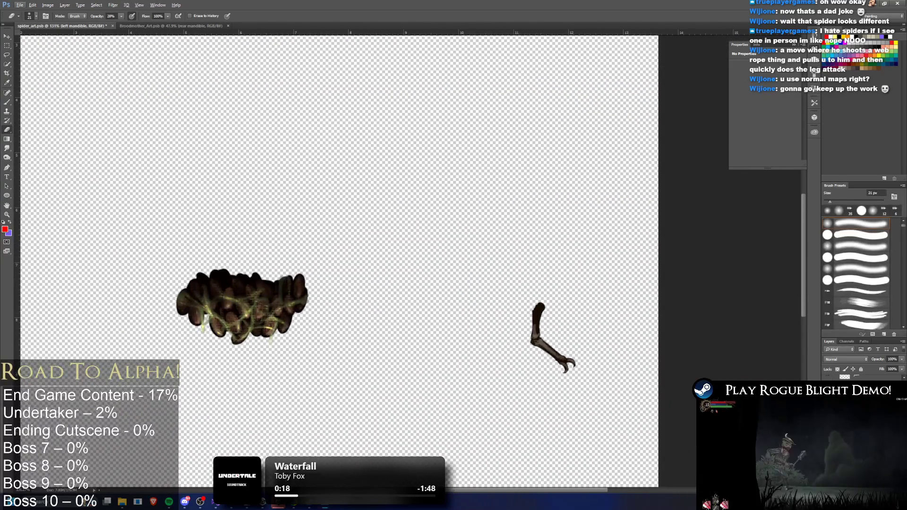
- Rasterize the leg layer's style and zoom out to the whole spider
right_click(850, 377)
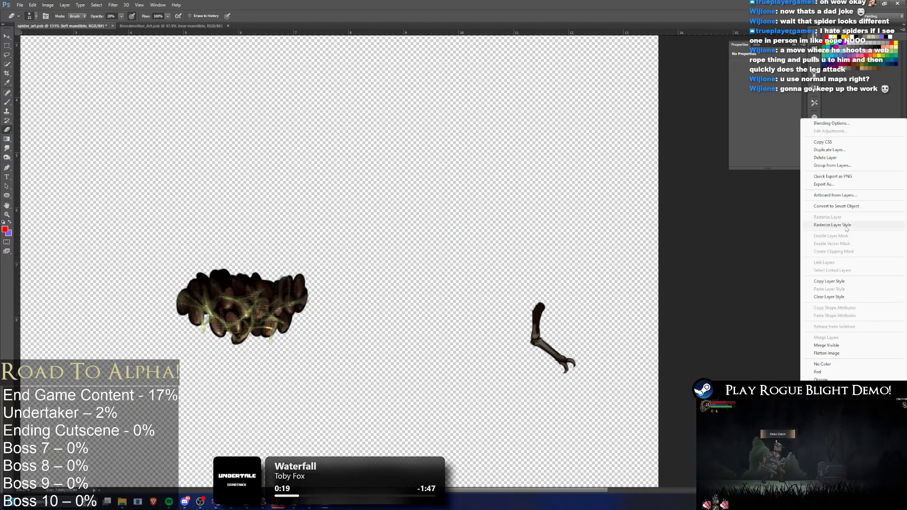
left_click(846, 226)
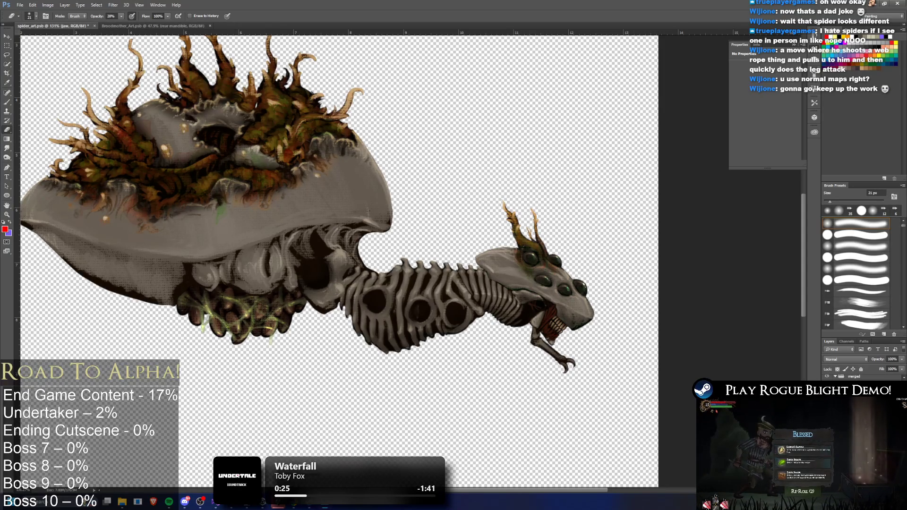
scroll(471, 296, "down", 5)
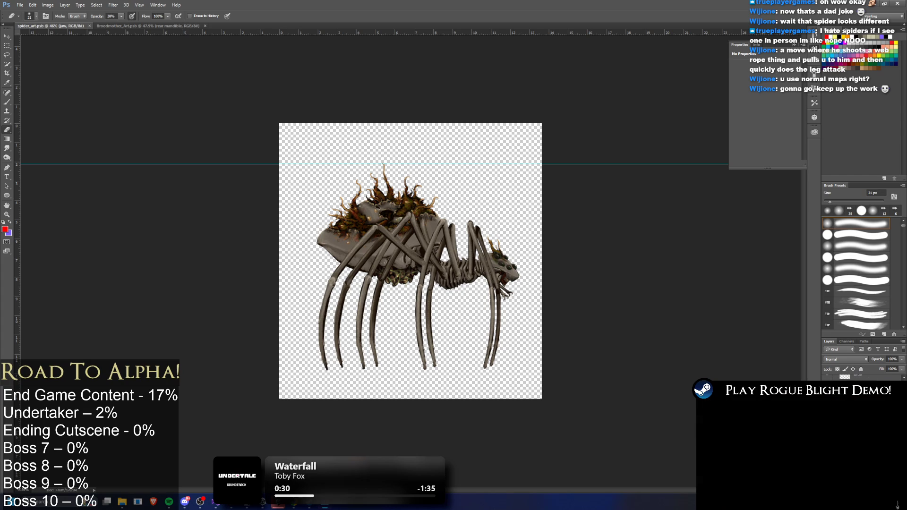
- Switch to the running Unity game and load the first save slot
key("alt+Tab")
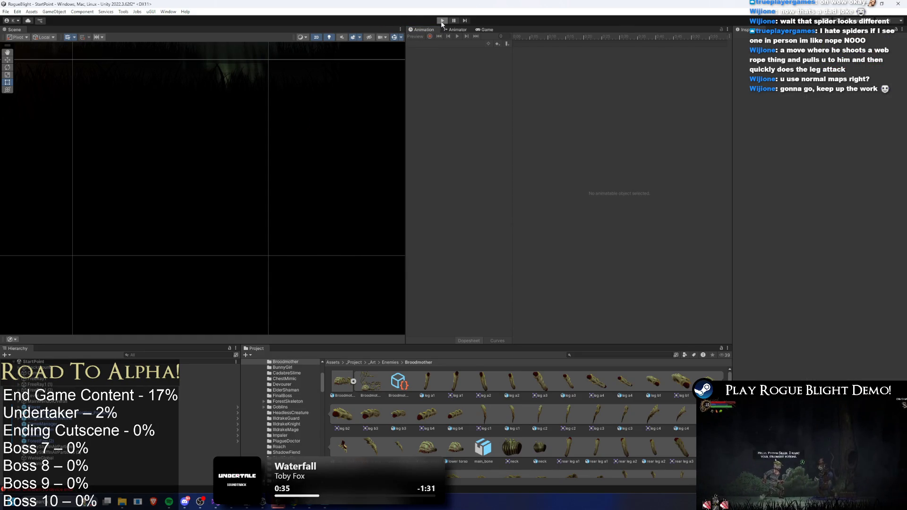
key("alt+Tab")
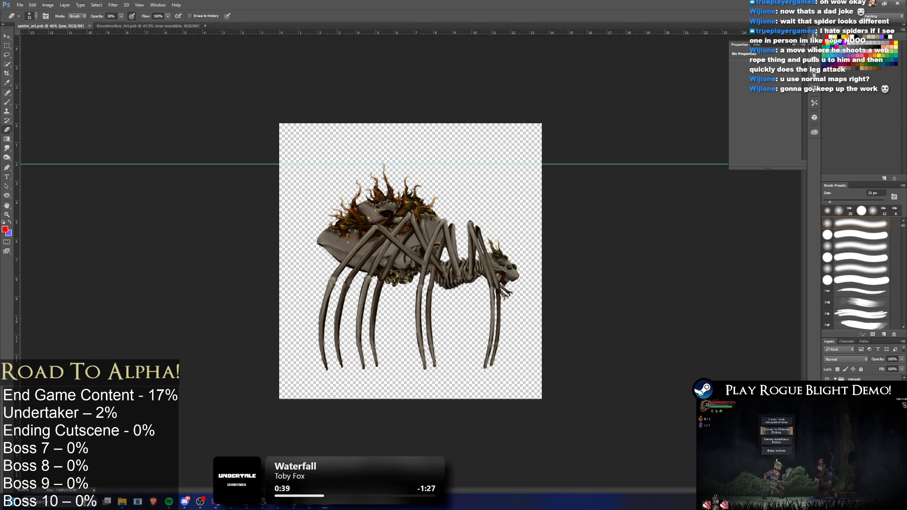
key("alt+Tab")
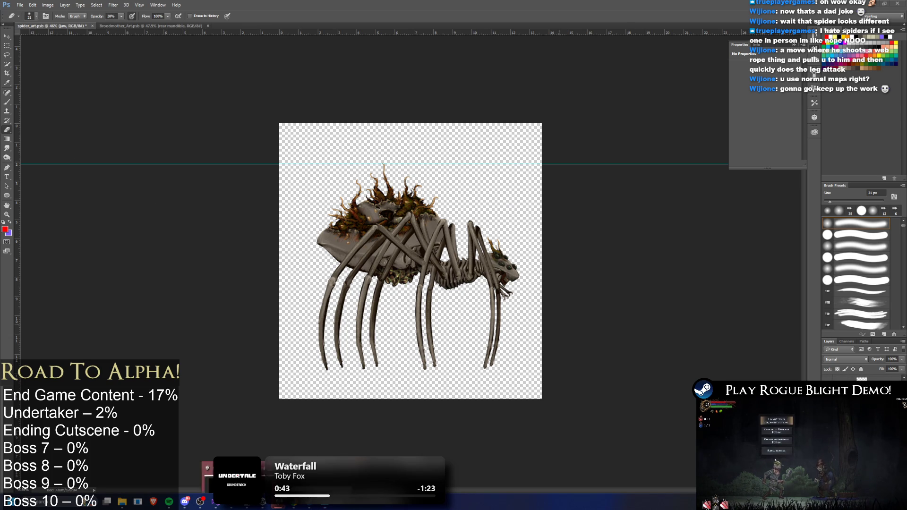
key("alt+Tab")
left_click(607, 307)
left_click(600, 271)
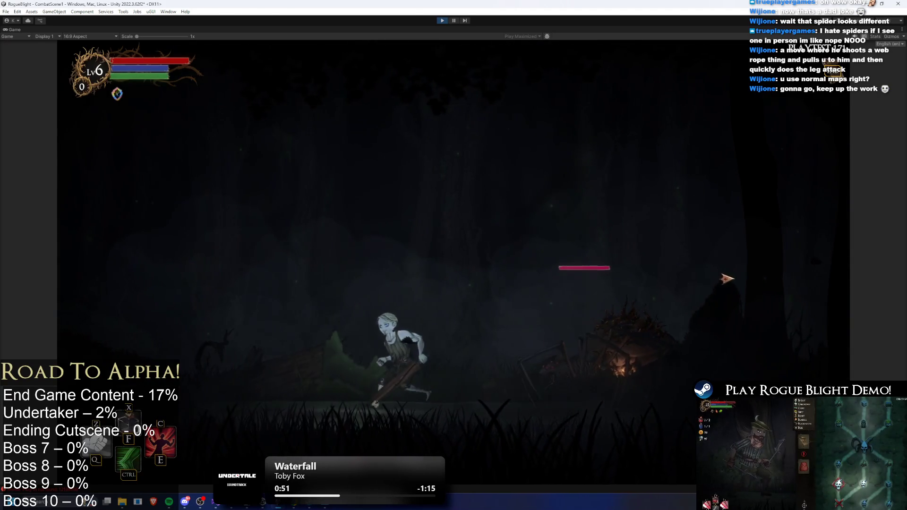
- Engage the spider boss, running, jumping and dashing around its attacks
key("d")
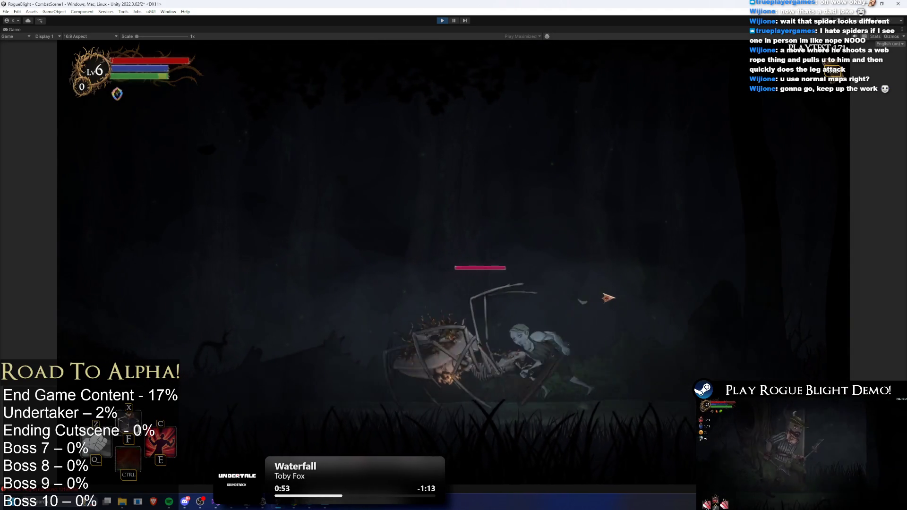
key("a")
key("ctrl")
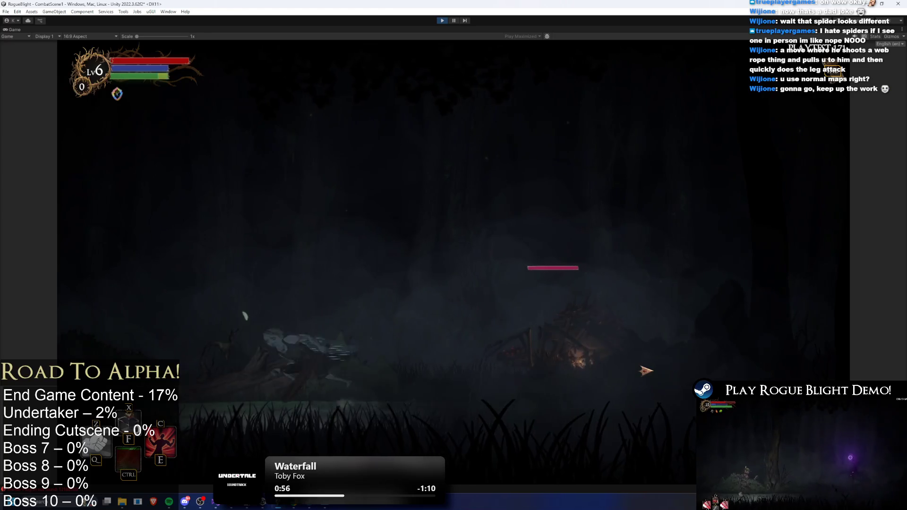
key("a")
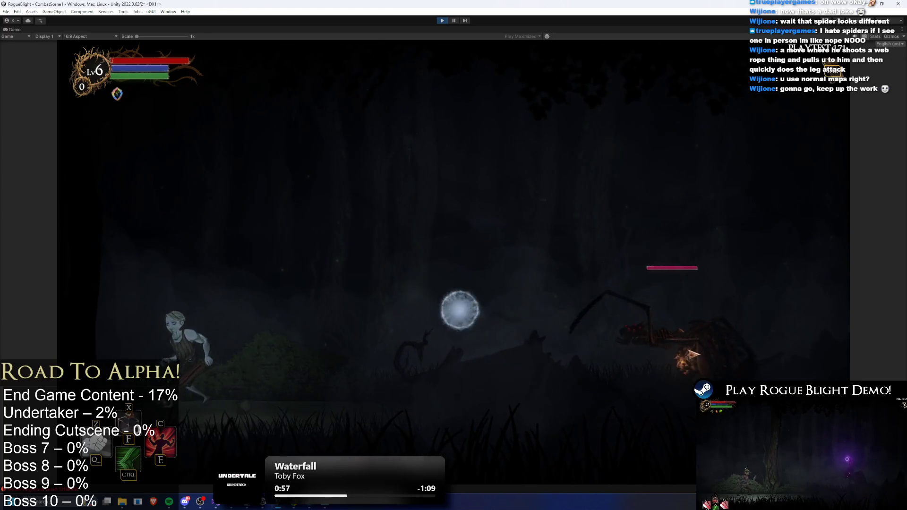
key("space")
key("d")
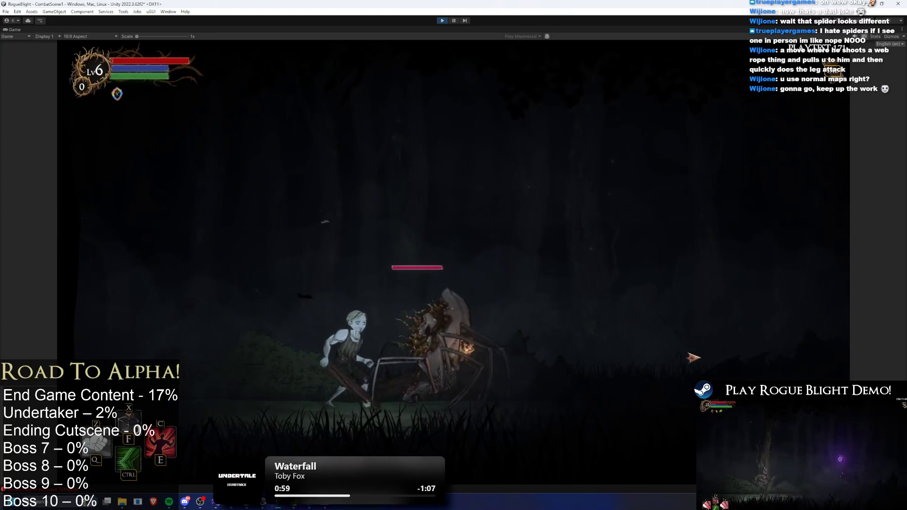
key("ctrl")
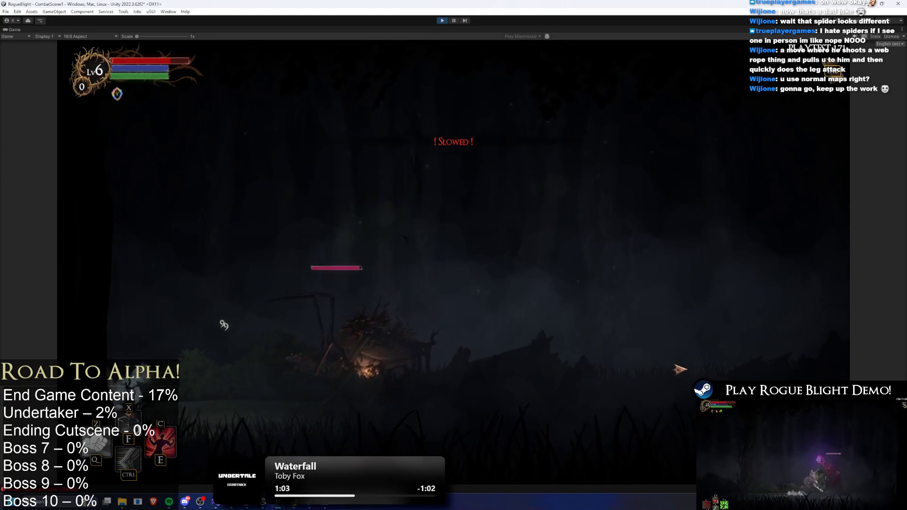
key("d")
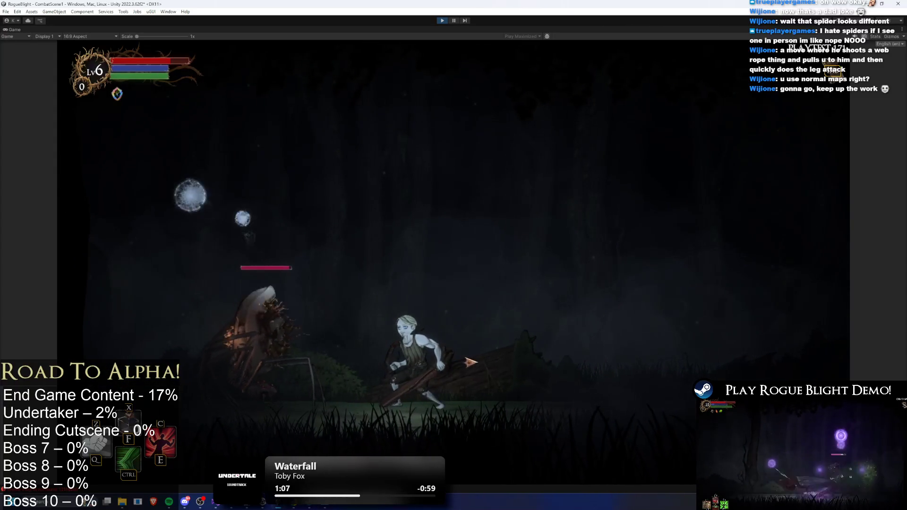
- Keep dodging the web orbs and the spider's leap, then pause play mode
key("d")
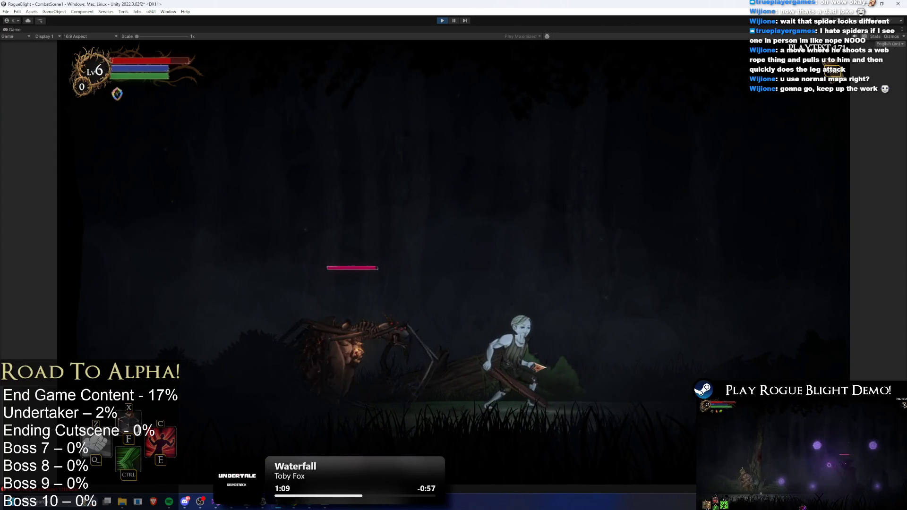
key("d")
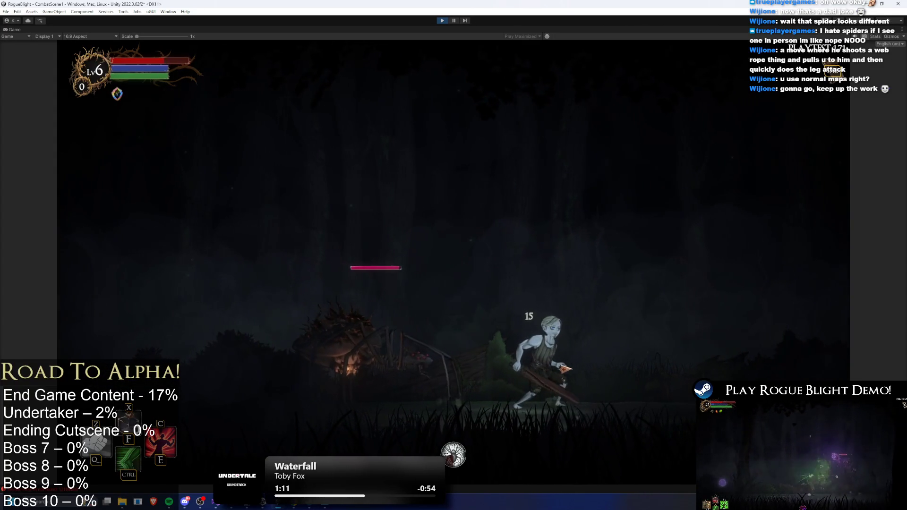
key("ctrl")
key("a")
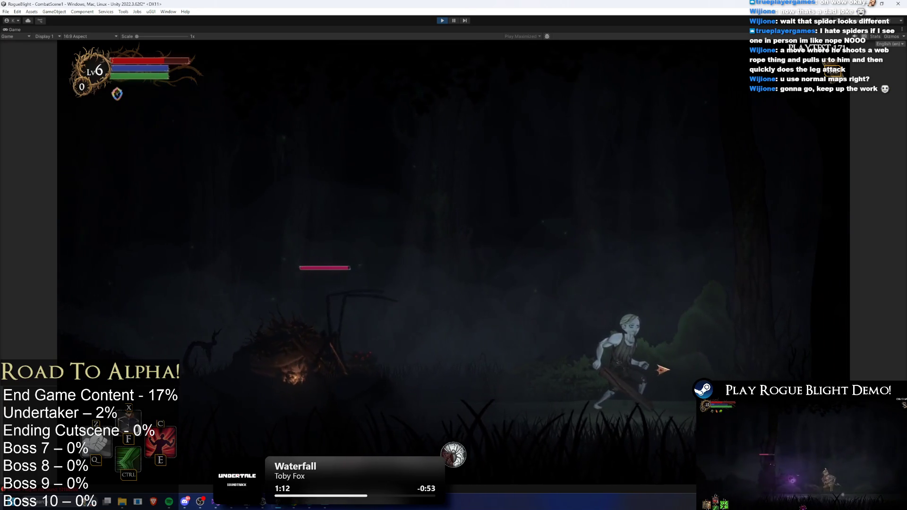
key("a")
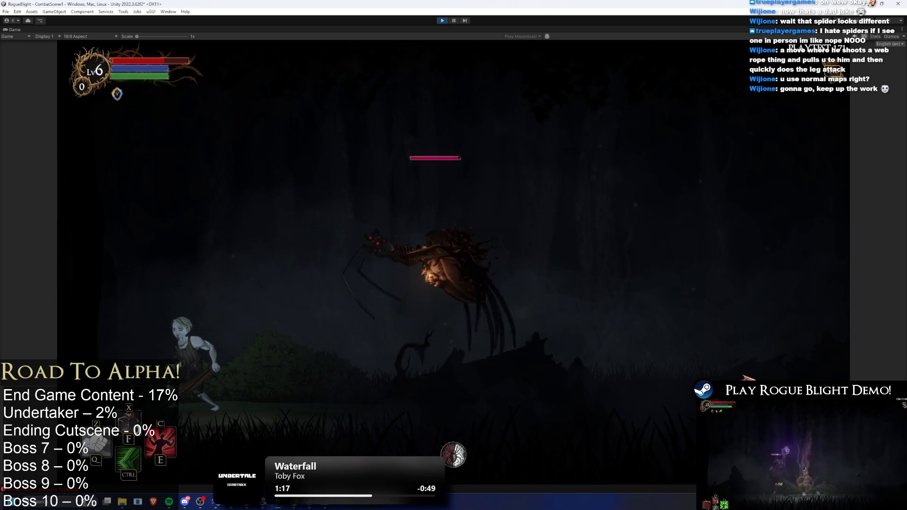
key("ctrl")
key("d")
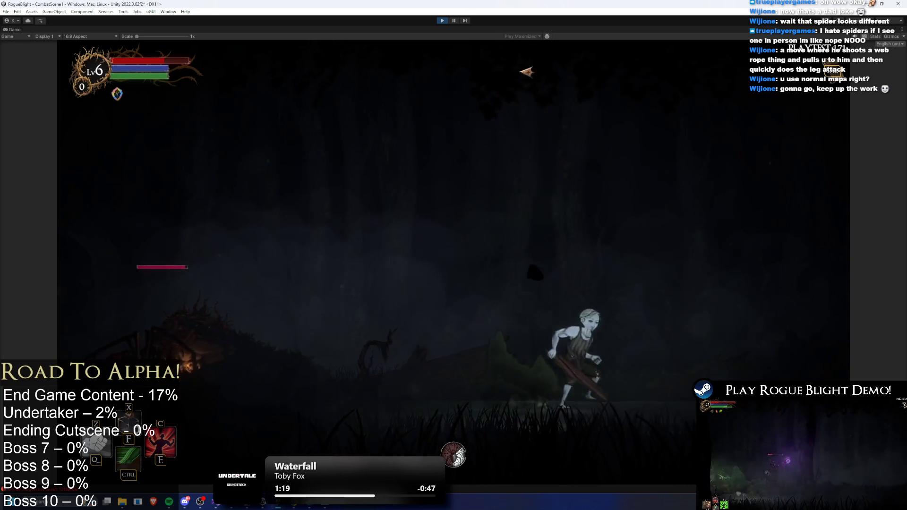
key("ctrl+shift+p")
left_click(145, 357)
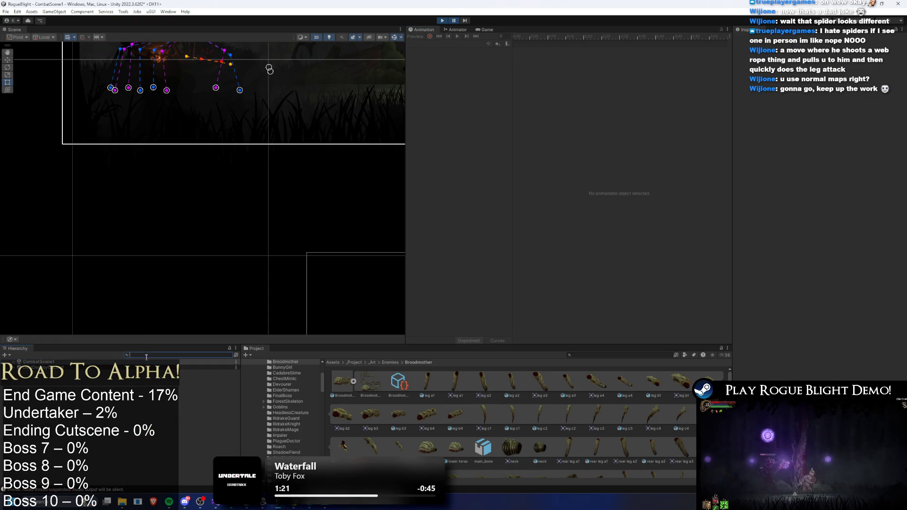
- Select SpiderLight2D and the second spider light, then open their Color picker (FFFFFF)
type("b")
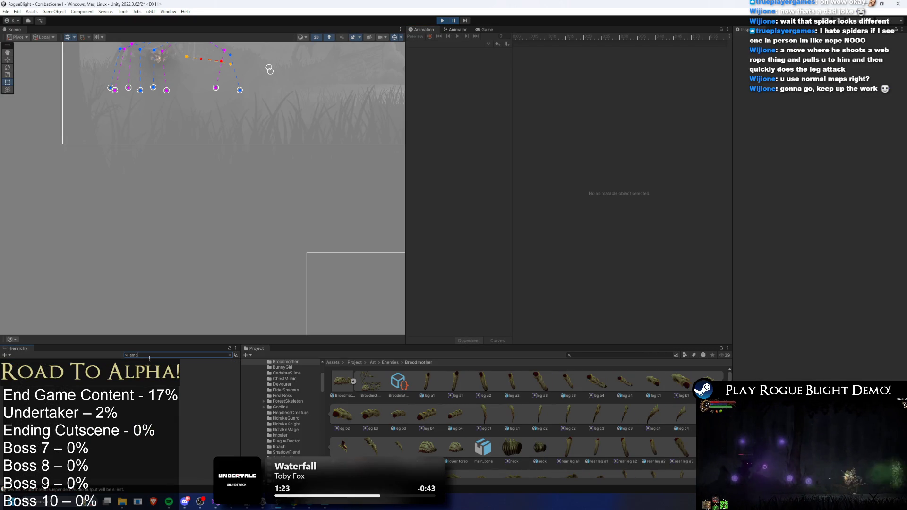
type("abd")
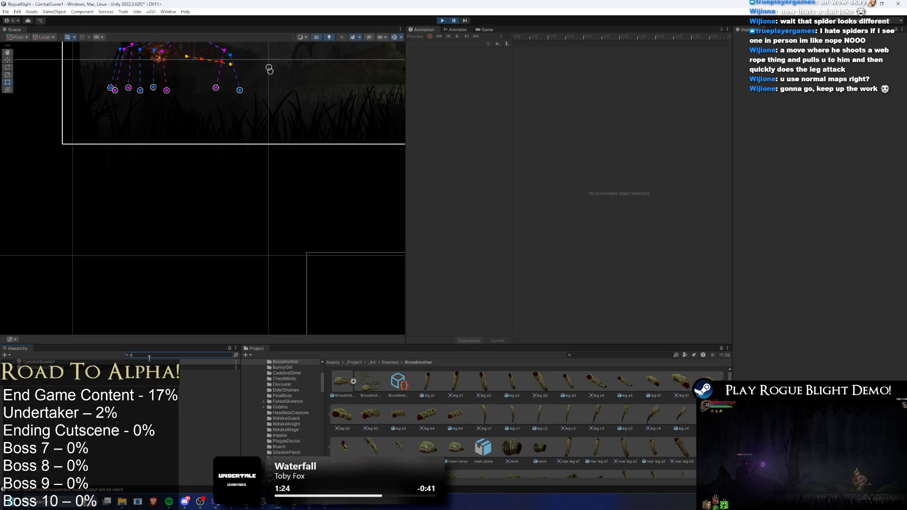
left_click(40, 378)
left_click(230, 355)
key("Down")
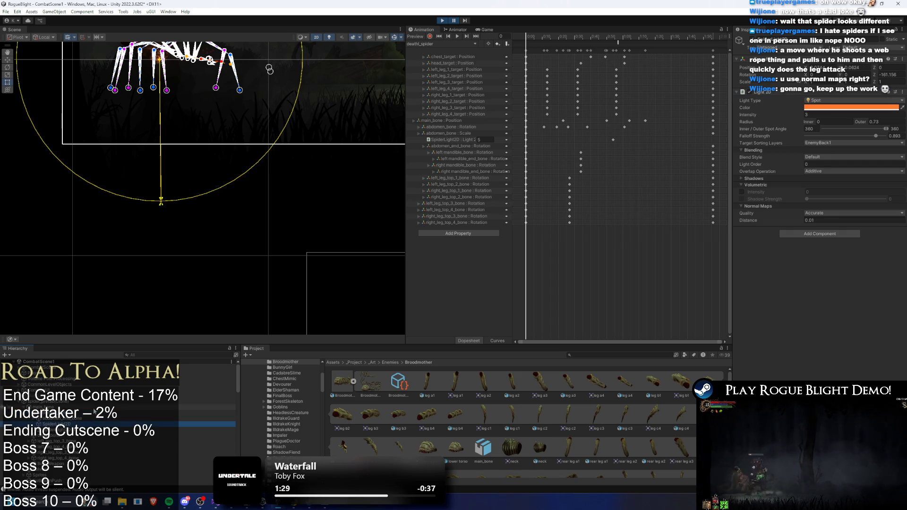
key("shift+Down")
key("shift+Up")
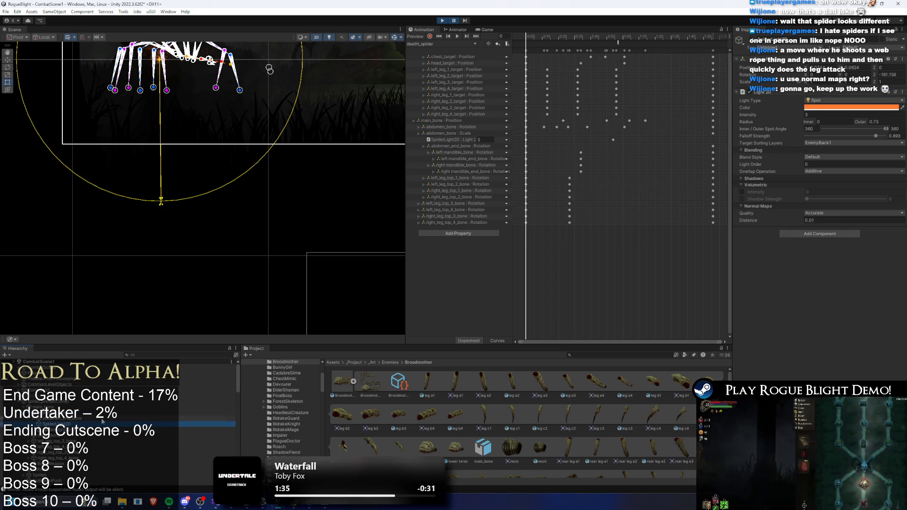
key("shift+Down")
left_click(846, 108)
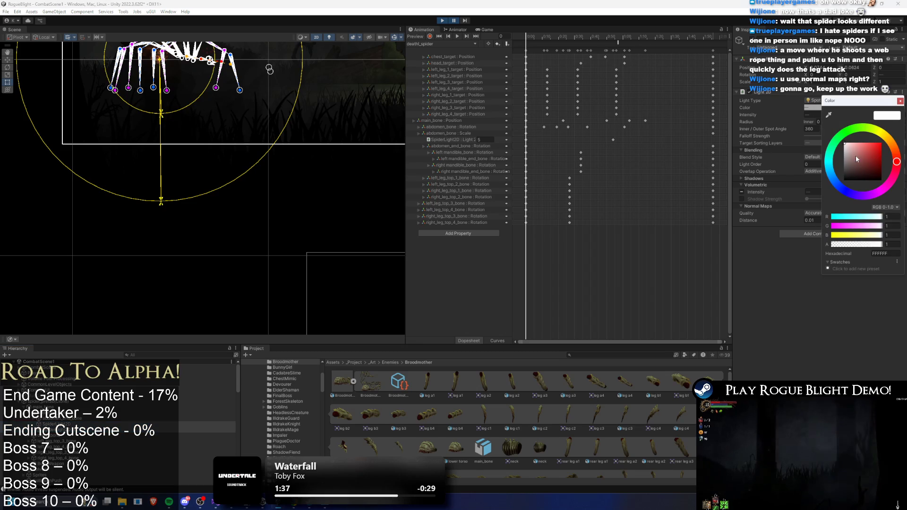
- Try a pure red colour on the spider's light and test it in play
left_click(900, 102)
left_click(455, 21)
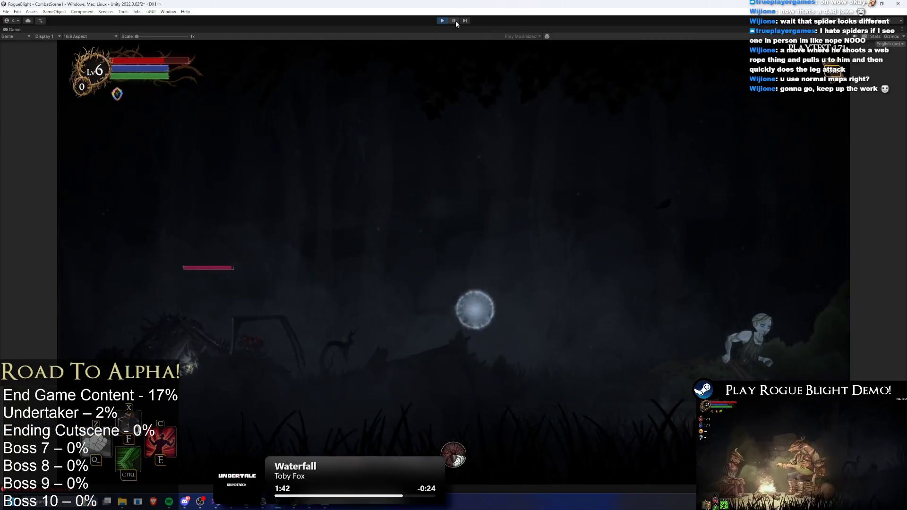
left_click(454, 21)
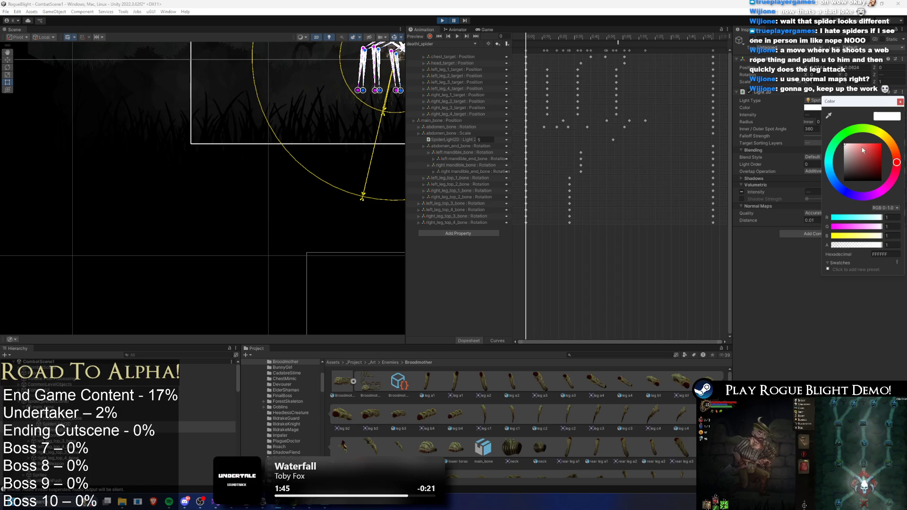
left_click_drag(863, 152, 882, 142)
left_click(458, 20)
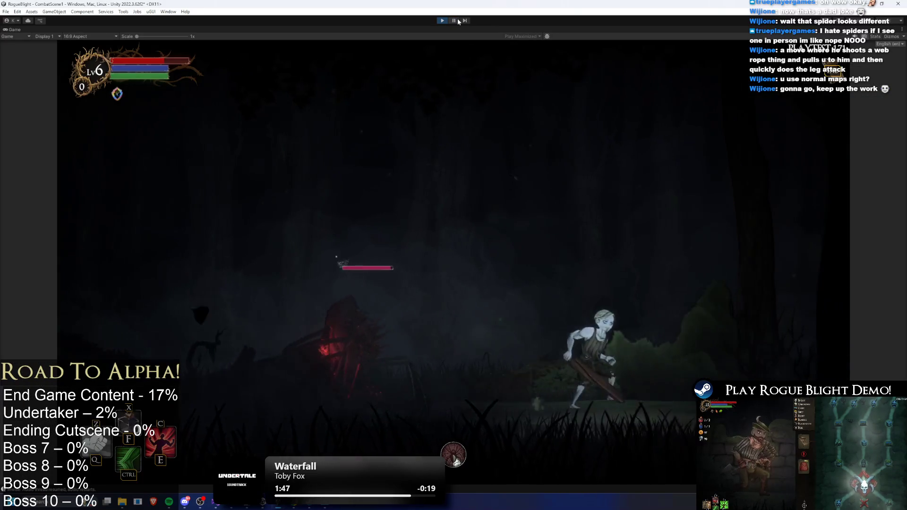
left_click(454, 21)
- Change the light to pale yellow FFFFA5 and test it in play
left_click(829, 108)
left_click(879, 136)
left_click_drag(858, 147, 859, 149)
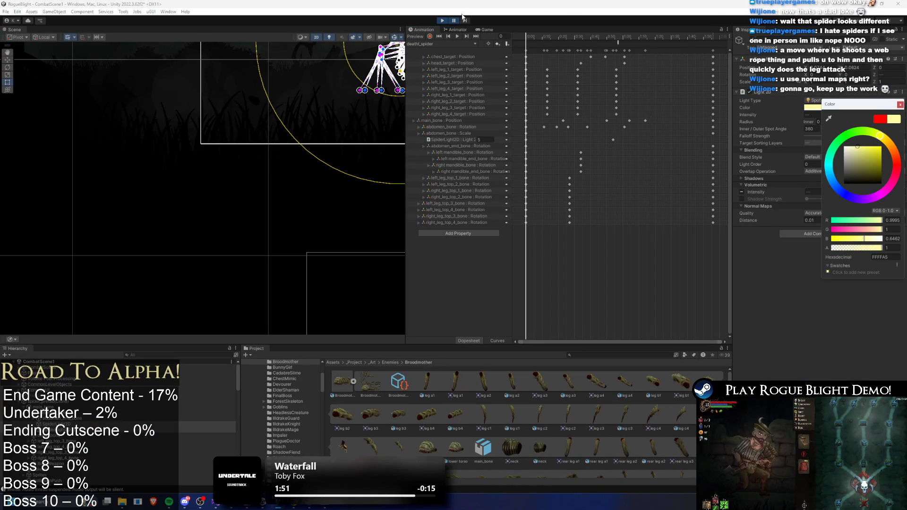
left_click(453, 21)
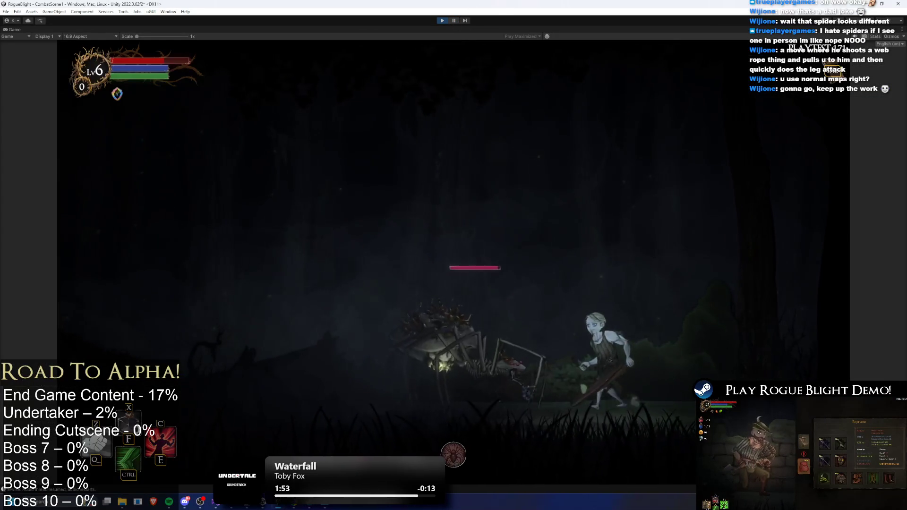
key("a")
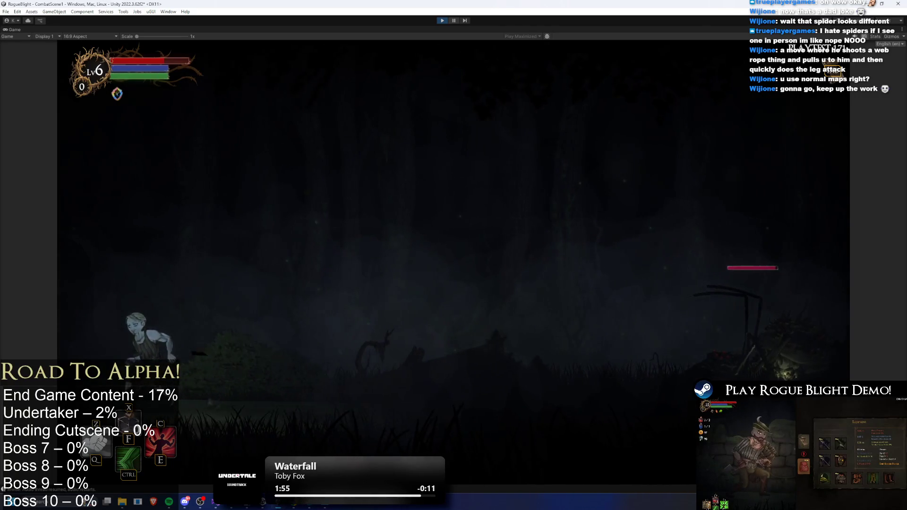
- Shift the light colour toward orange (FDCE6F) and resume the game
left_click(456, 21)
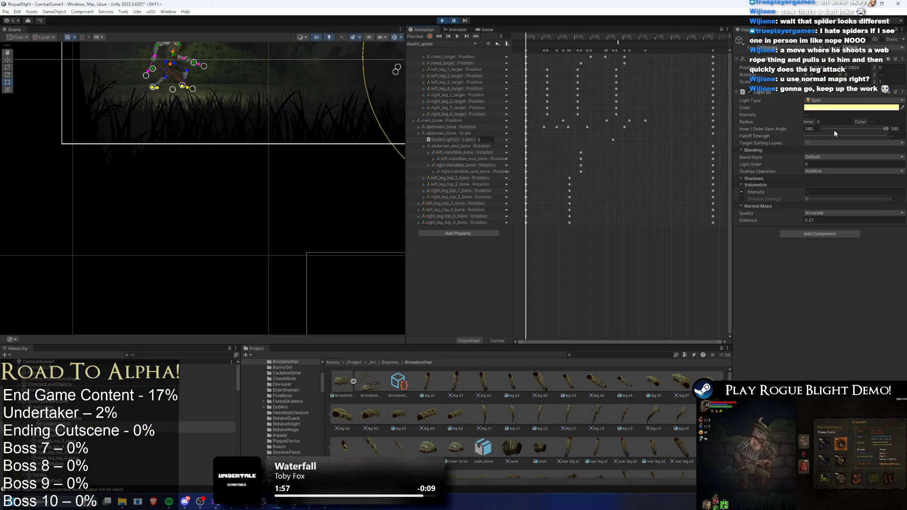
left_click(826, 108)
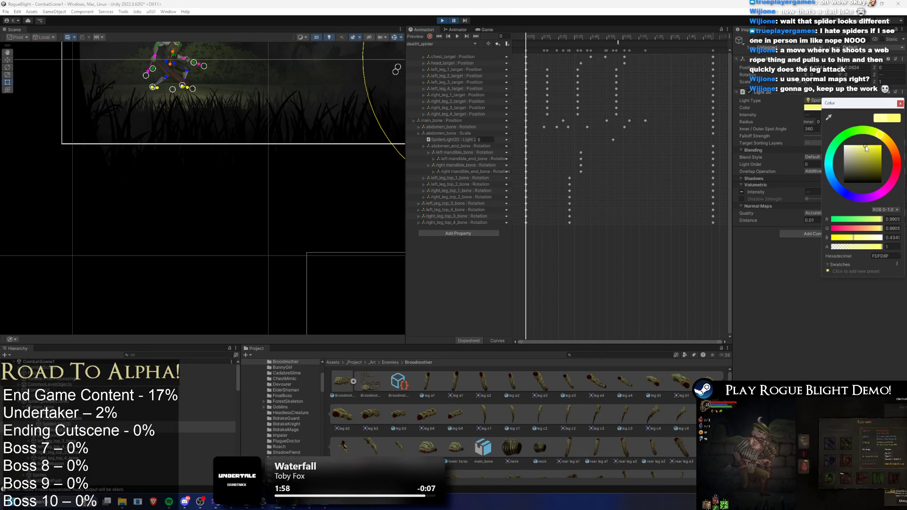
left_click_drag(879, 135, 889, 142)
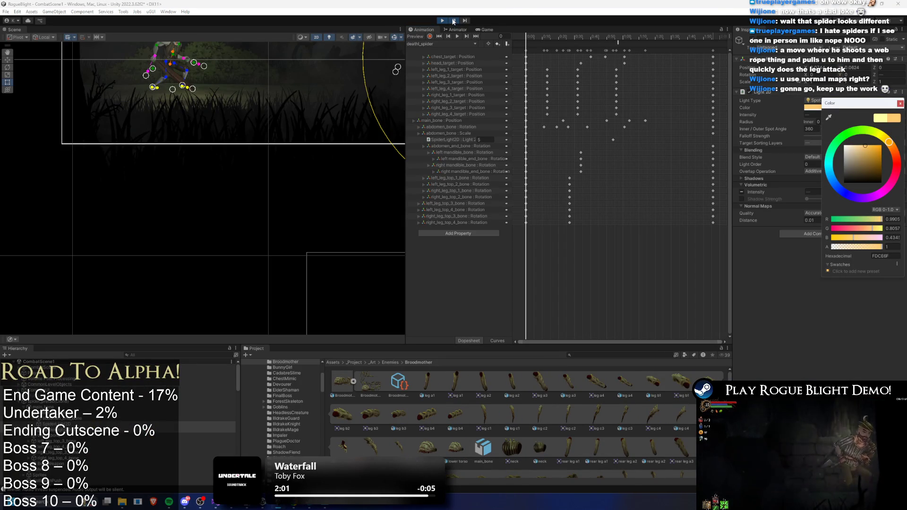
left_click(453, 20)
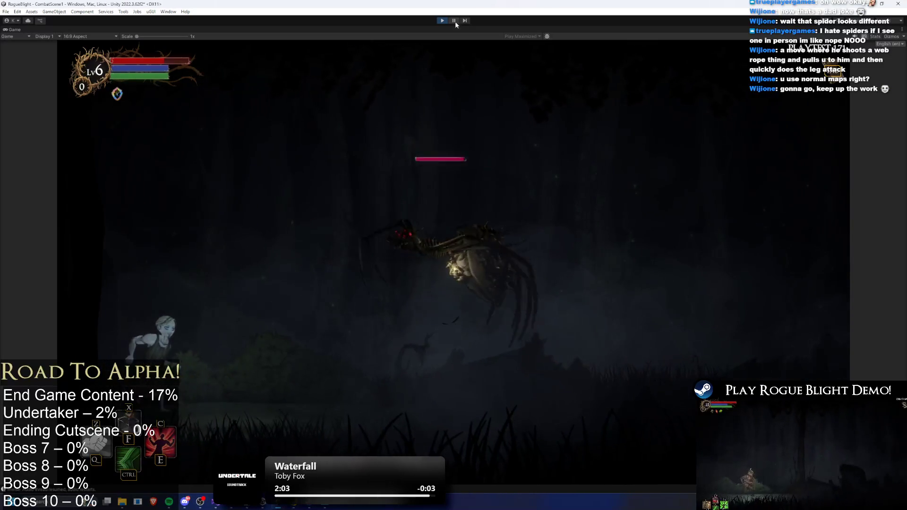
key("d")
key("a")
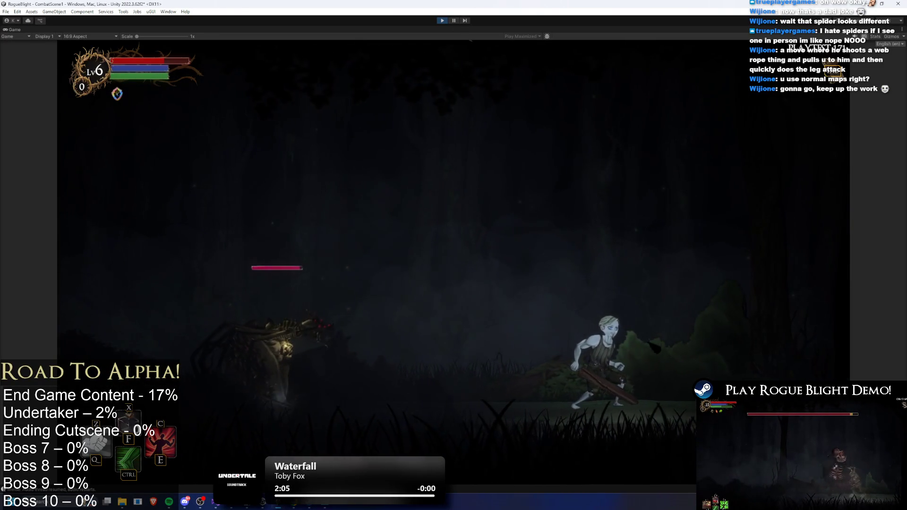
key("a")
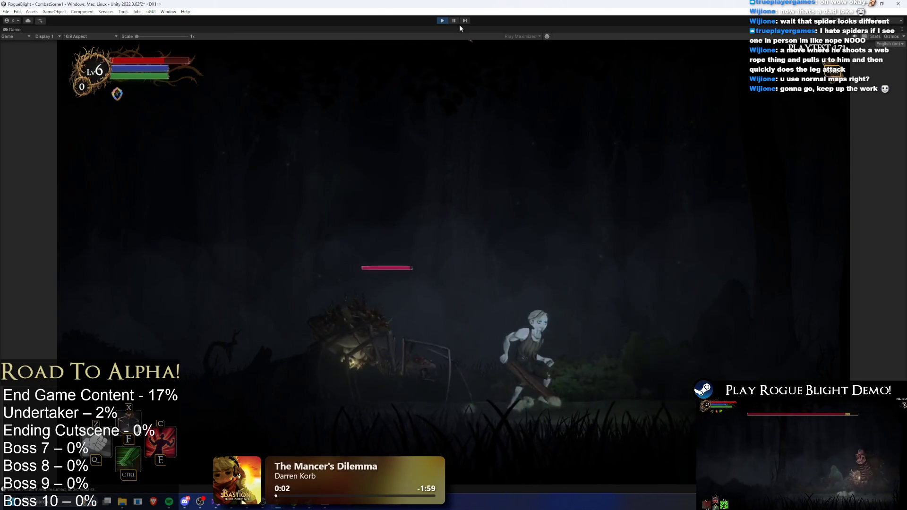
key("a")
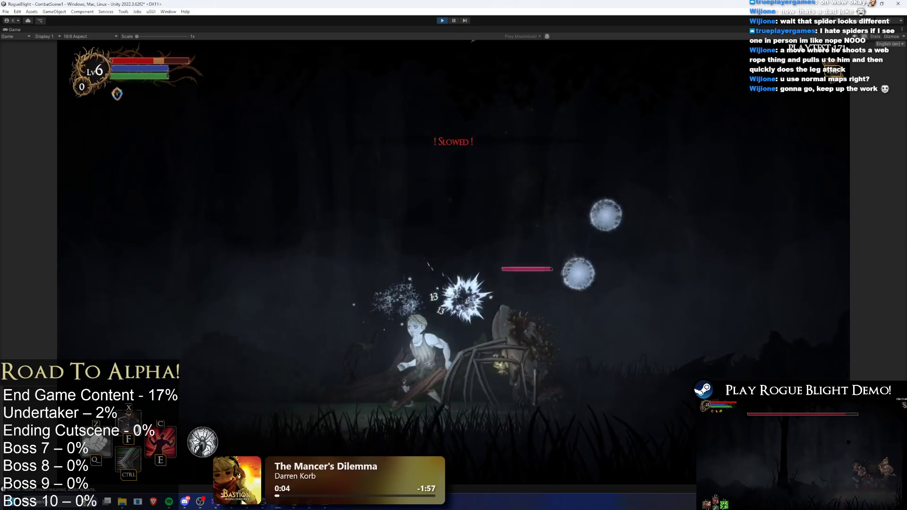
key("a")
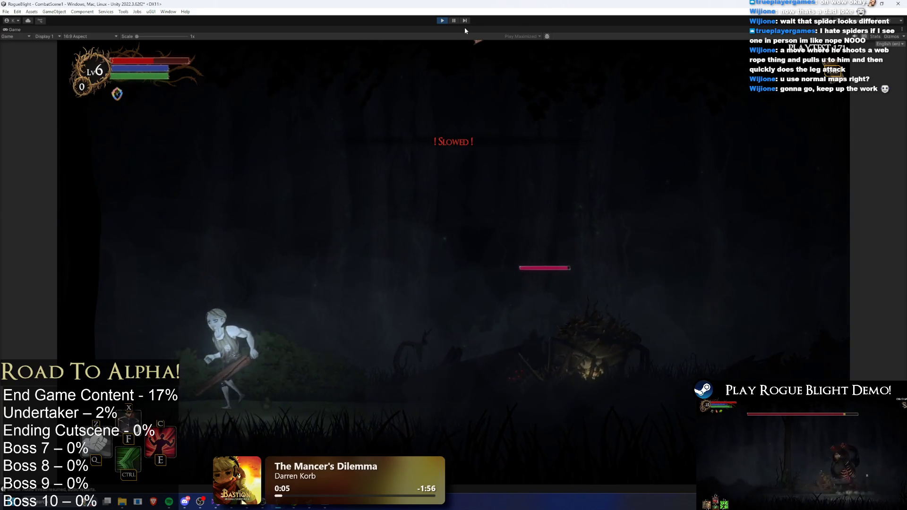
key("d")
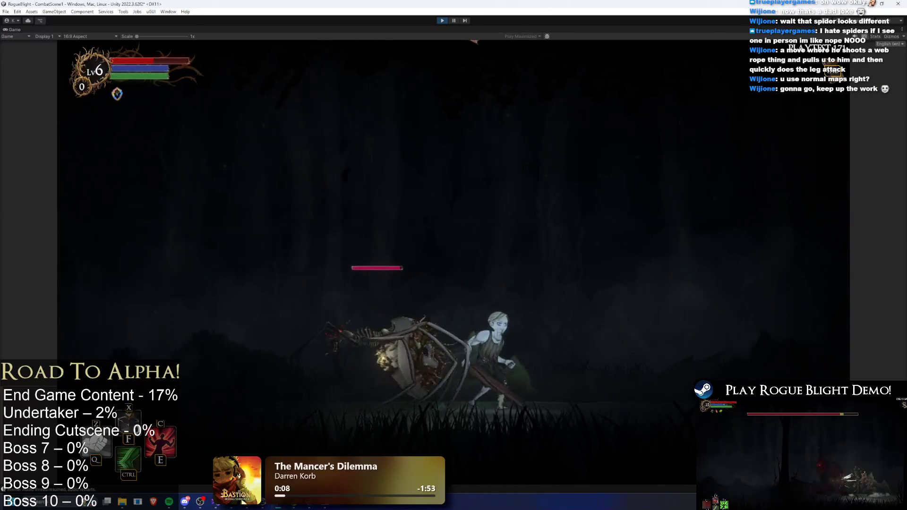
key("d")
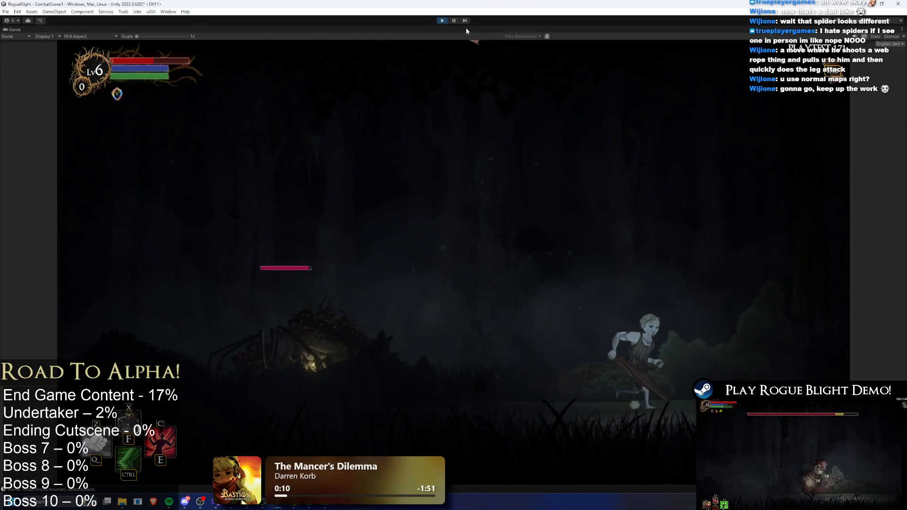
key("a")
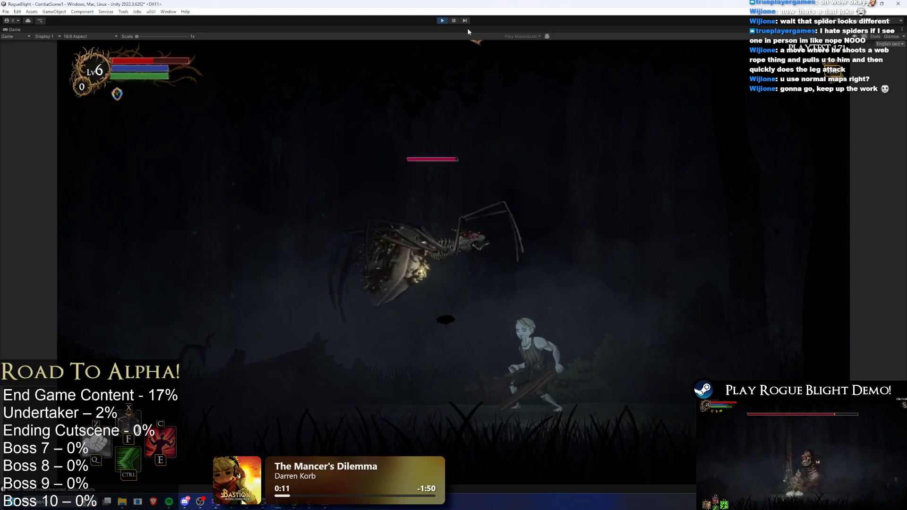
key("ctrl")
key("d")
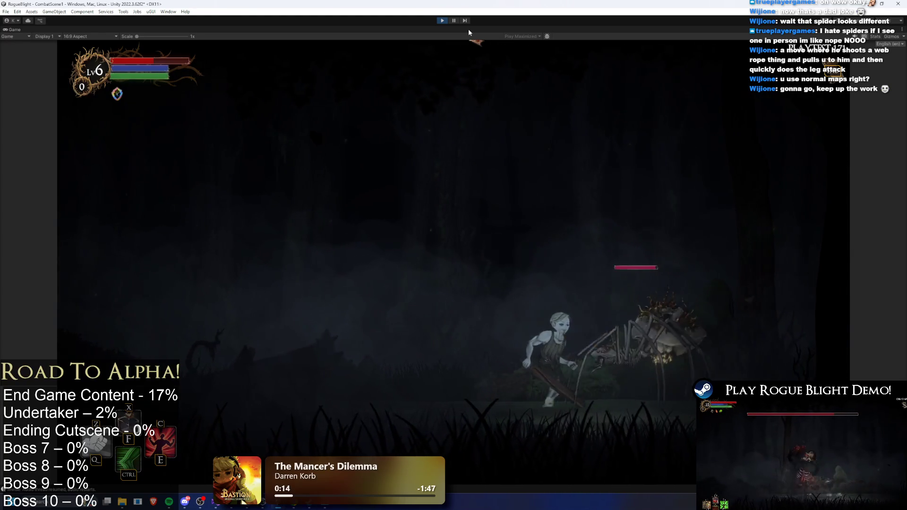
key("a")
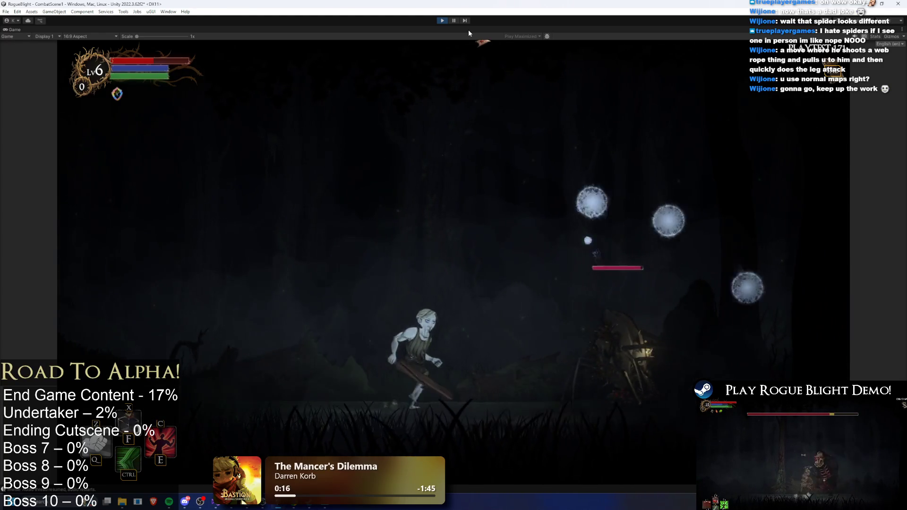
key("a")
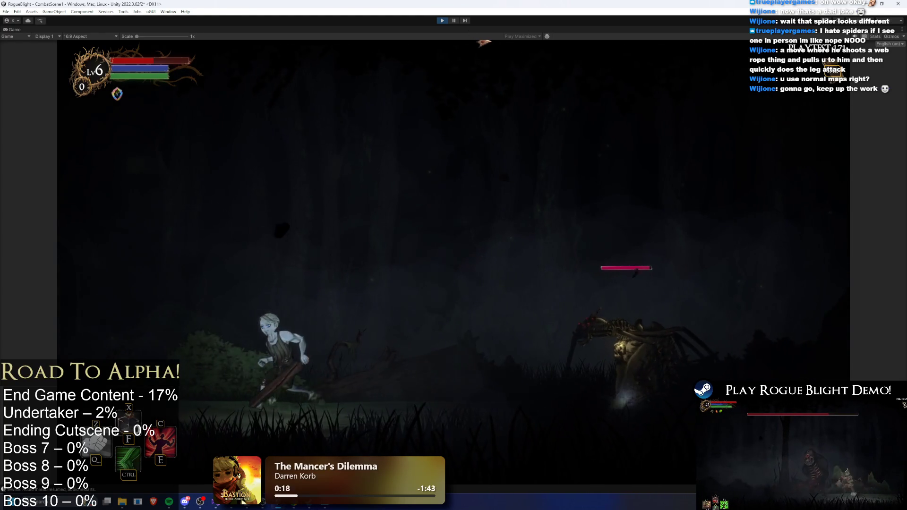
key("a")
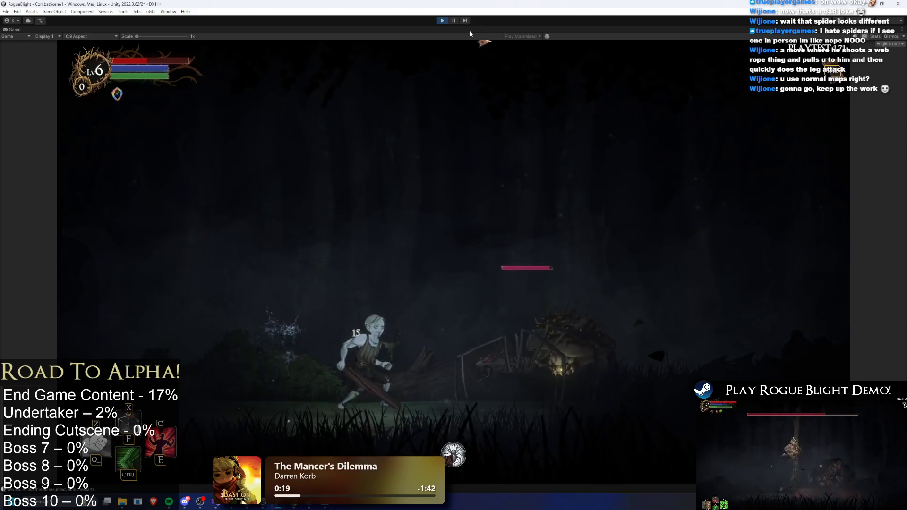
key("a")
key("d")
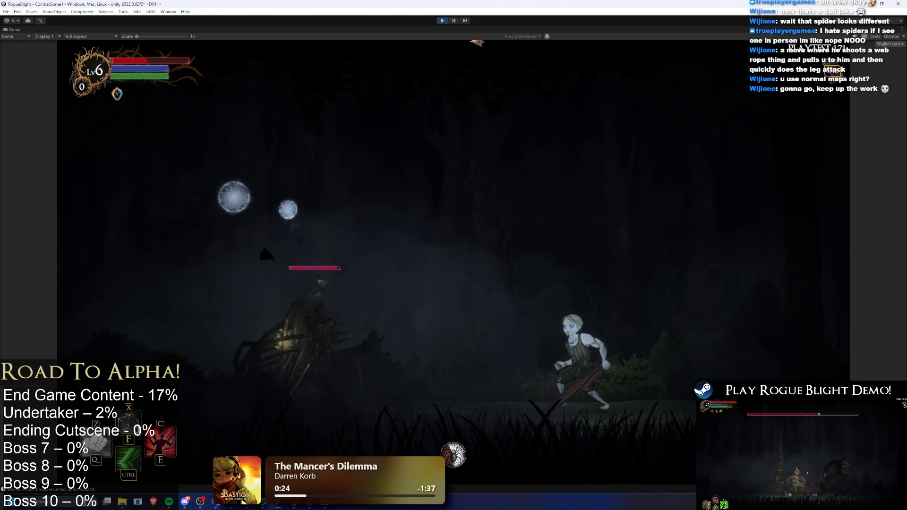
- Copy the tuned orange Light 2D colour and exit Play mode
left_click(455, 20)
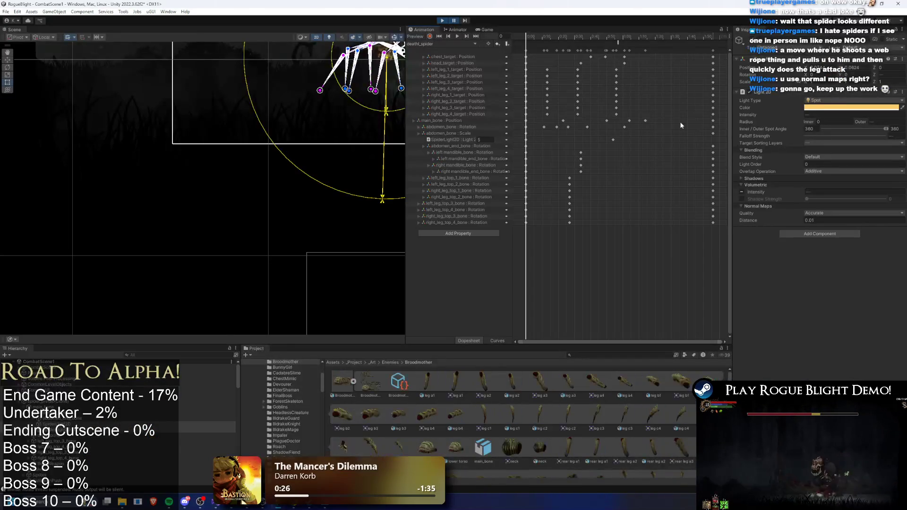
right_click(862, 108)
left_click(708, 114)
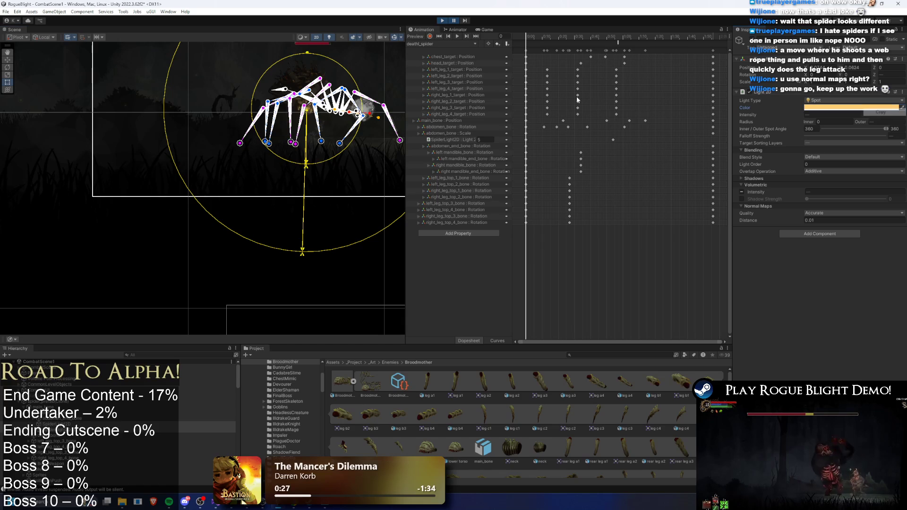
left_click(443, 21)
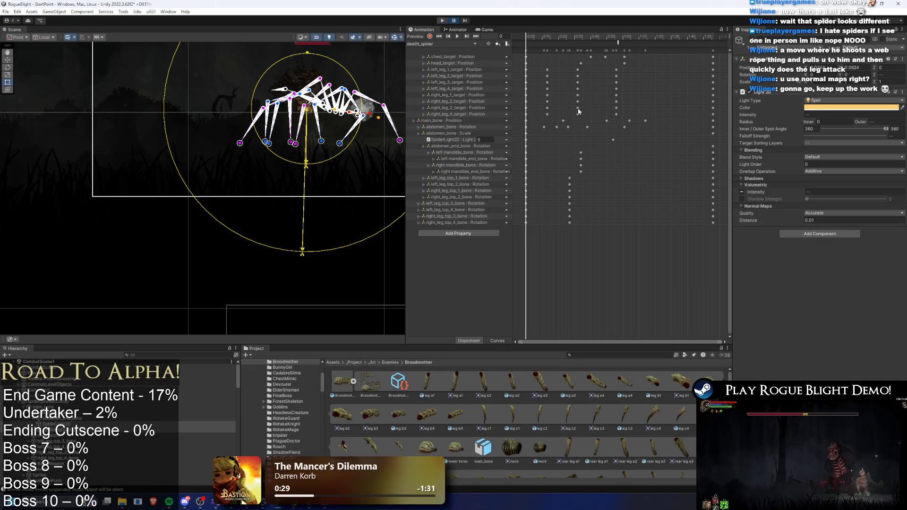
- Paste the orange colour into spider_prefab's 2D light, save, then open the Broodmother prefab
left_click(612, 356)
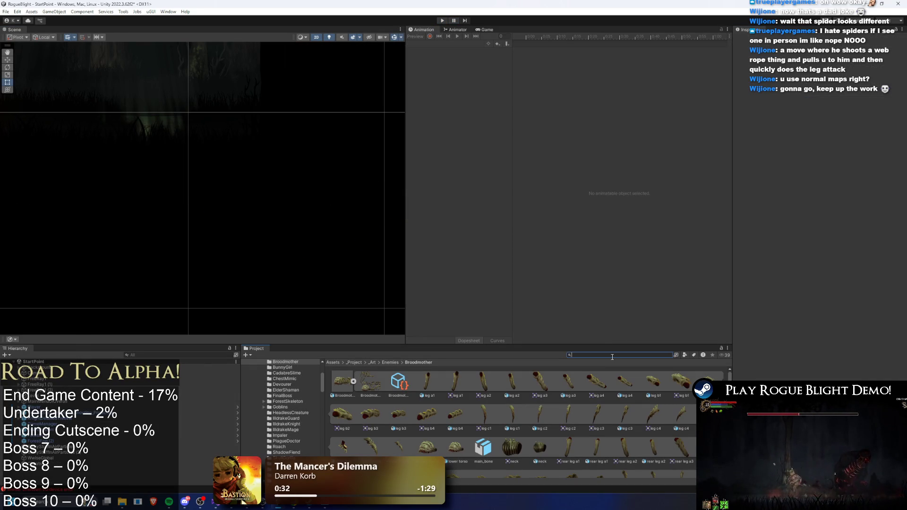
type("spider prefab")
double_click(340, 382)
left_click(191, 244)
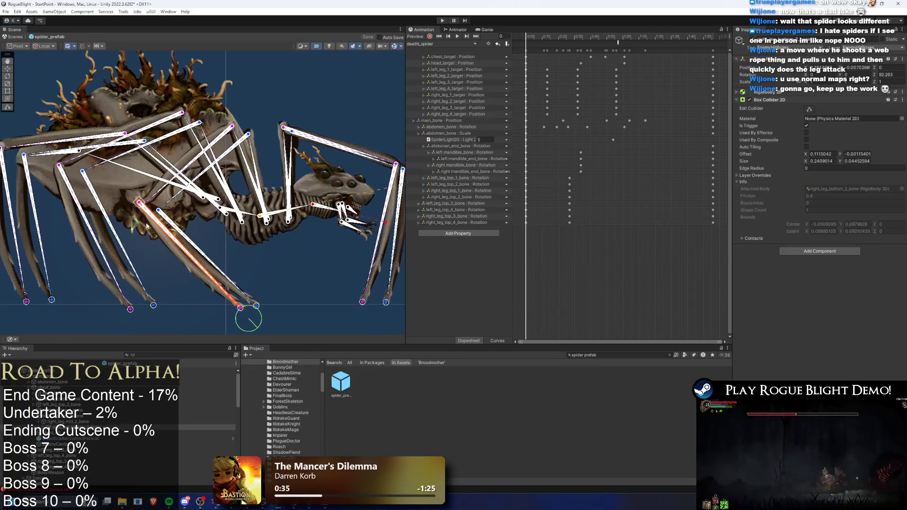
scroll(116, 256, "up", 2)
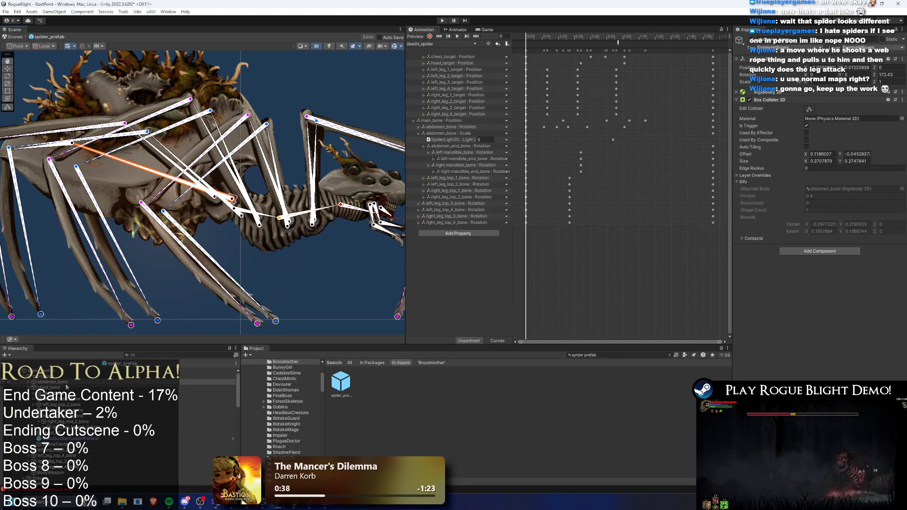
left_click(66, 393)
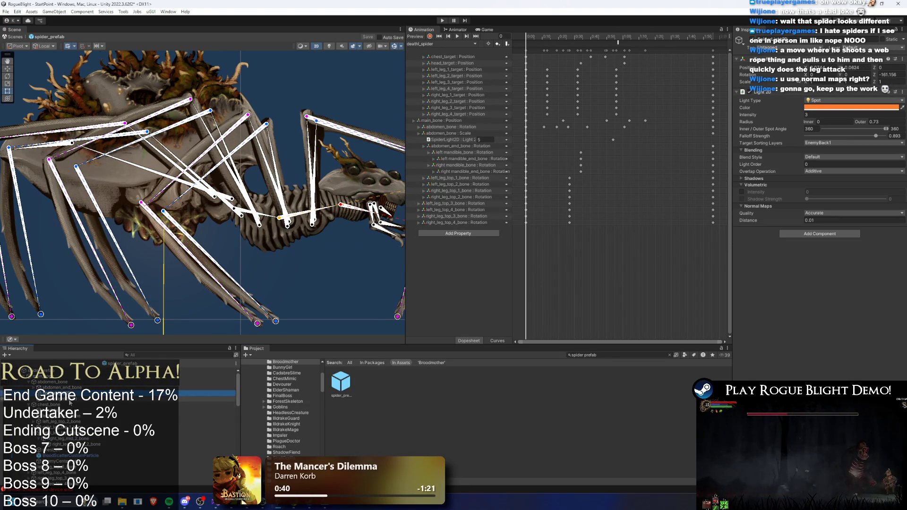
left_click(331, 46)
right_click(810, 108)
left_click(828, 123)
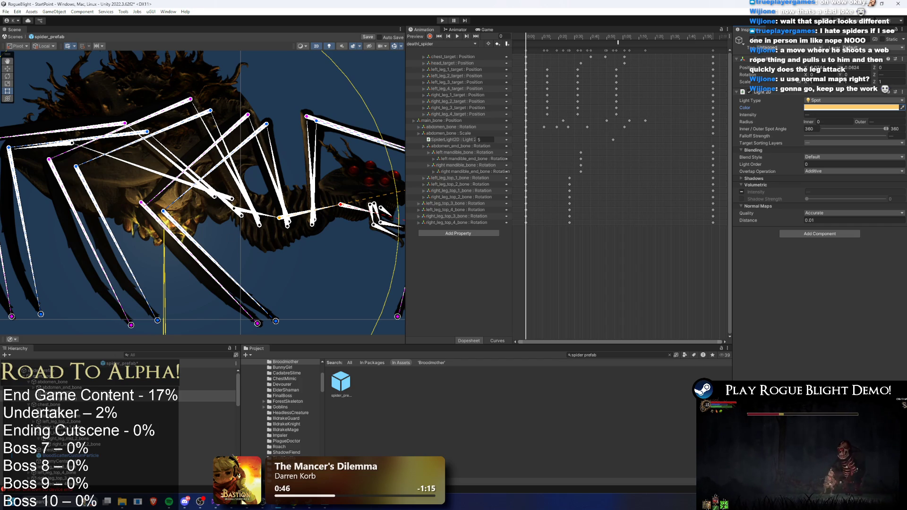
key("ctrl+s")
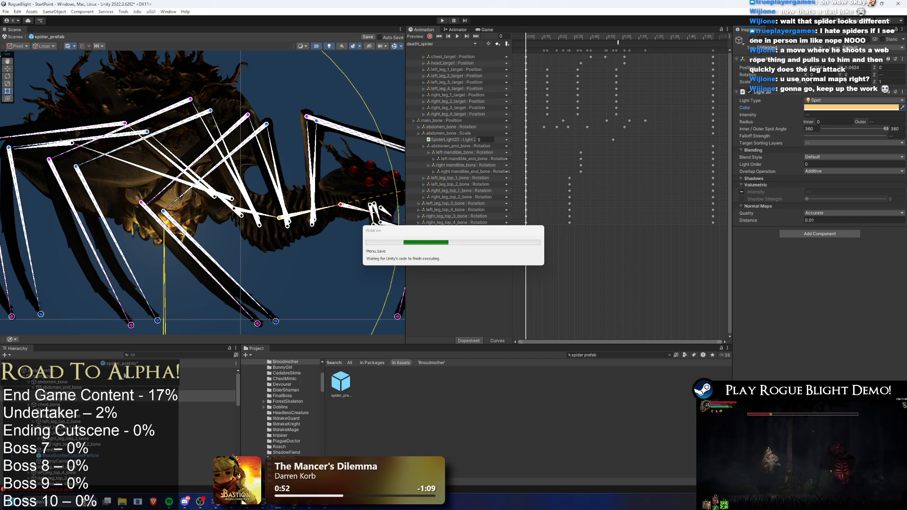
left_click(612, 354)
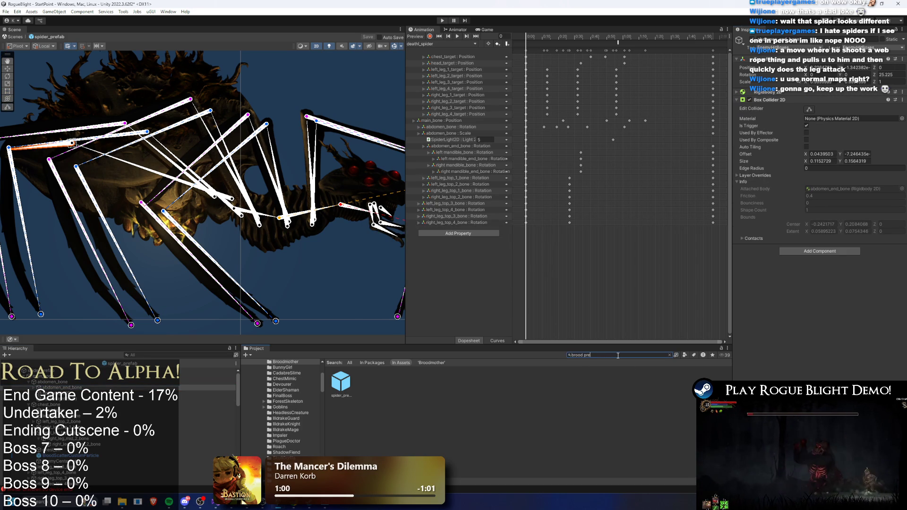
double_click(341, 382)
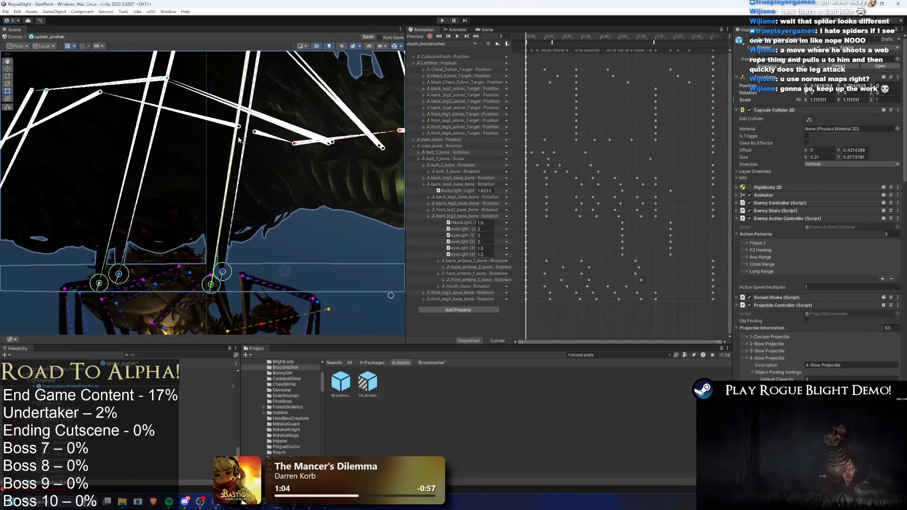
- Filter the Hierarchy to inspect a particle object, then clear the search and deselect it
left_click(154, 355)
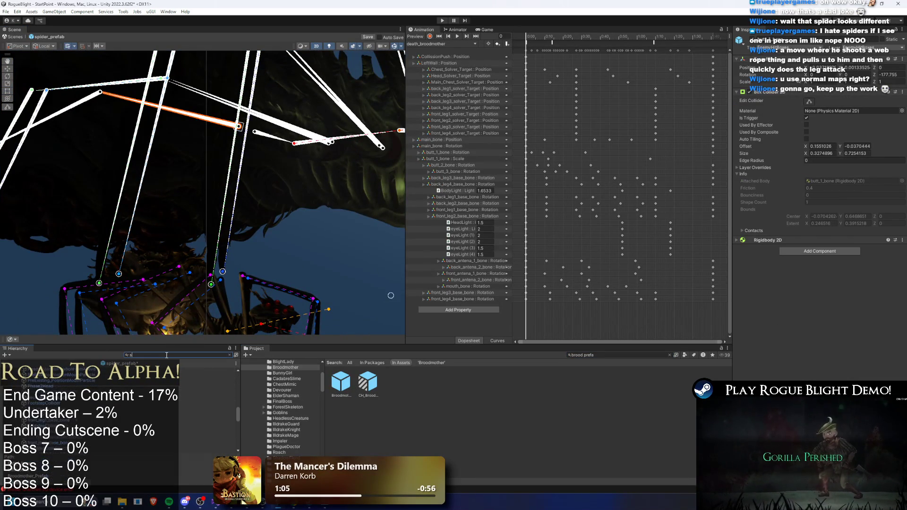
type("pider")
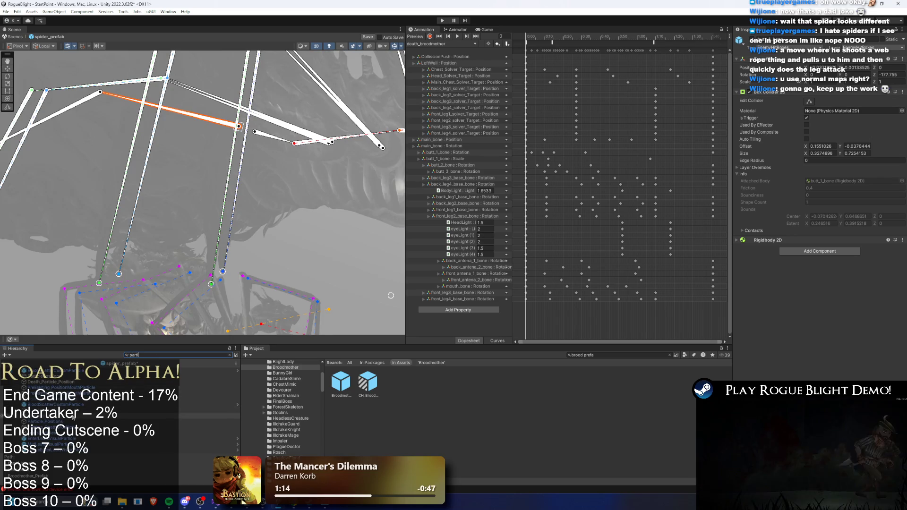
left_click(74, 410)
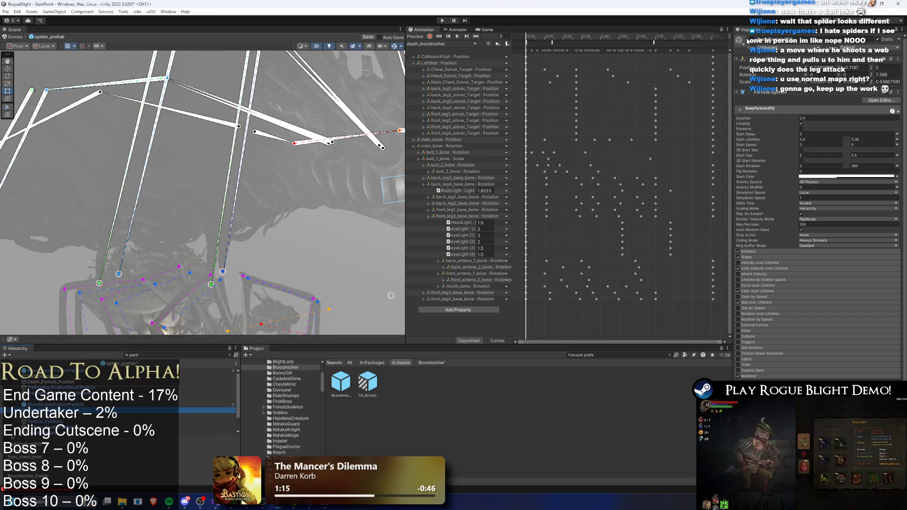
right_click(59, 412)
left_click(87, 138)
left_click(148, 355)
key("BackSpace")
key("BackSpace")
key("BackSpace")
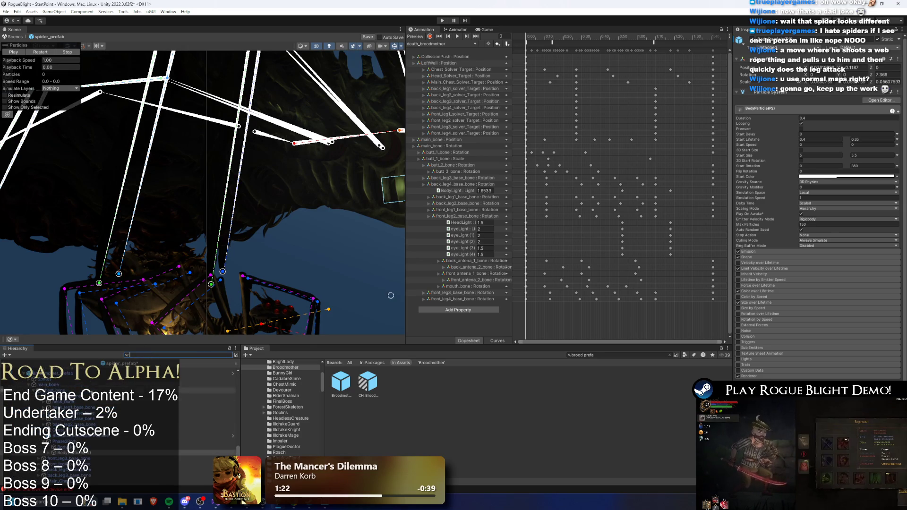
left_click(185, 290)
left_click(185, 290)
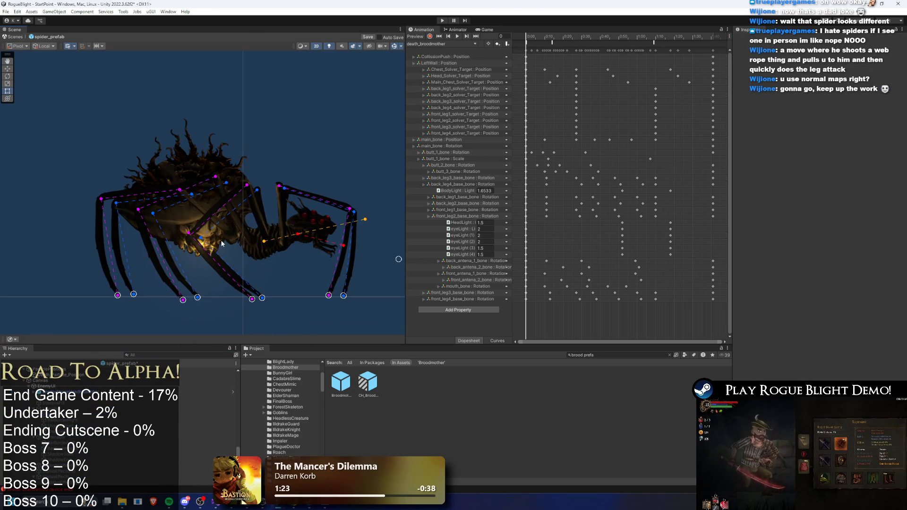
- Duplicate the BodyParticle(Poison) system and move the copy lower on the spider
right_click(102, 196)
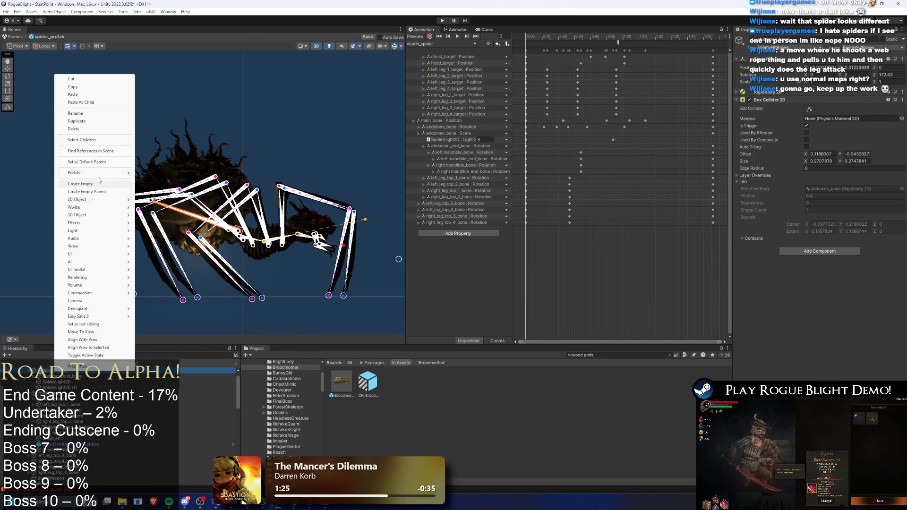
left_click(93, 121)
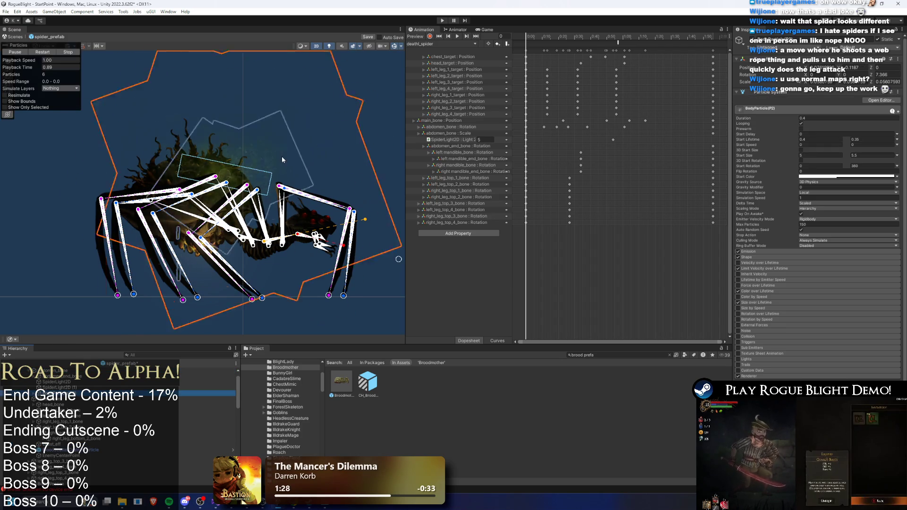
key("w")
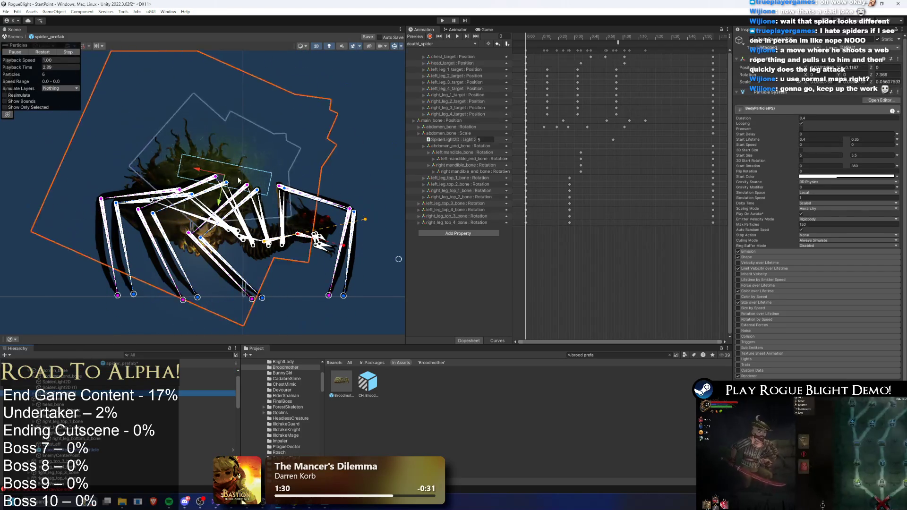
left_click_drag(220, 177, 192, 233)
scroll(192, 233, "up", 2)
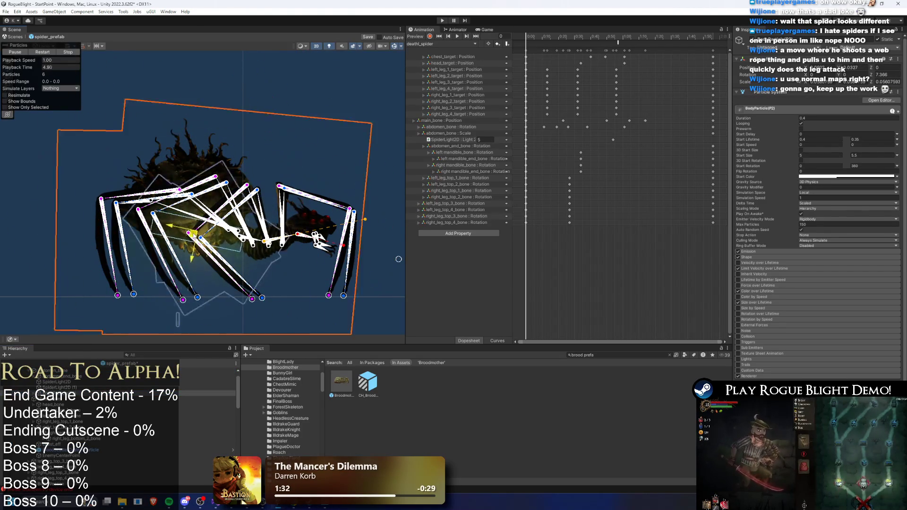
scroll(189, 232, "up", 2)
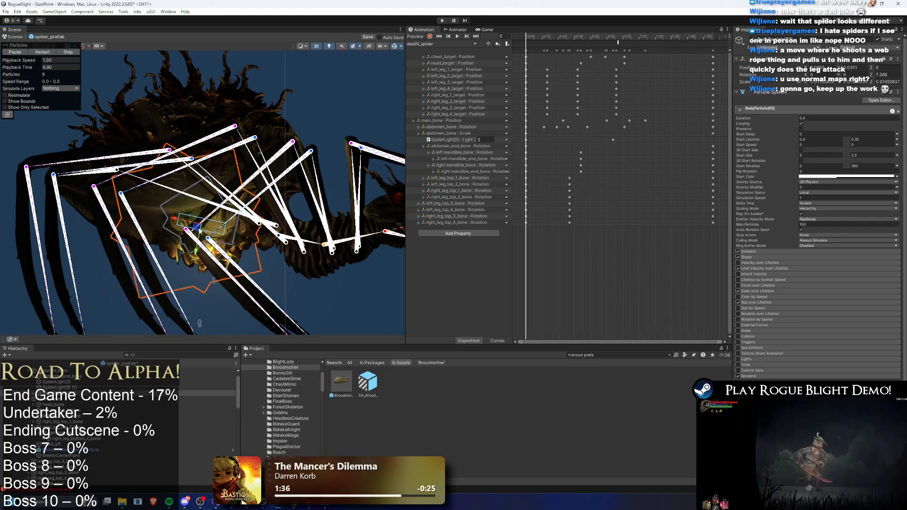
scroll(200, 234, "down", 2)
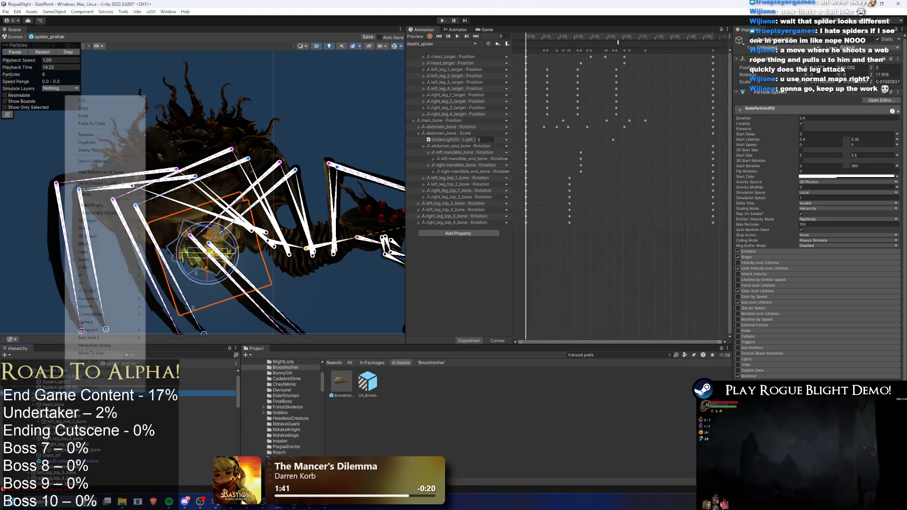
- Select the BodyParticle(Poison) (1) copy in the Hierarchy
right_click(66, 393)
key("Escape")
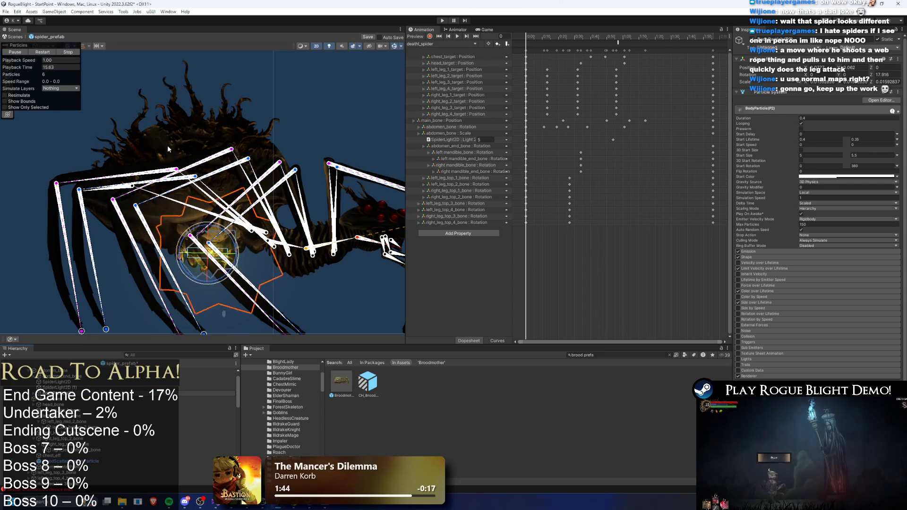
key("Down")
key("Down")
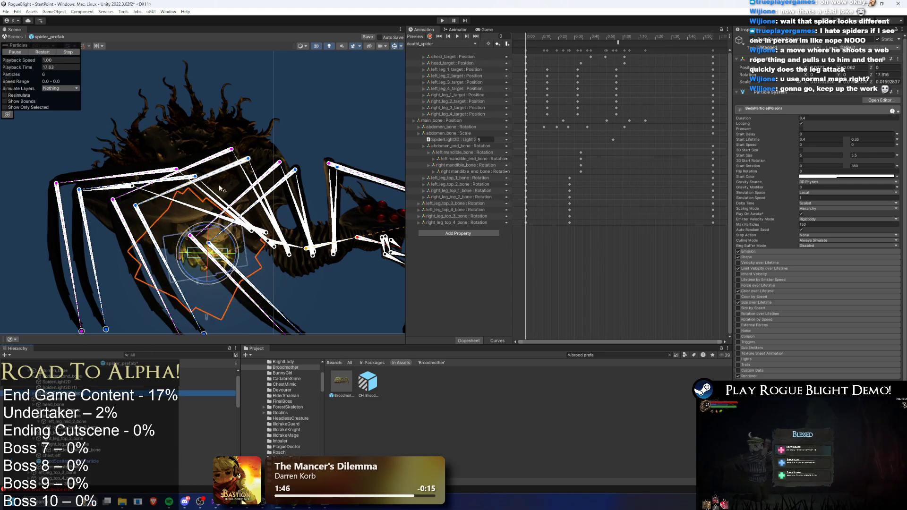
key("Up")
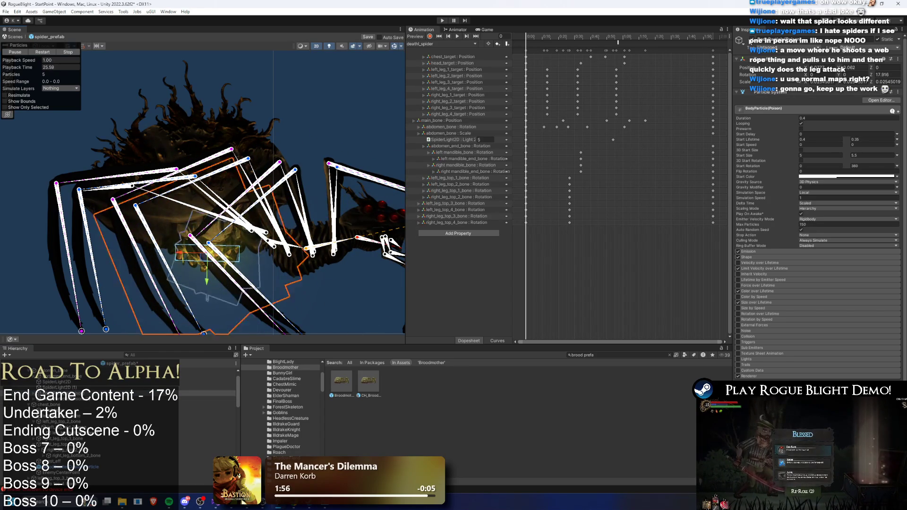
left_click(232, 292)
left_click(71, 399)
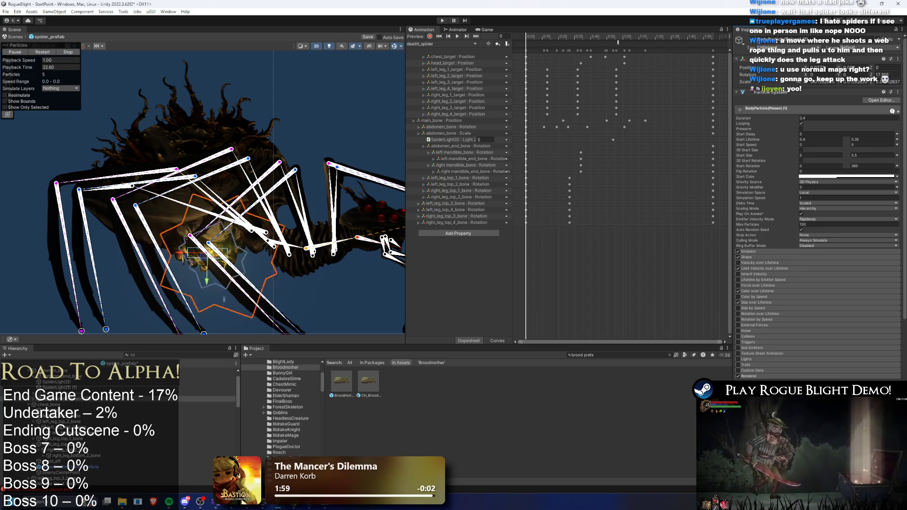
- Set the copy's Renderer material to web_32 after previewing other web materials
left_click(871, 377)
type("we")
type("n")
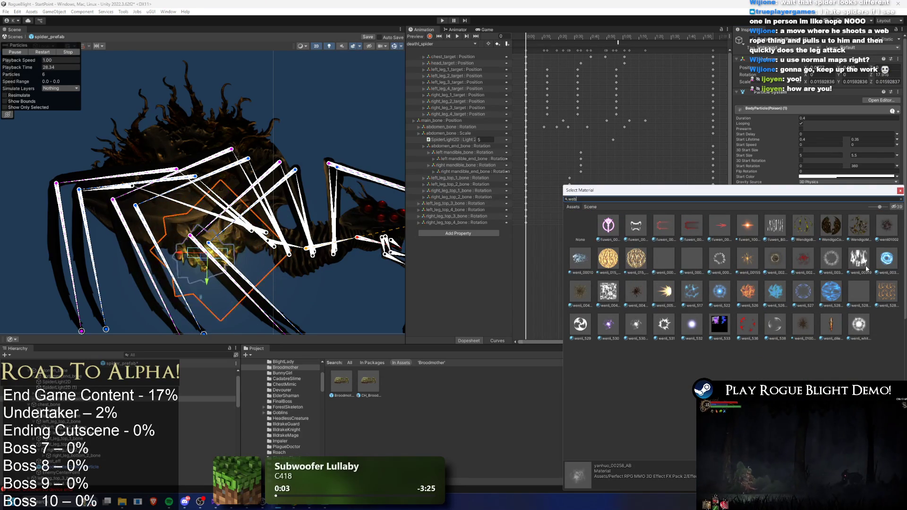
left_click(614, 230)
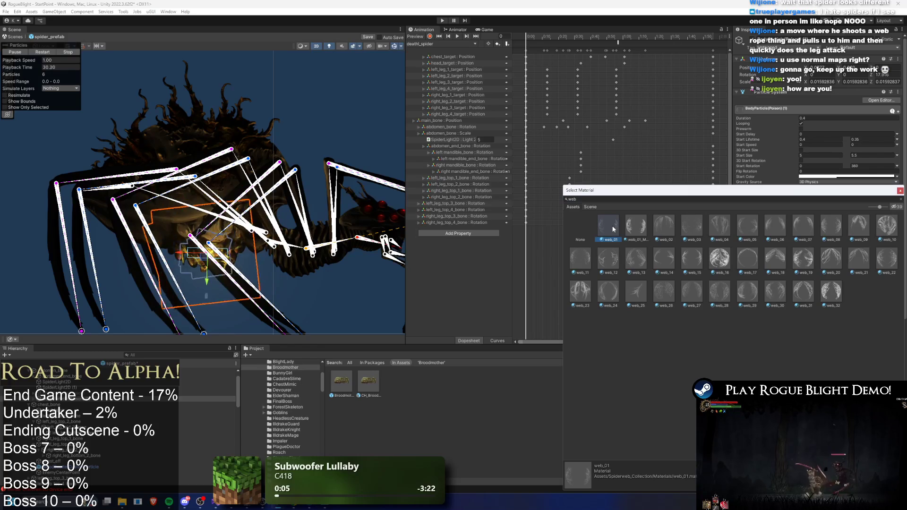
left_click(638, 225)
left_click(665, 225)
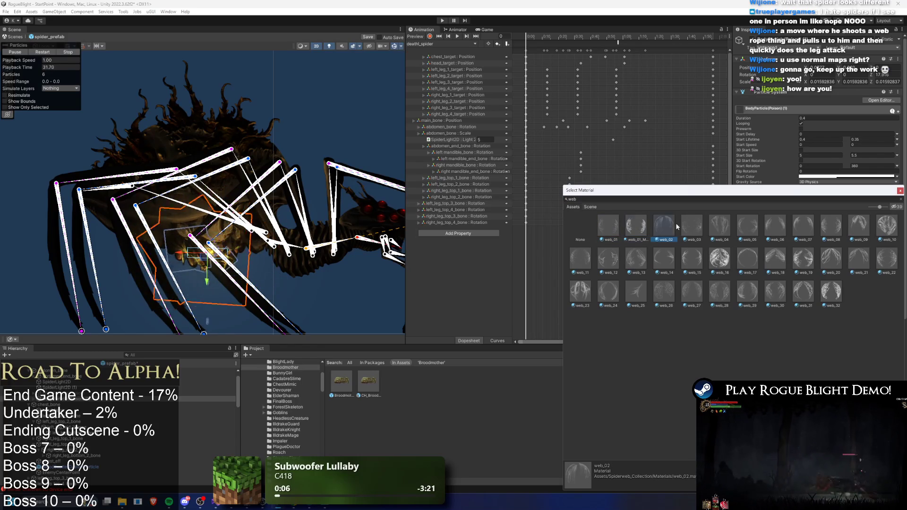
left_click(714, 256)
left_click(588, 225)
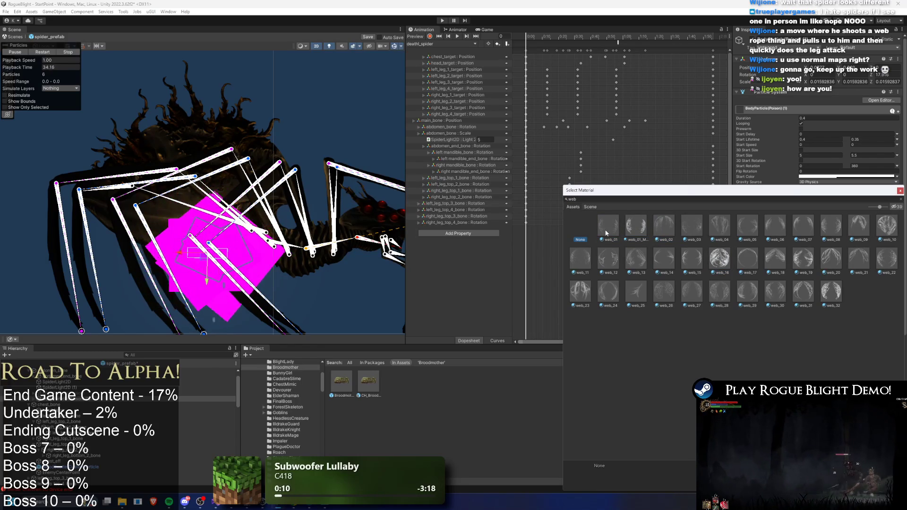
left_click(609, 227)
left_click(836, 293)
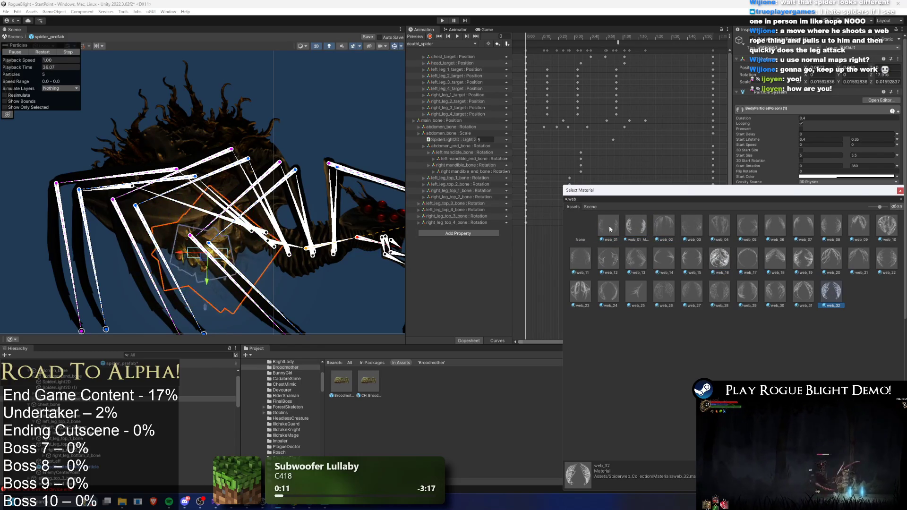
- Check its start colour without changes and step to the yan (1) particle system
left_click(834, 177)
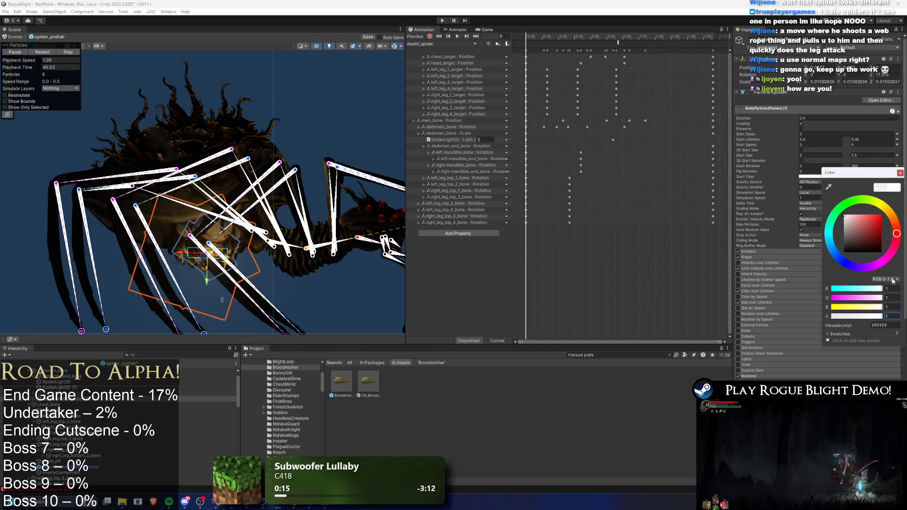
left_click(899, 173)
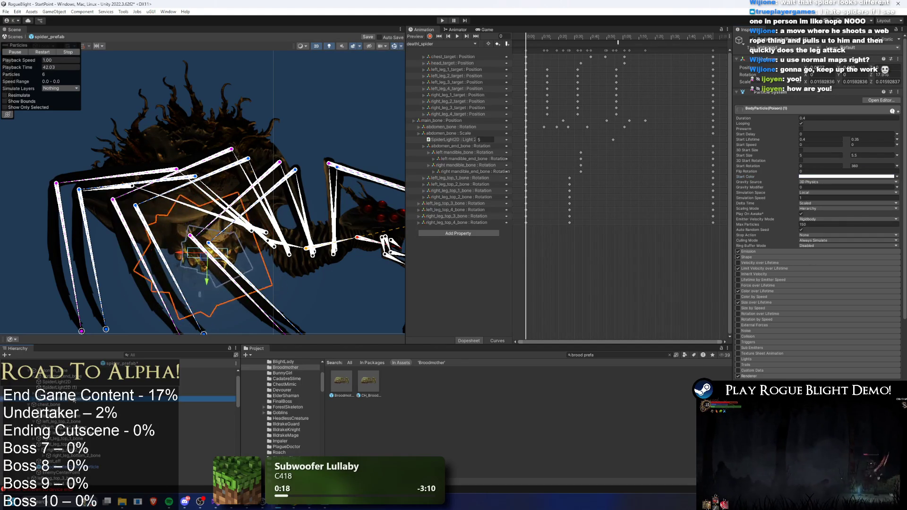
key("Down")
key("Down")
key("Up")
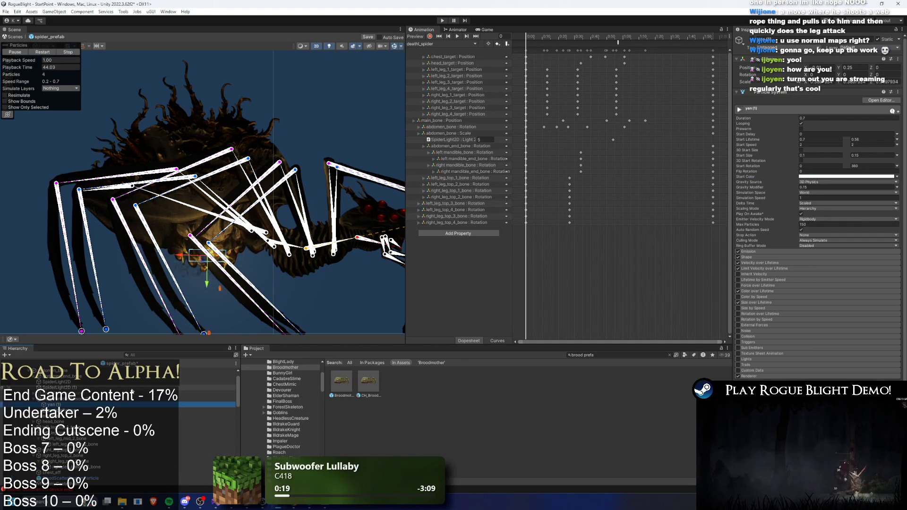
key("Down")
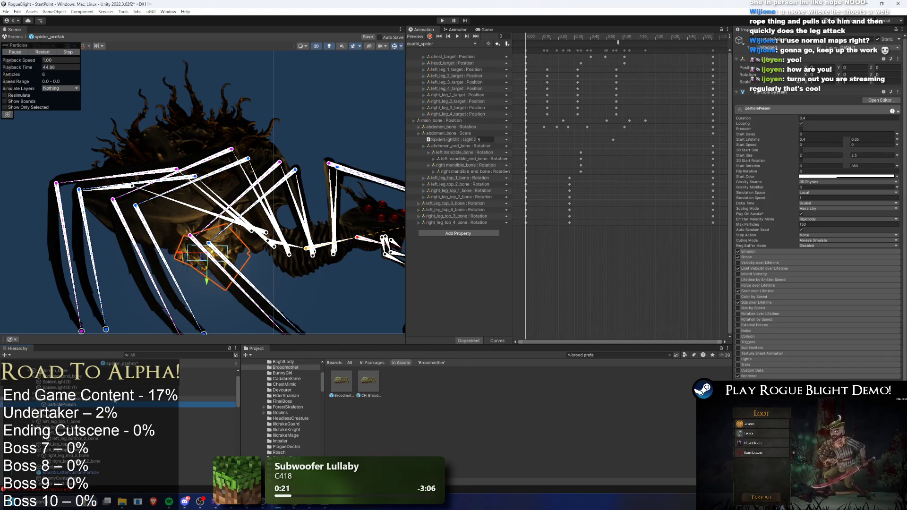
- Give particlePoison a web material from its Renderer picker, leaving start colour unchanged
key("Up")
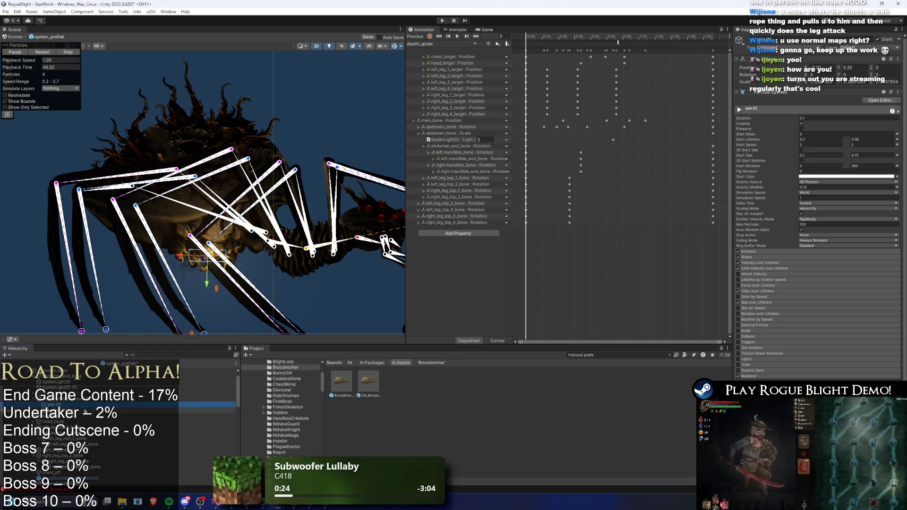
key("Down")
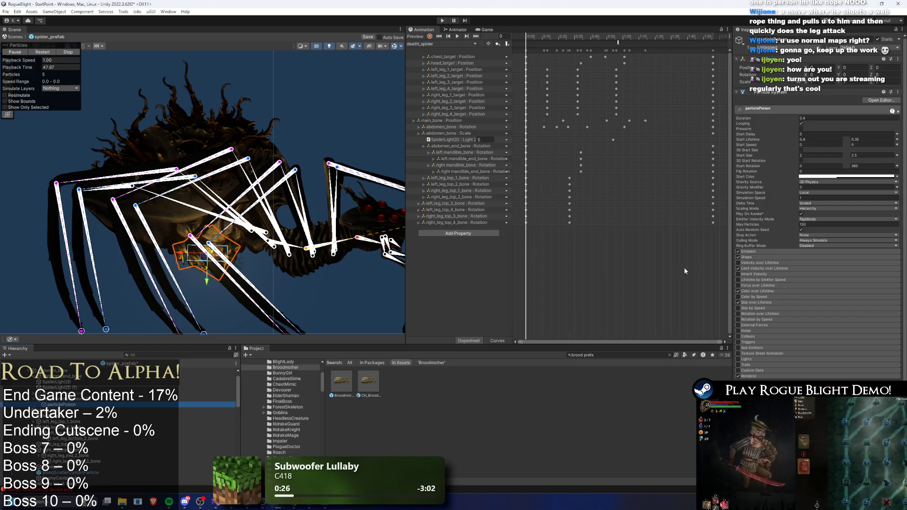
left_click(823, 177)
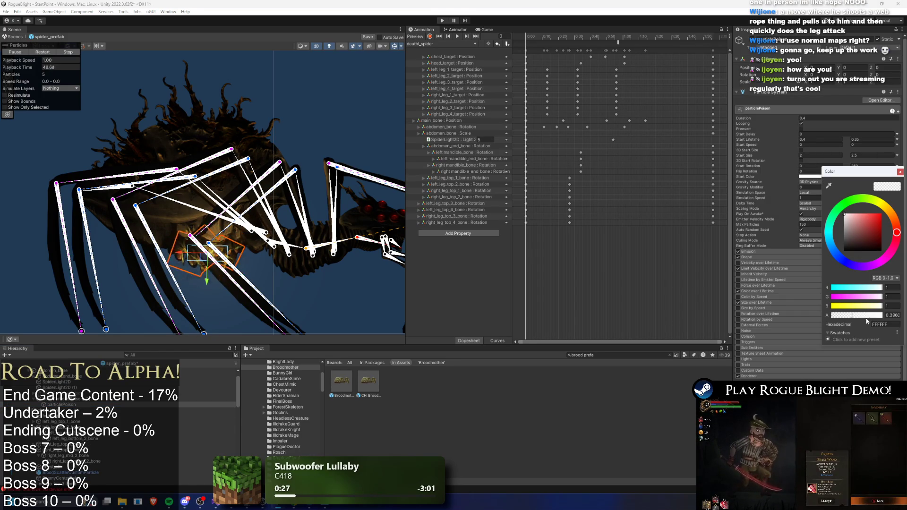
left_click(900, 172)
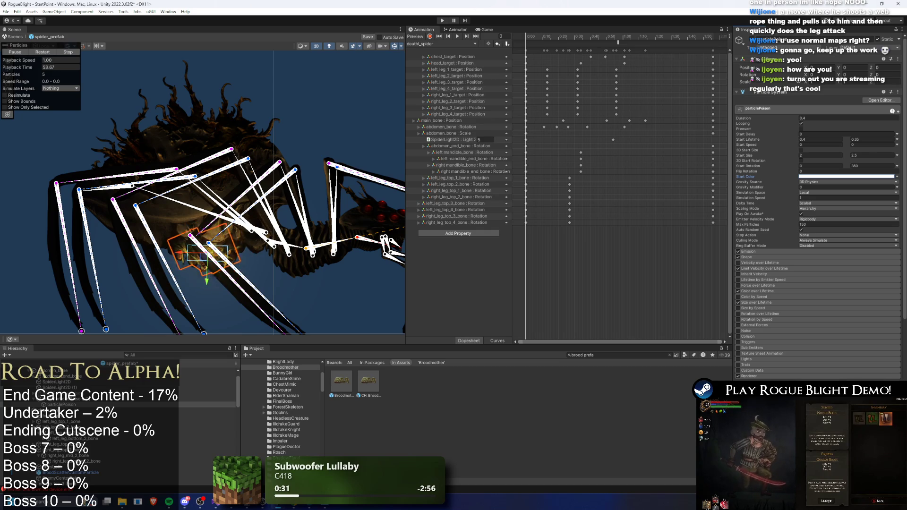
left_click(889, 418)
type("web")
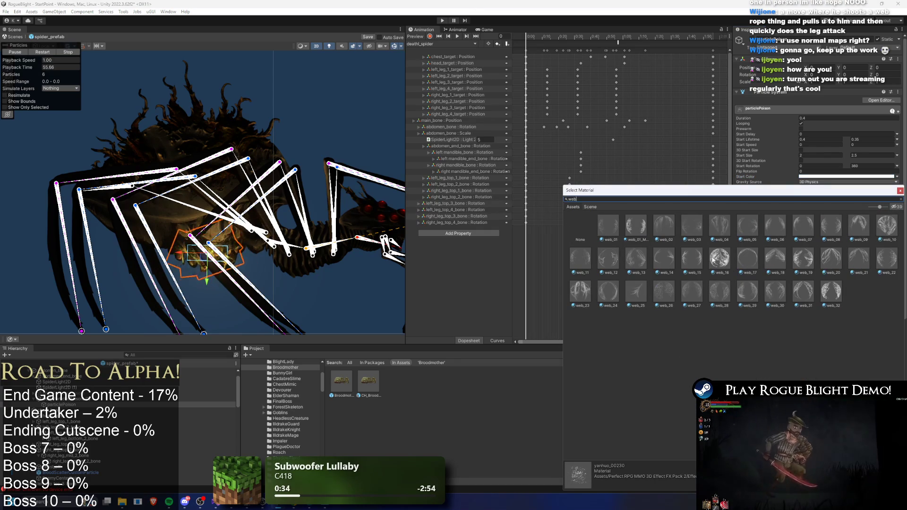
left_click(663, 225)
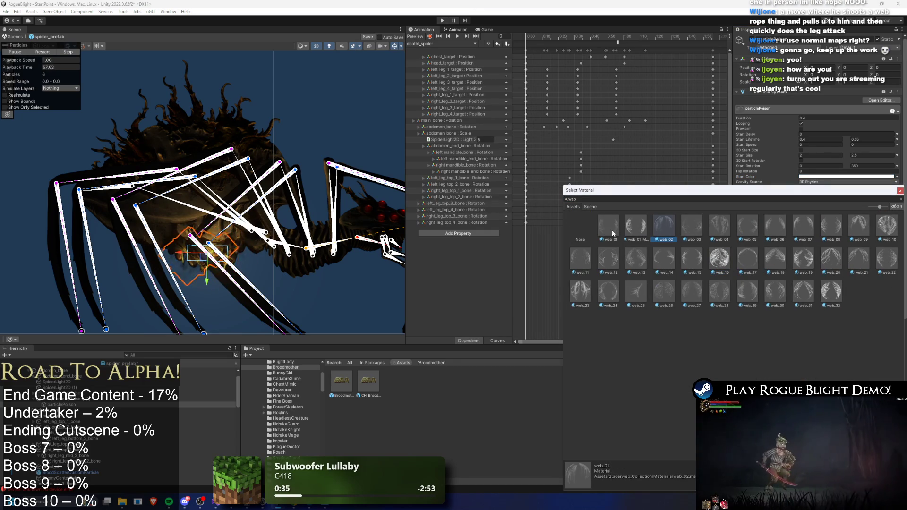
double_click(580, 258)
left_click(182, 356)
type("par")
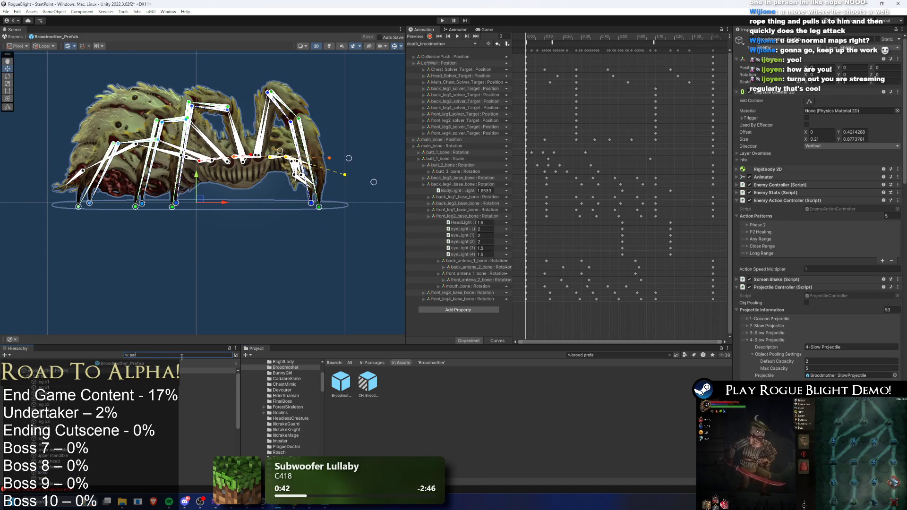
- Compare the PoisonMouthParticle(P2) and BodyParticle(P2) emitter settings, then clear the 'particle' filter
type("ticle")
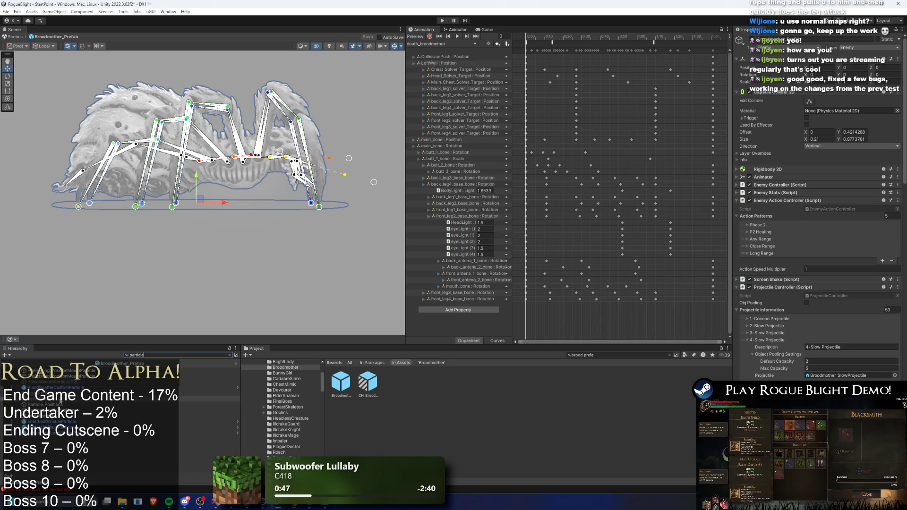
left_click(60, 398)
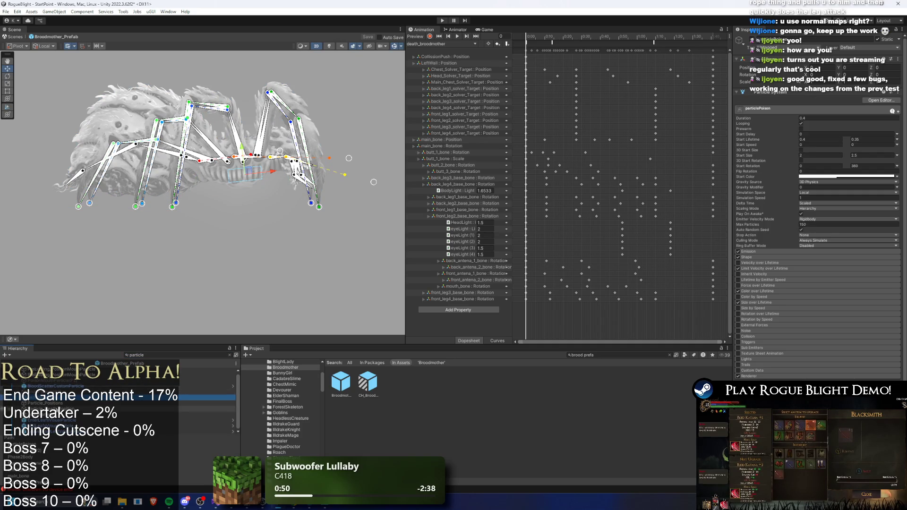
left_click(88, 381)
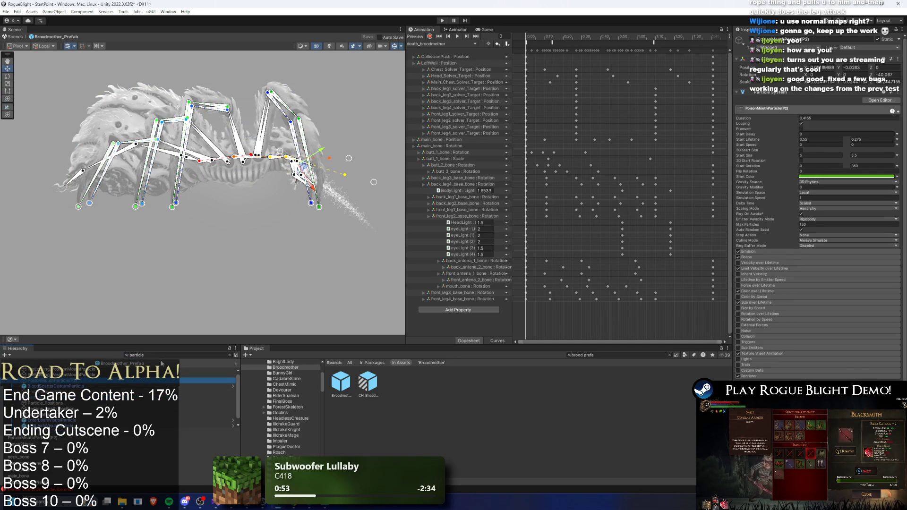
left_click(90, 392)
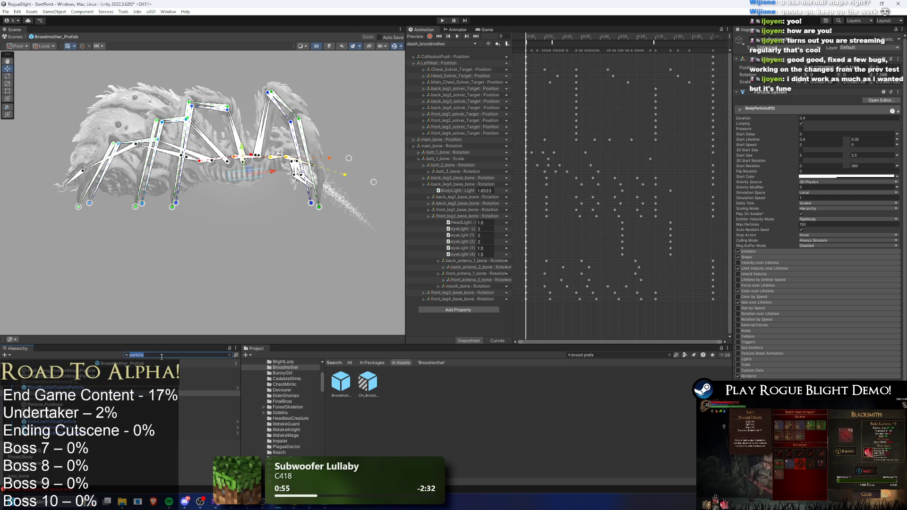
key("BackSpace")
left_click(119, 432)
left_click(118, 438)
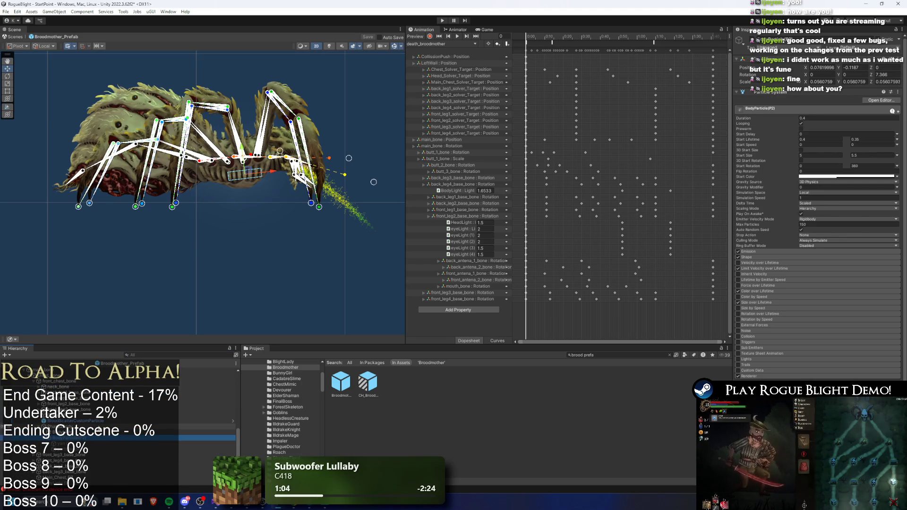
left_click(118, 432)
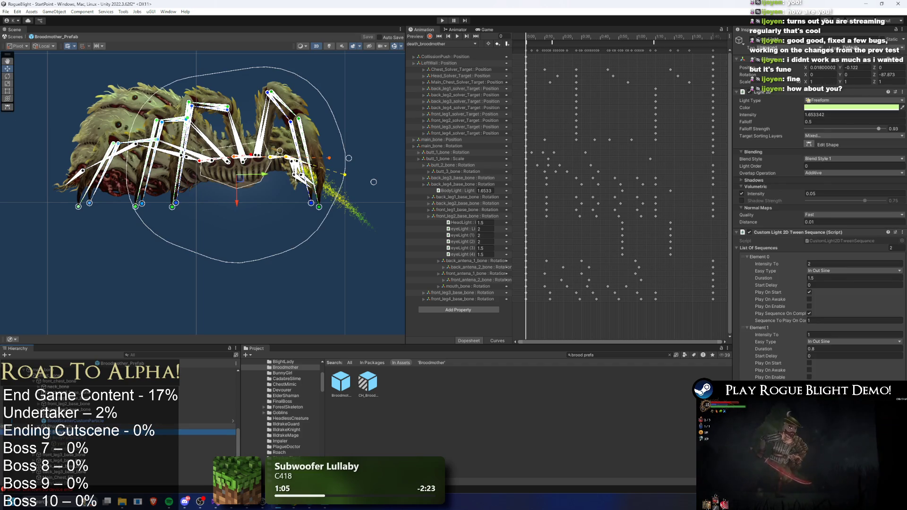
key("Up")
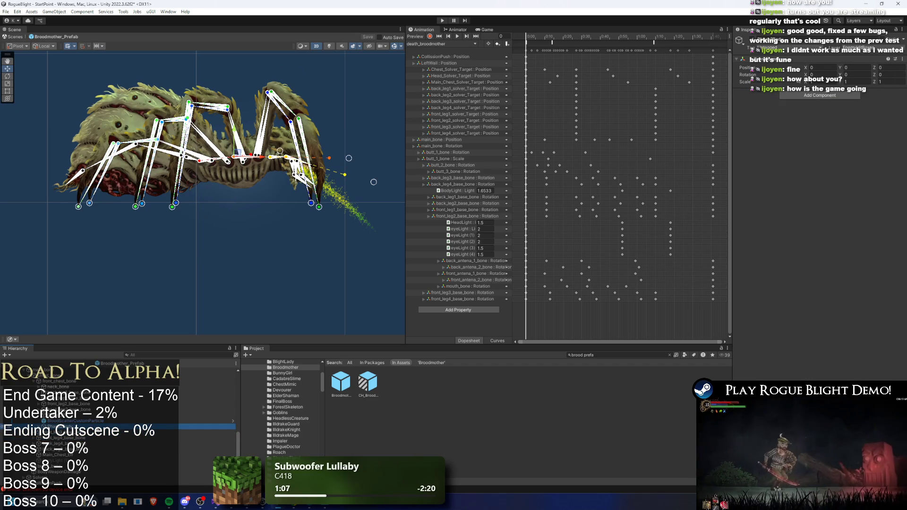
left_click(108, 471)
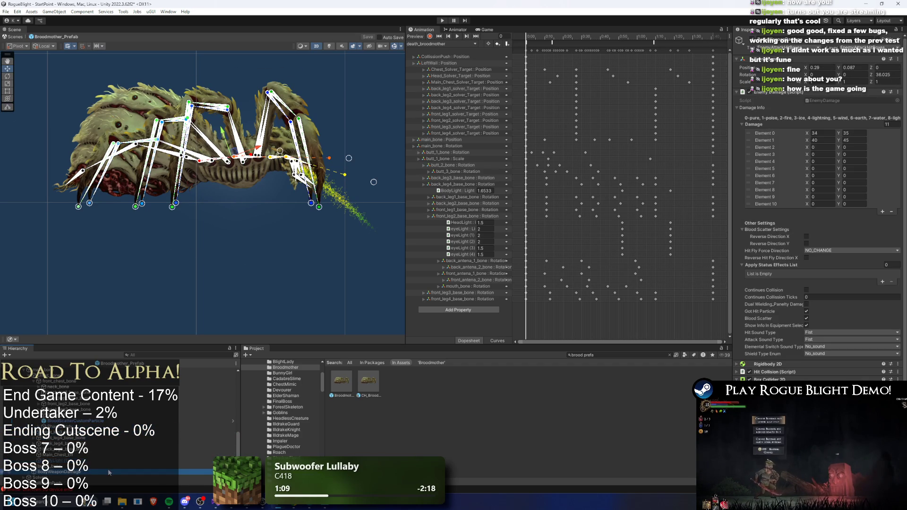
scroll(100, 461, "down", 2)
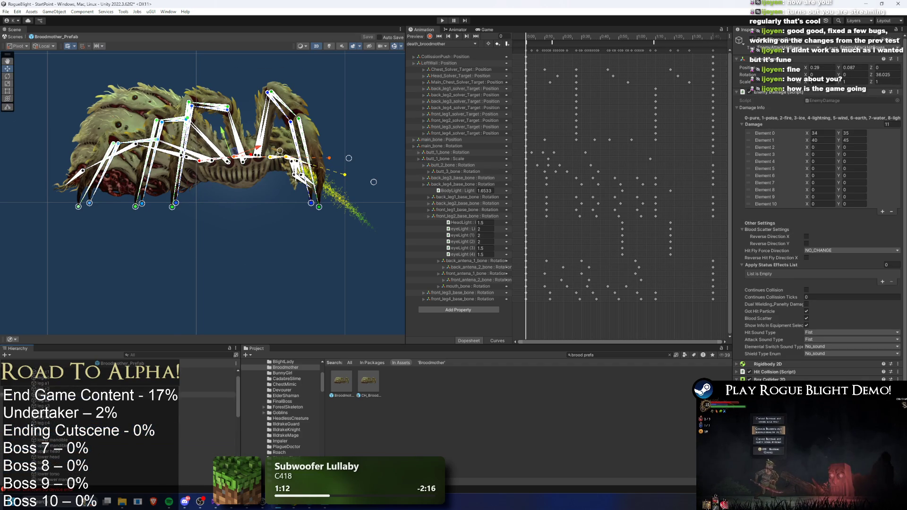
left_click(185, 141)
scroll(189, 371, "up", 3)
left_click(189, 387)
left_click(193, 399)
left_click(174, 355)
type("tr")
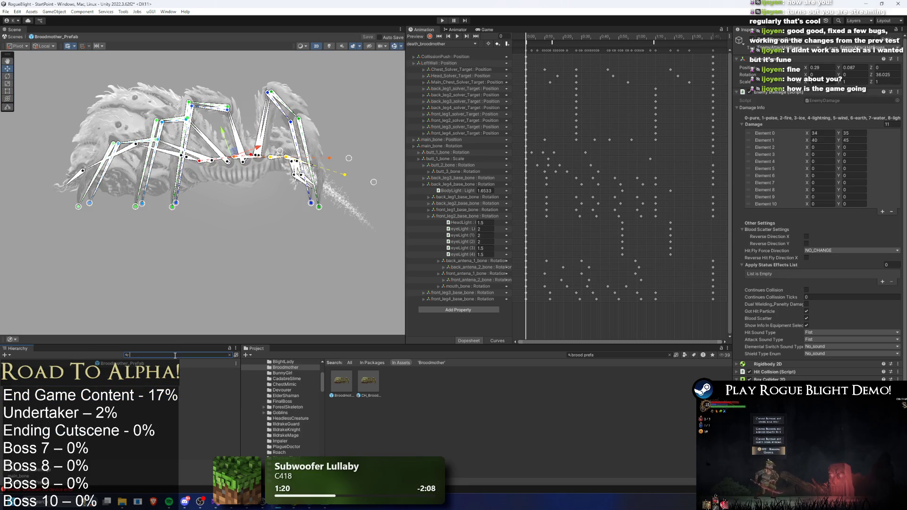
left_click(83, 392)
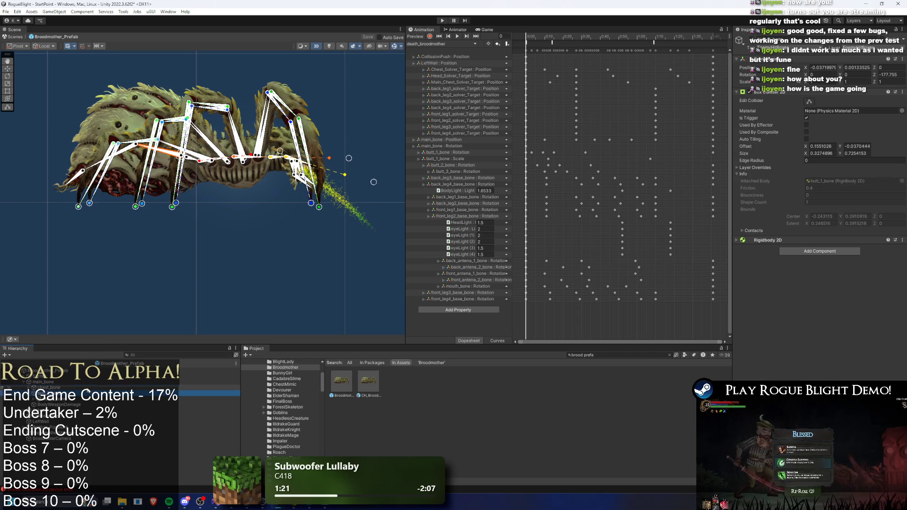
left_click(83, 404)
left_click(83, 399)
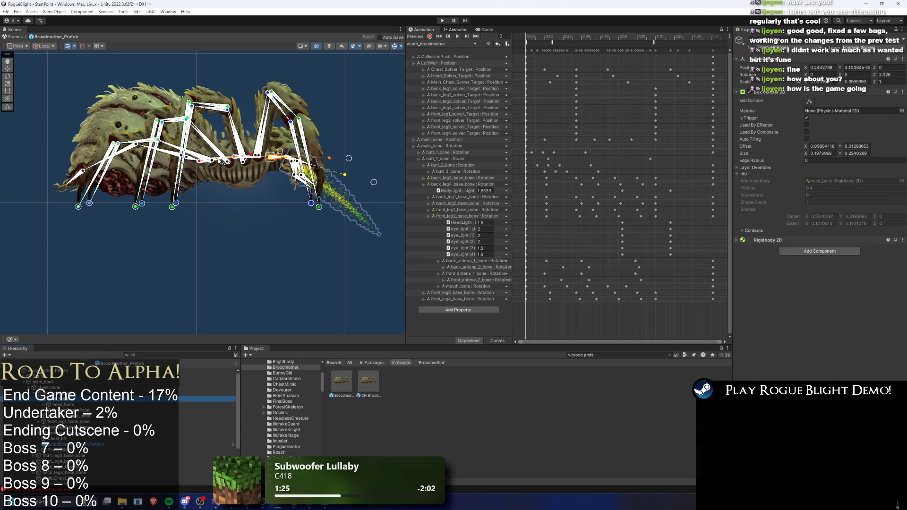
left_click(83, 388)
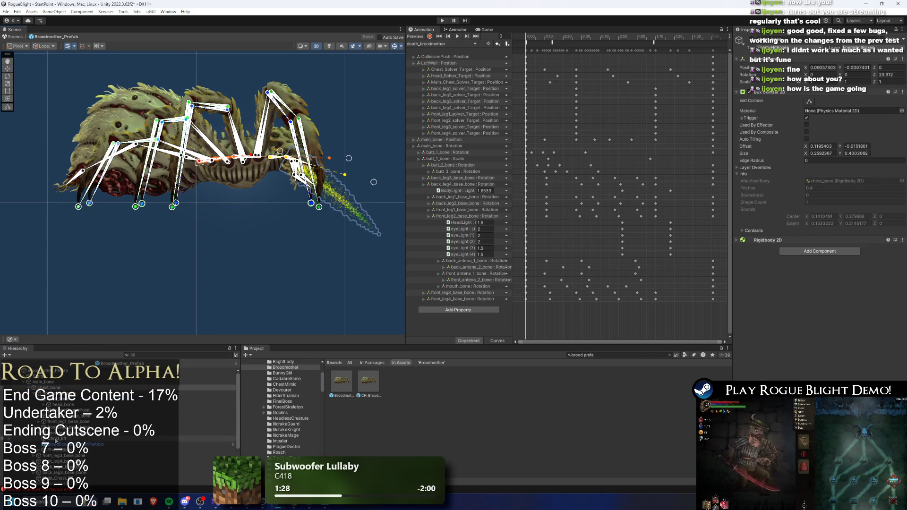
left_click(95, 450)
scroll(100, 441, "down", 5)
left_click(66, 443)
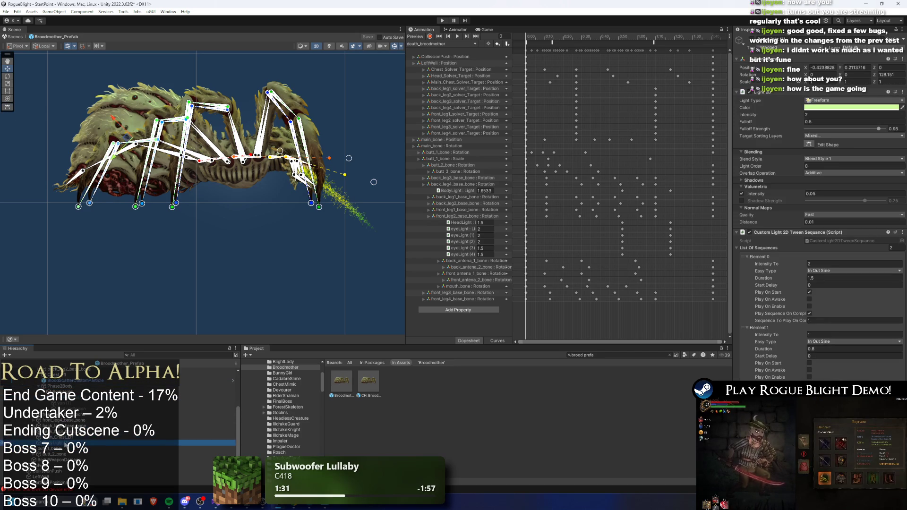
left_click(66, 448)
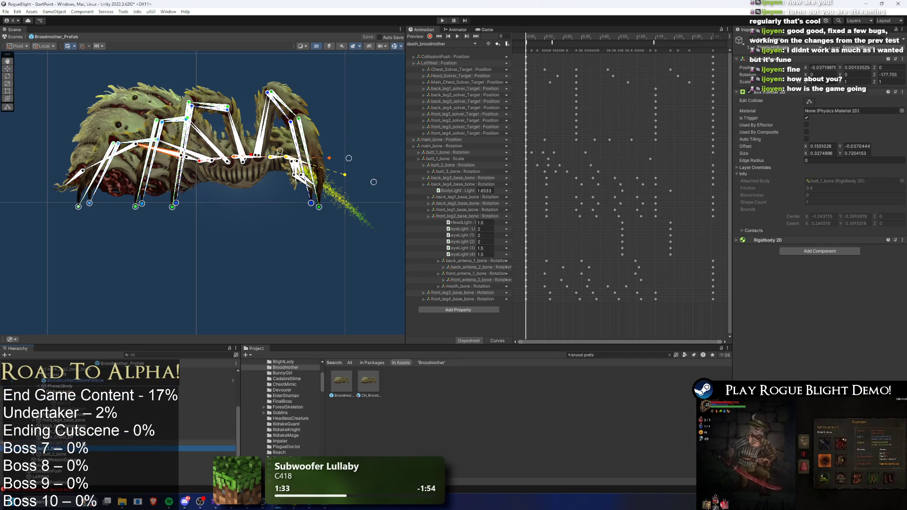
left_click(65, 454)
left_click(57, 454)
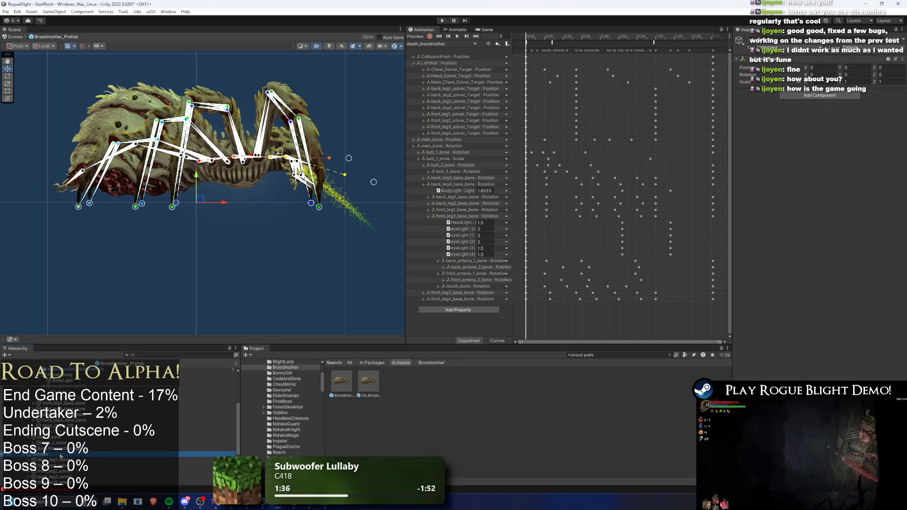
scroll(57, 456, "up", 5)
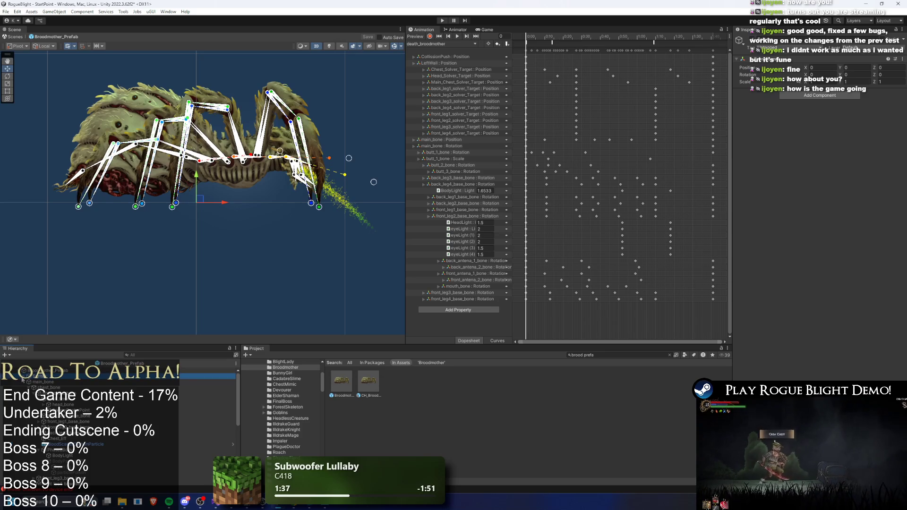
scroll(47, 402, "down", 10)
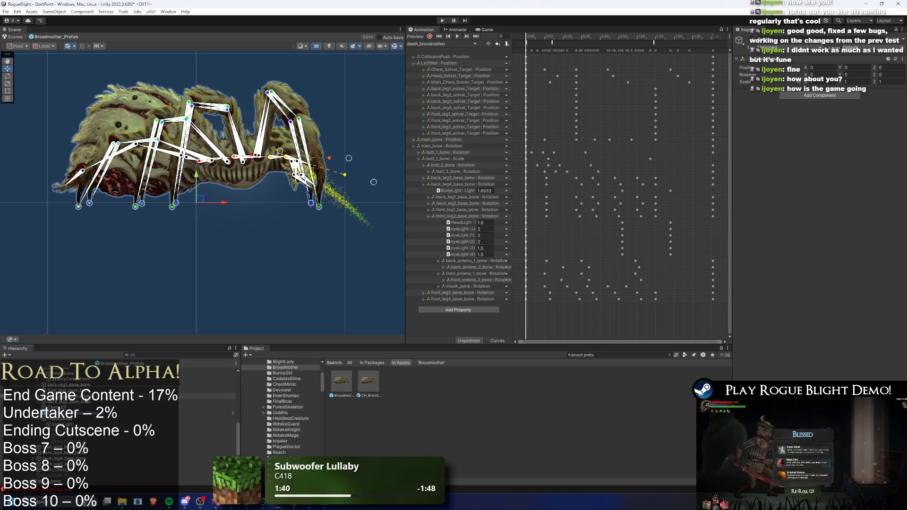
scroll(85, 402, "down", 5)
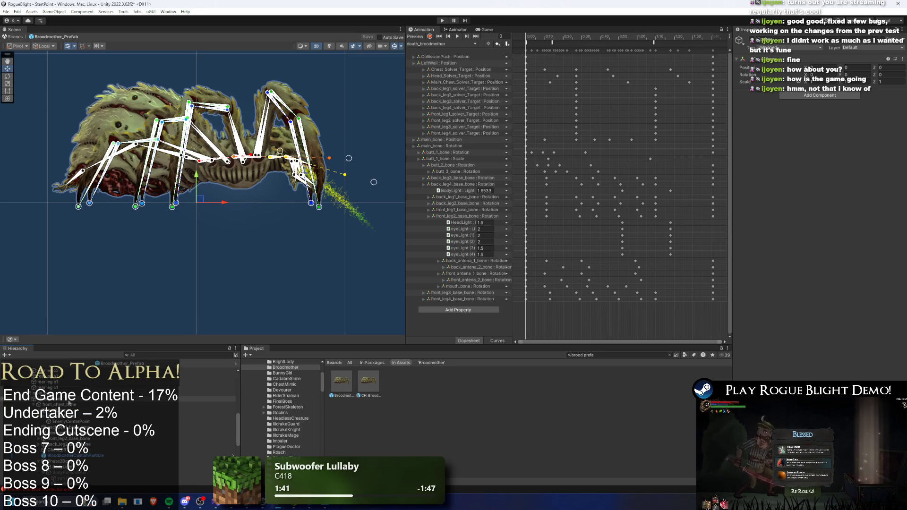
left_click(70, 403)
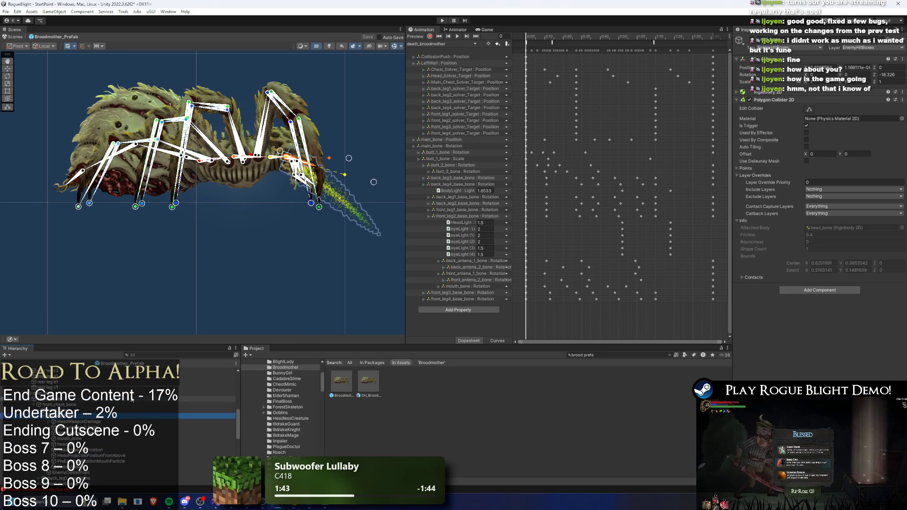
- Inspect the PreExisting_PositionMouthParticle emitter and the box collider on the bone above it
left_click(108, 440)
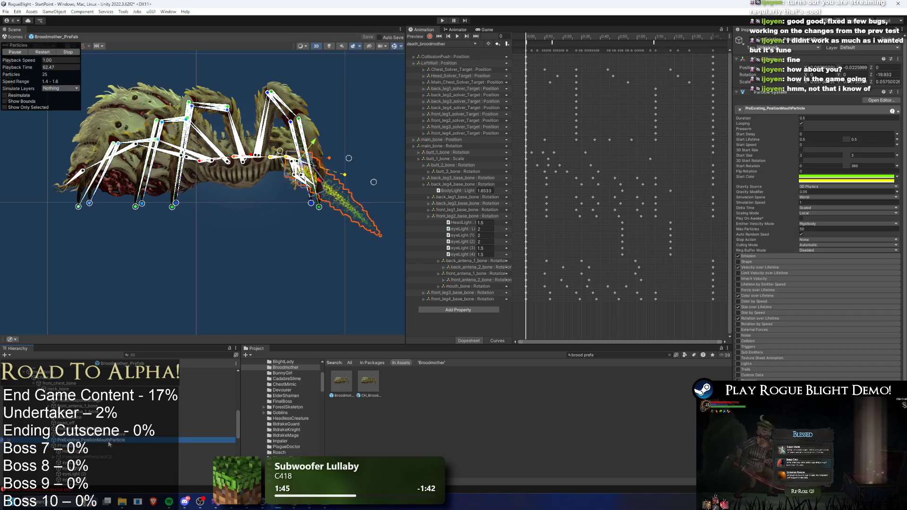
scroll(118, 425, "down", 4)
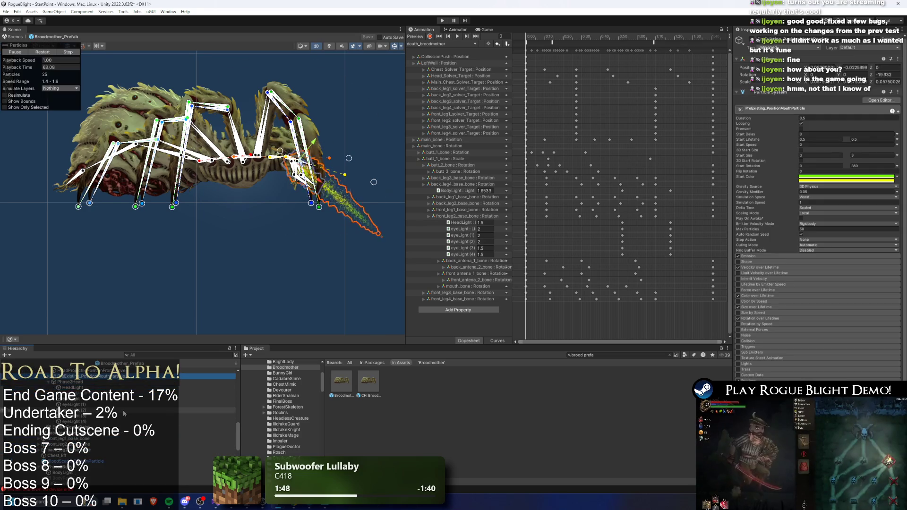
key("Up")
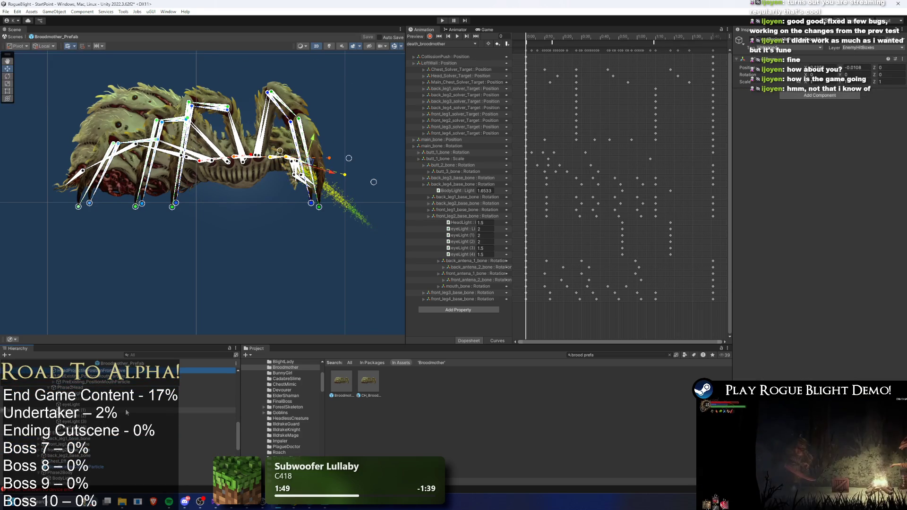
left_click(127, 413)
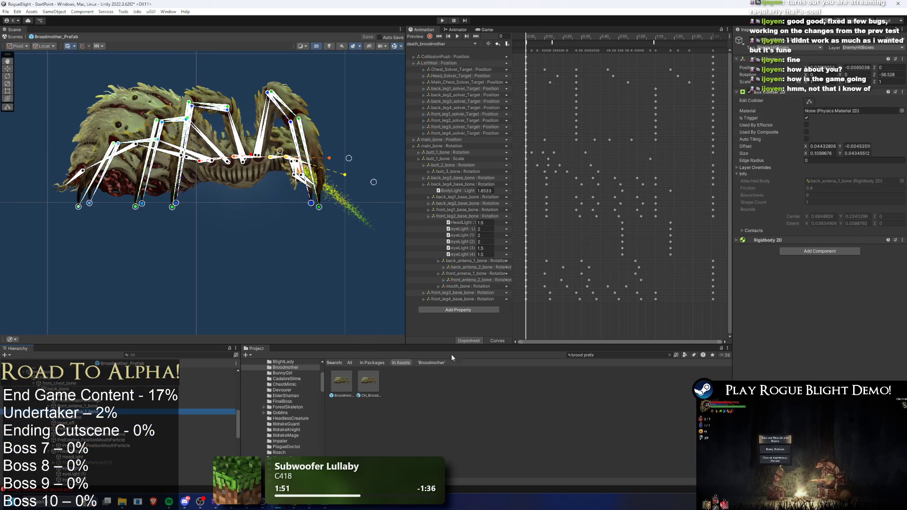
- Search the Project window for 'spider prefab' and open spider_prefab in prefab mode
left_click(622, 354)
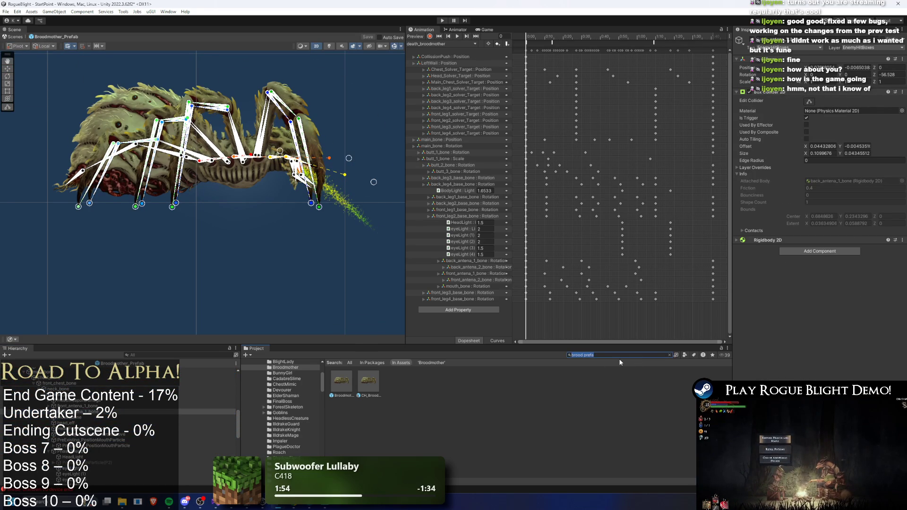
type("spider")
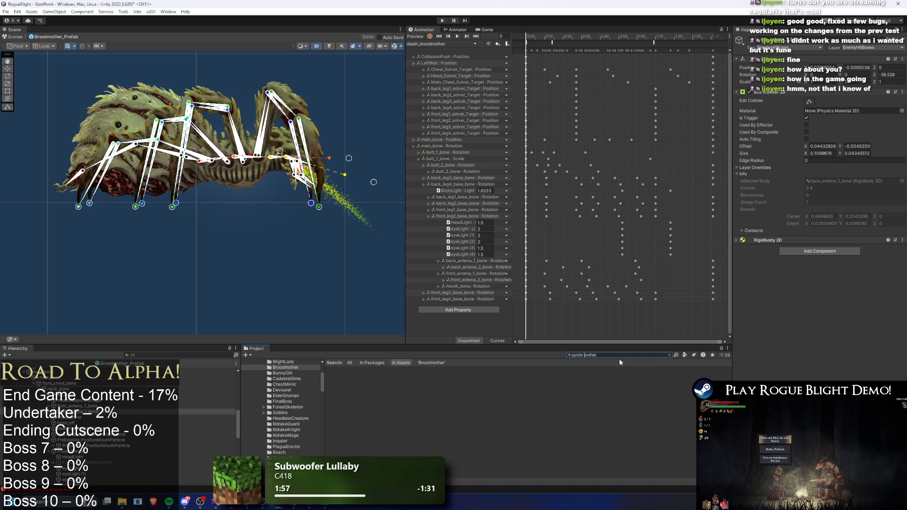
double_click(340, 381)
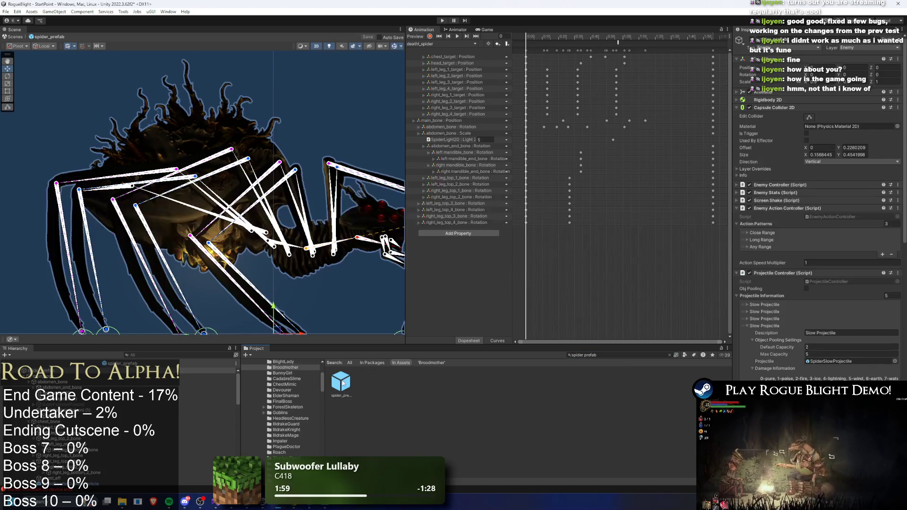
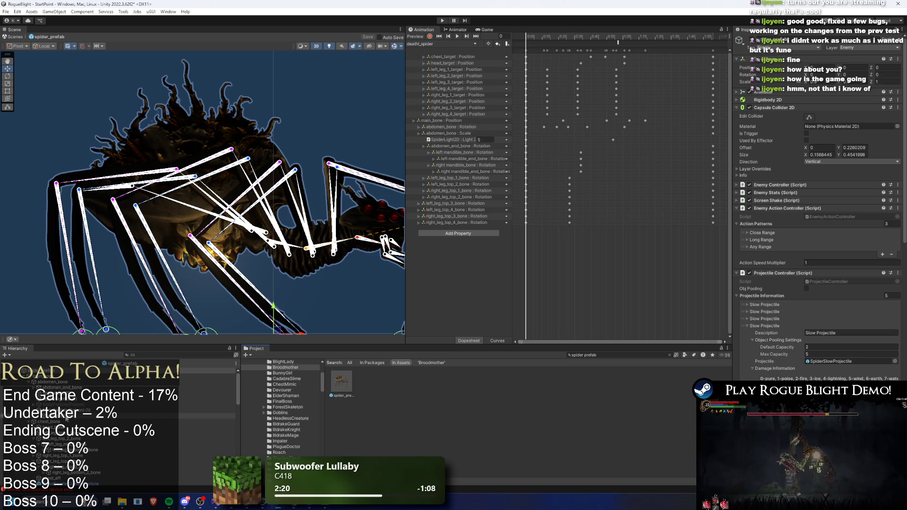
- Rename the duplicated BodyParticle(Poison) (1) to BodyParticle(Web)
left_click(78, 410)
right_click(78, 409)
left_click(107, 156)
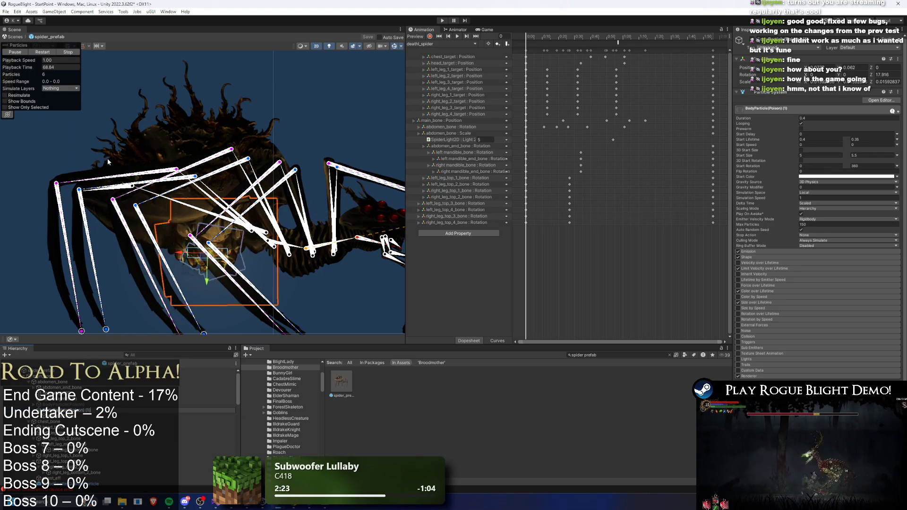
type("BodyParticle(Web)")
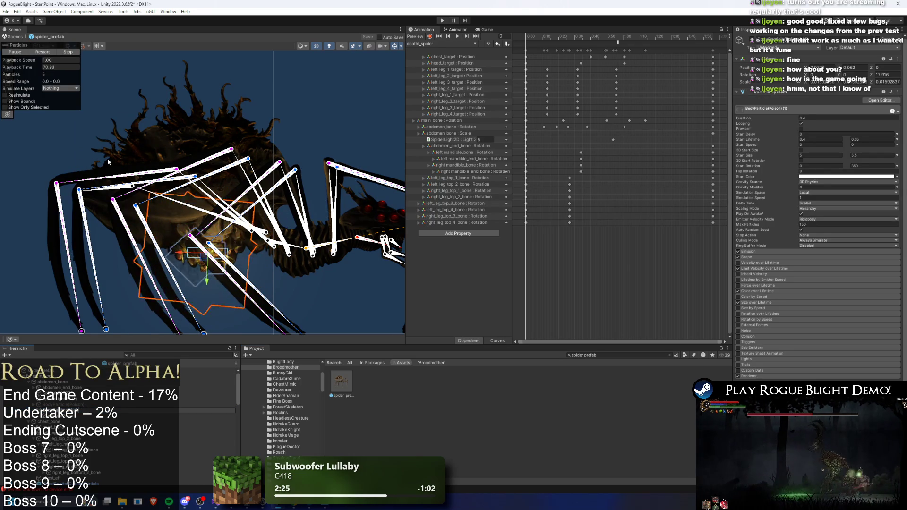
key("Return")
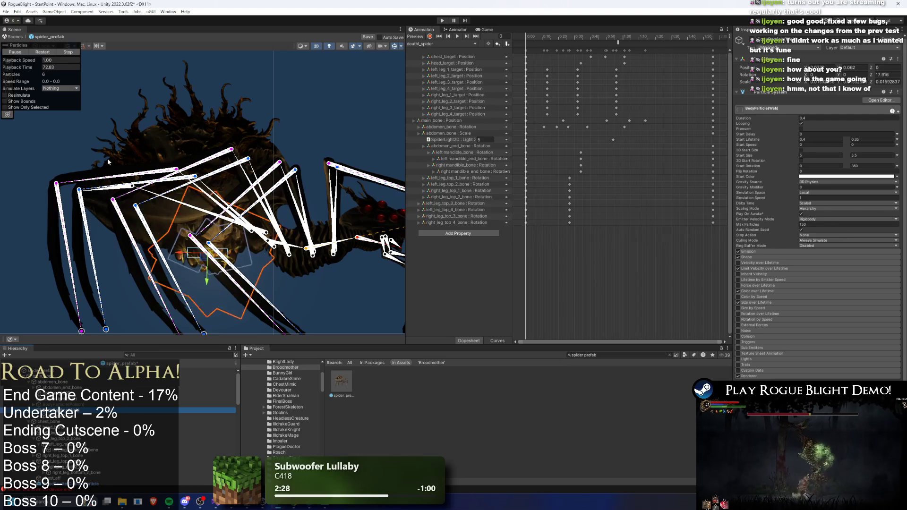
- Open BodyParticle(Web)'s Color over Lifetime gradient for editing
scroll(227, 174, "up", 3)
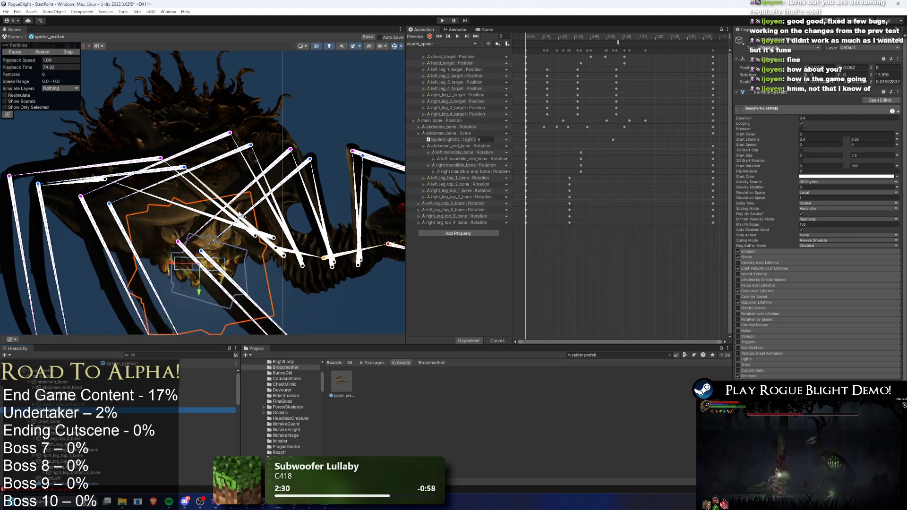
left_click(761, 291)
left_click(816, 297)
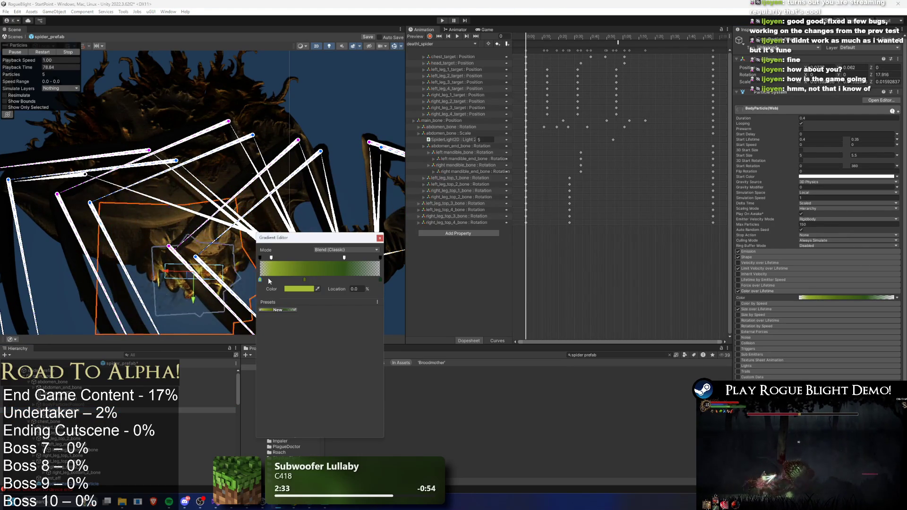
- Remove the middle key, make the gradient white, and move the alpha fade-out later
left_click(304, 280)
key("Delete")
left_click(381, 279)
left_click(294, 290)
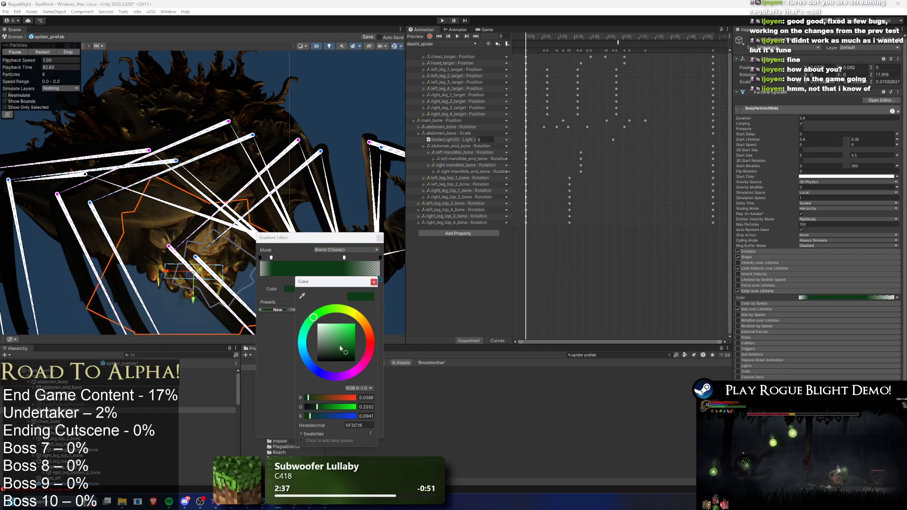
left_click(317, 324)
left_click_drag(271, 257, 317, 258)
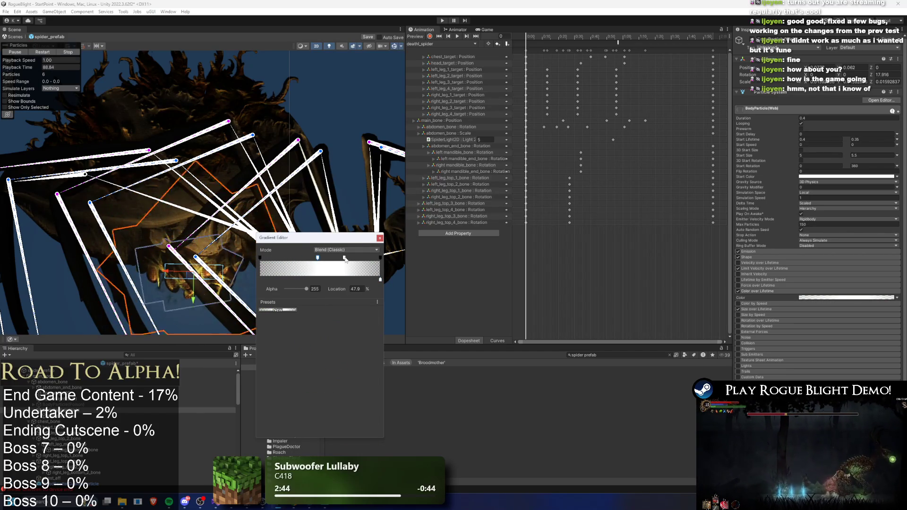
left_click(379, 238)
- Select the particlePoison particle system
right_click(830, 299)
left_click(838, 304)
left_click(80, 416)
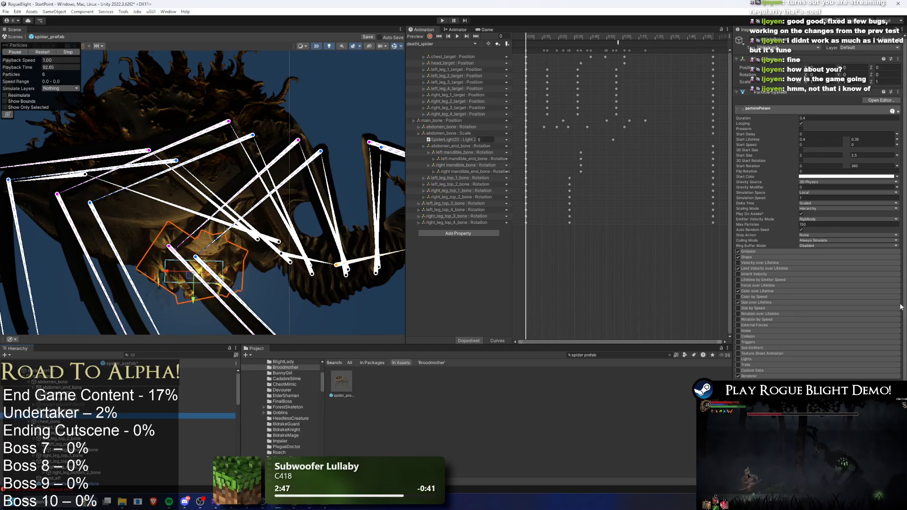
- Compare particlePoison's colour gradient with BodyParticle(Web) and toggle the scene lighting preview
left_click(761, 257)
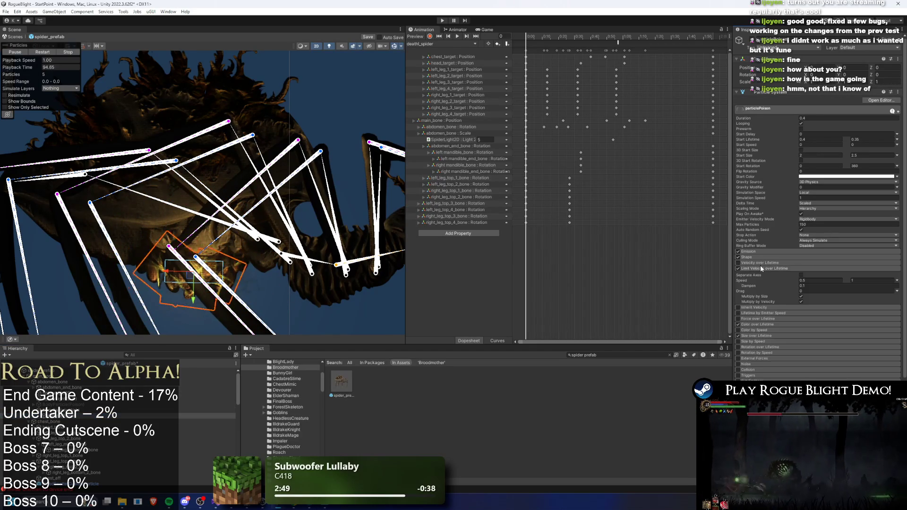
left_click(766, 291)
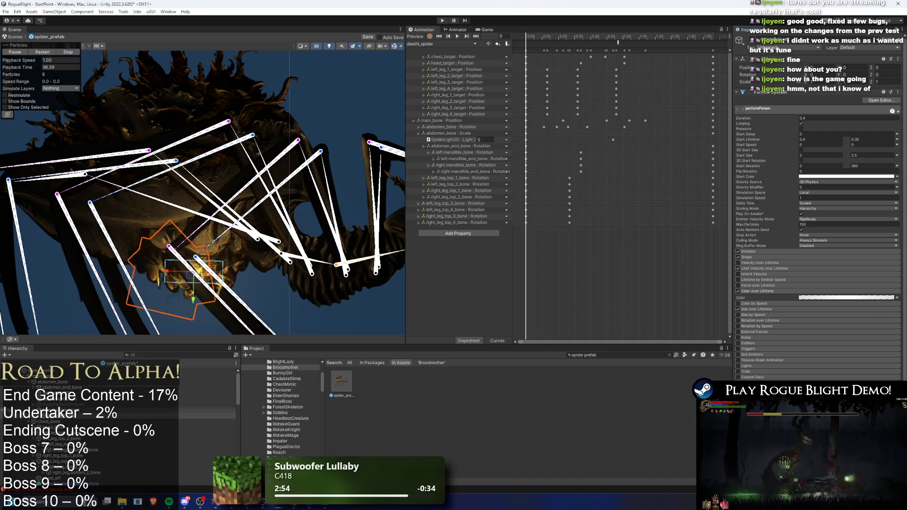
left_click(232, 272)
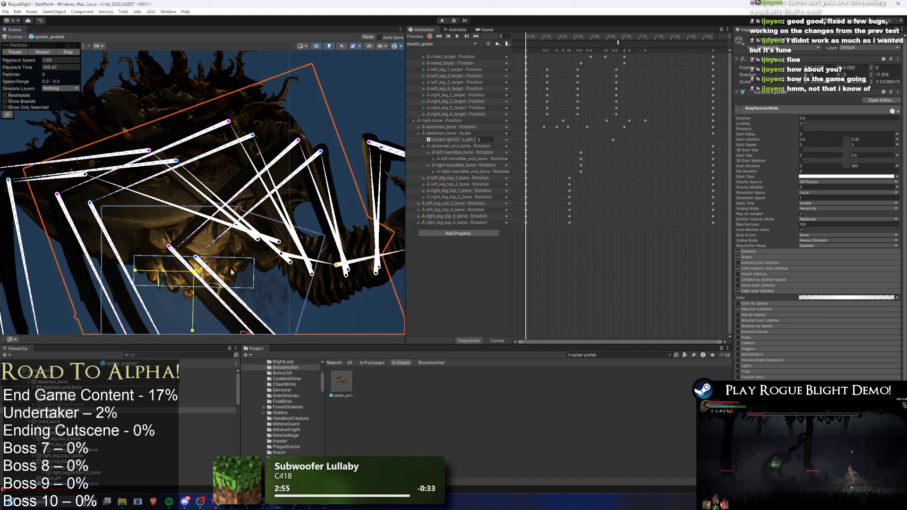
scroll(268, 81, "down", 5)
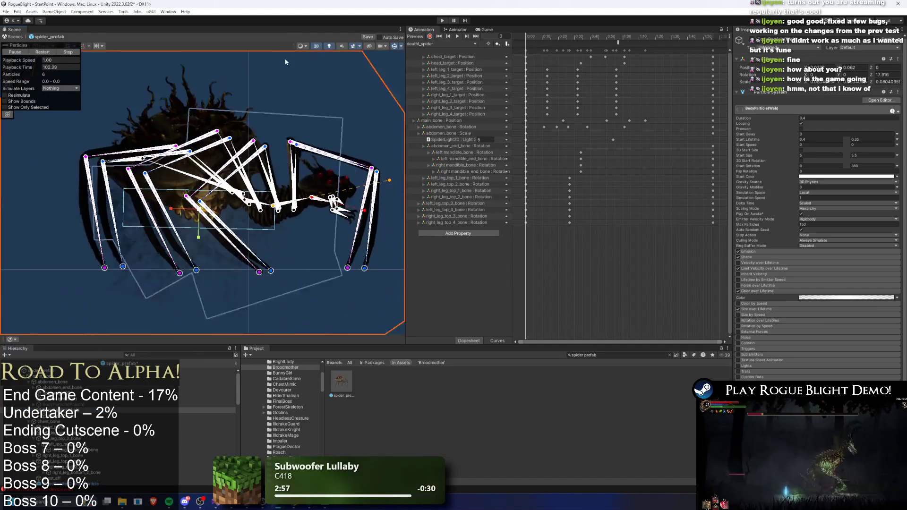
left_click(330, 46)
left_click(332, 47)
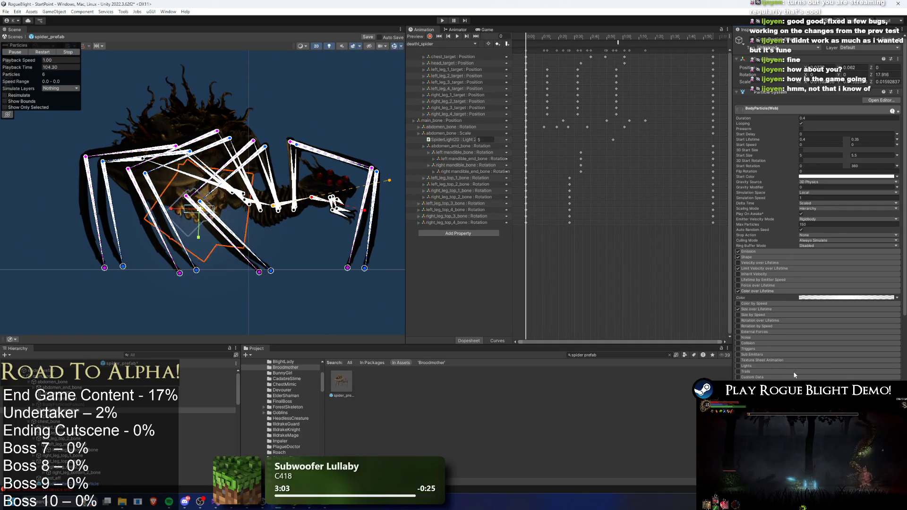
scroll(788, 378, "down", 3)
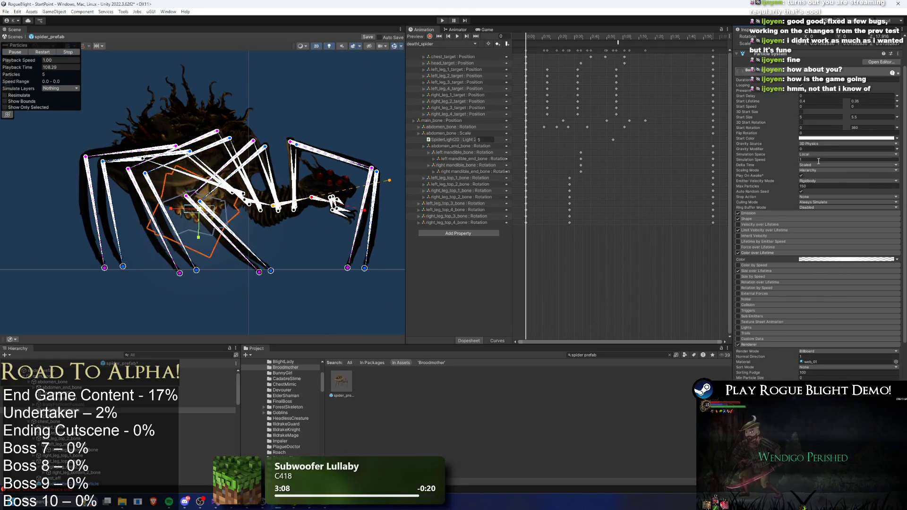
scroll(840, 333, "down", 5)
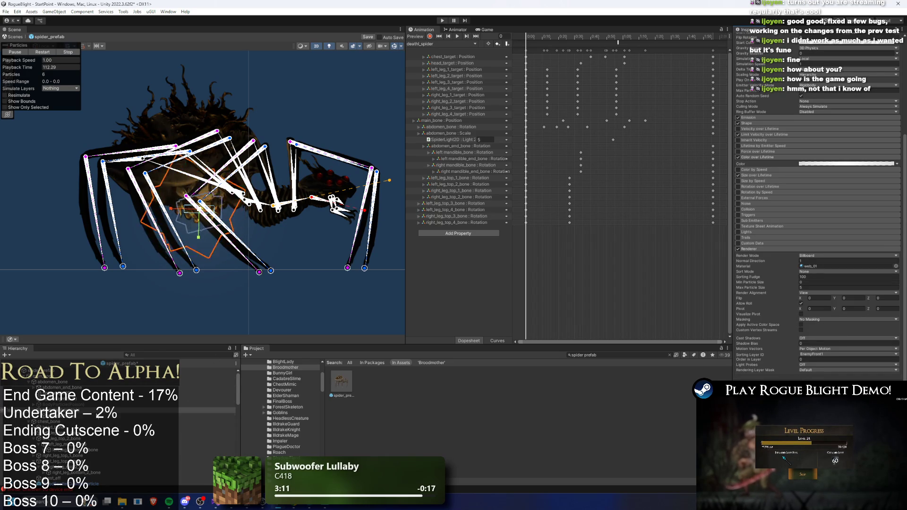
- Scale the particlePoison emitter up to about 2.3
left_click(208, 416)
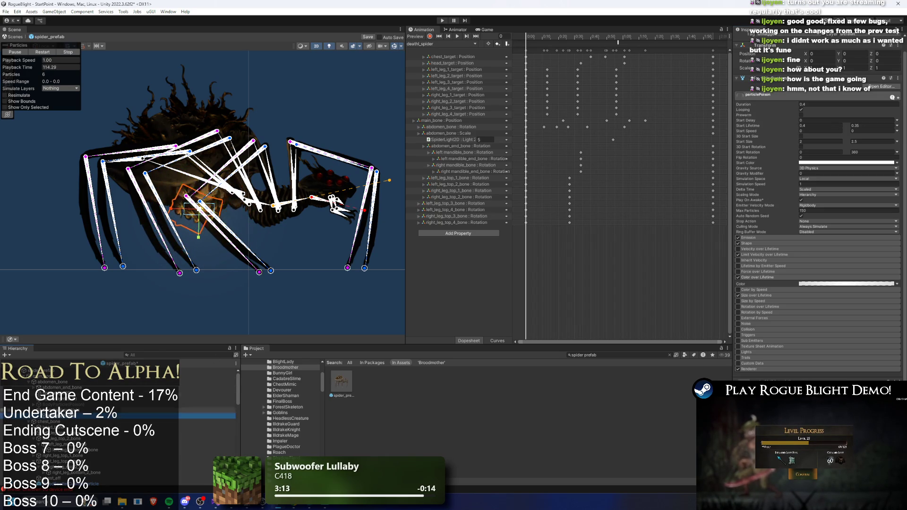
scroll(216, 223, "up", 2)
left_click_drag(201, 197, 244, 191)
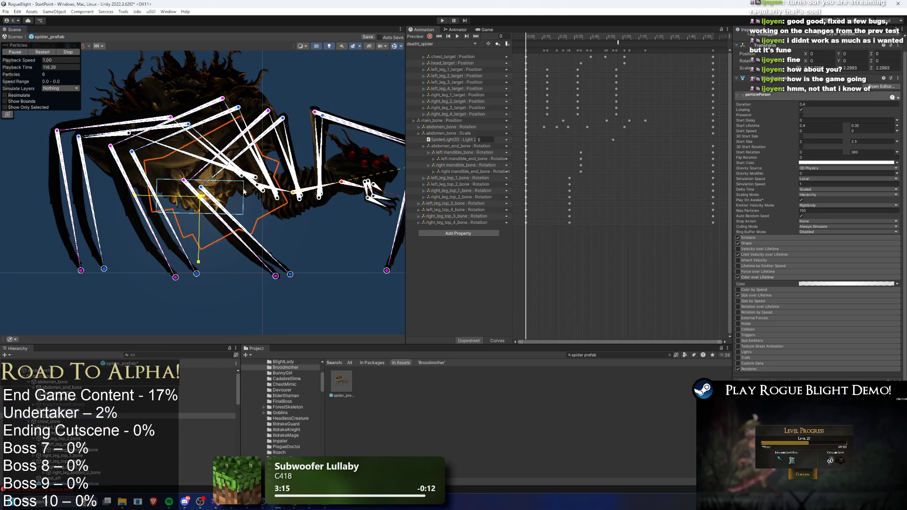
- Enlarge the BodyParticle(Web) emitter slightly around the spider's body
left_click(204, 185)
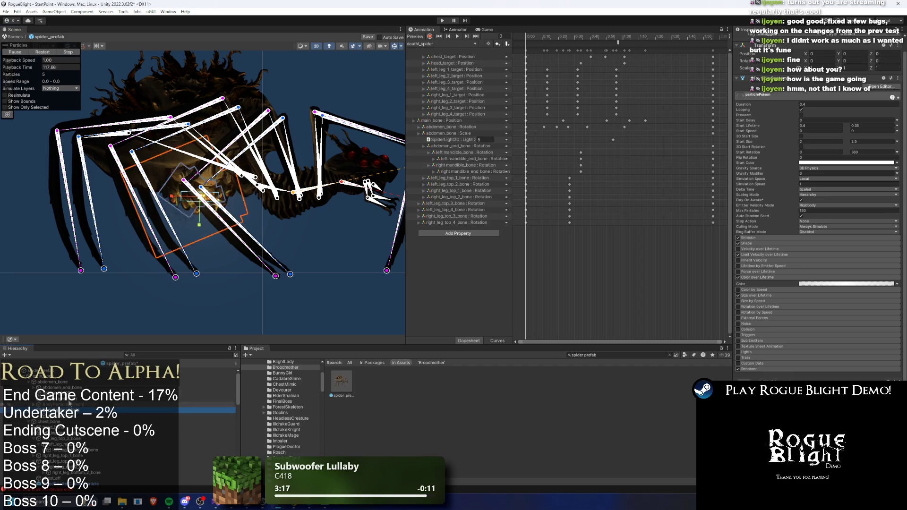
scroll(204, 185, "up", 1)
left_click_drag(201, 208, 198, 214)
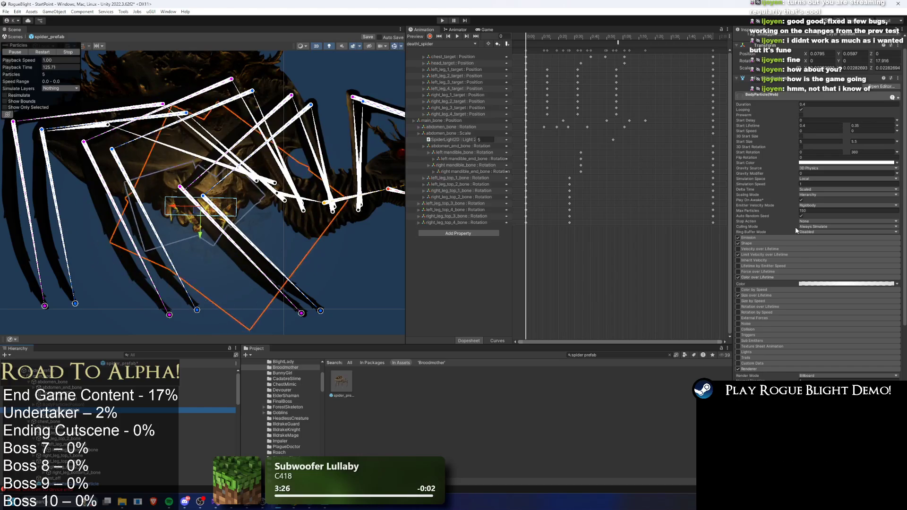
left_click(787, 237)
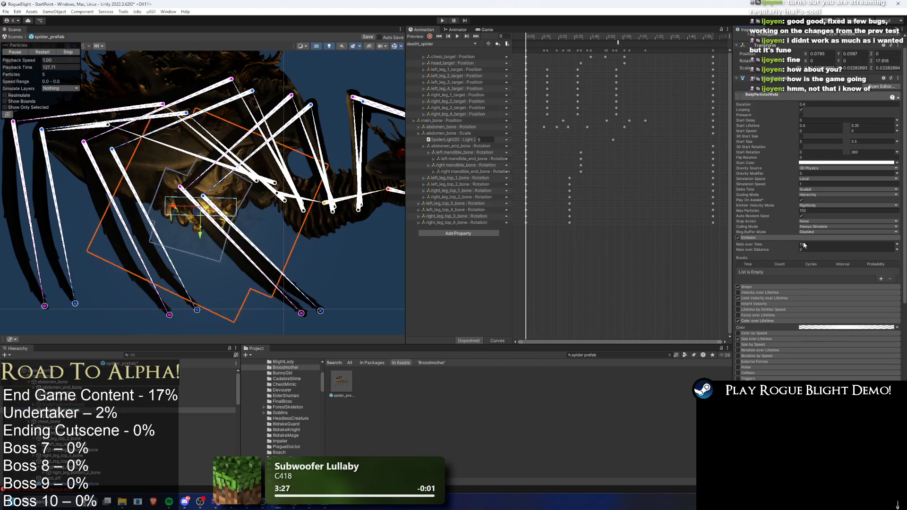
- Set BodyParticle(Web)'s emission Rate over Time to 15, then view particlePoison's emission
left_click(807, 243)
type("15")
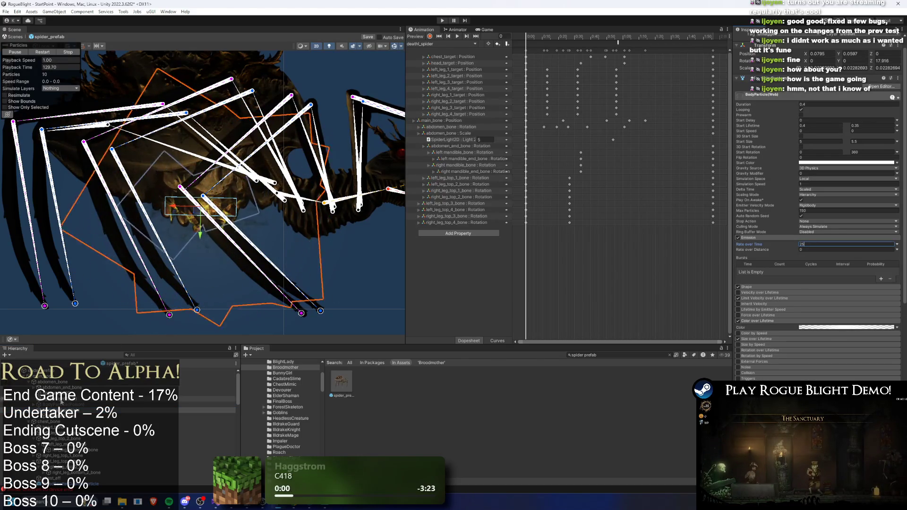
left_click(66, 417)
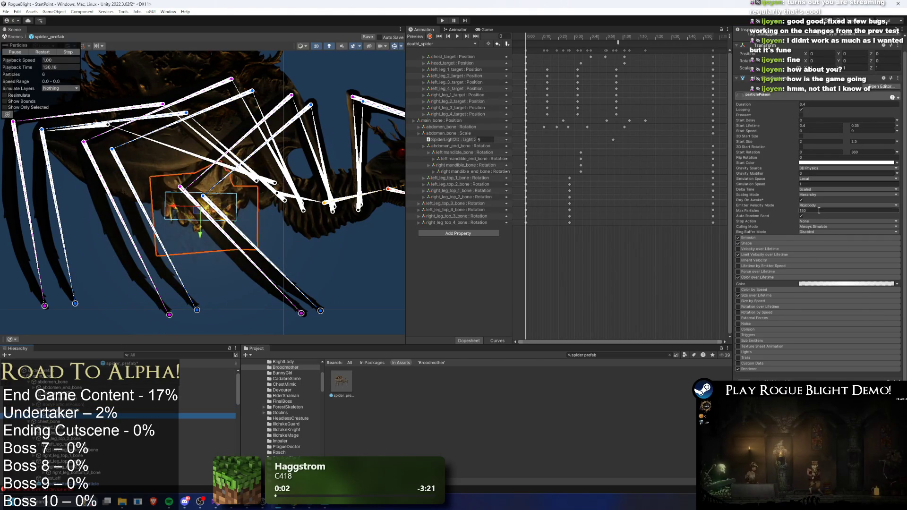
left_click(773, 238)
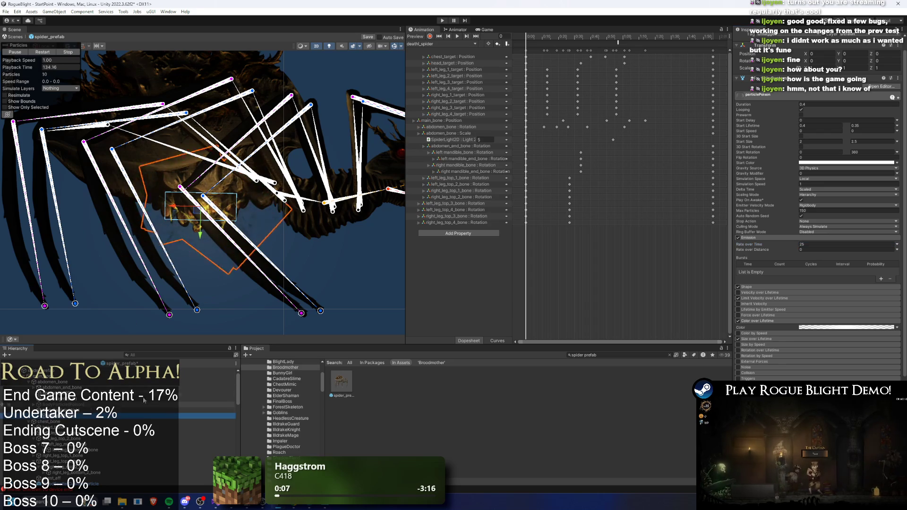
- Duplicate particlePoison into particlePoison (1) and open its Renderer material picker
scroll(805, 310, "down", 5)
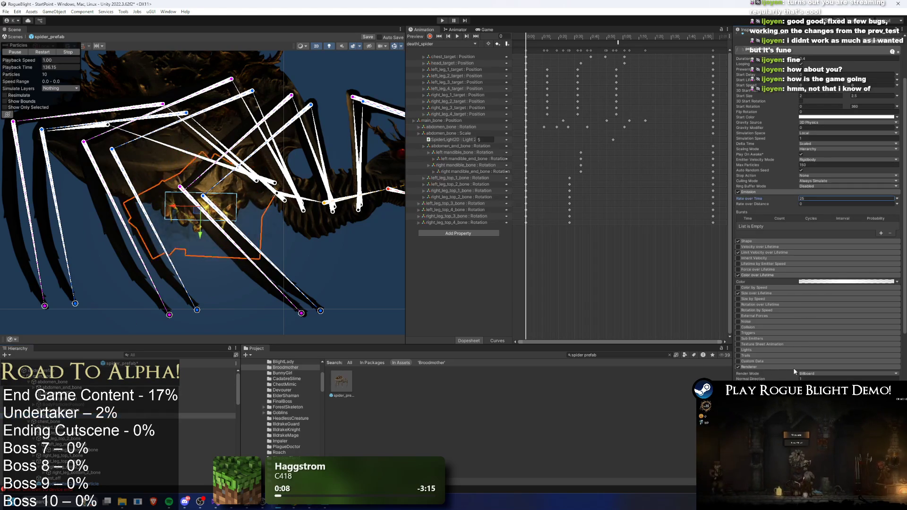
key("ctrl+d")
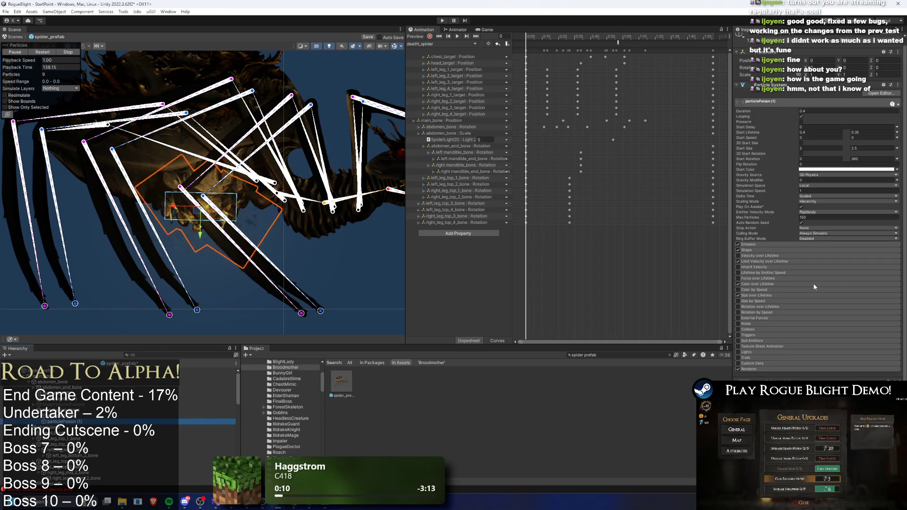
scroll(759, 349, "down", 1)
left_click(896, 389)
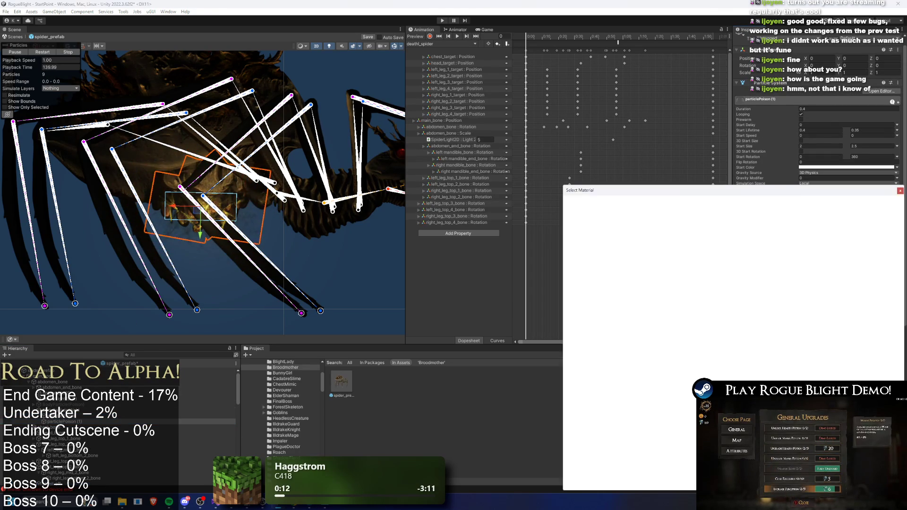
- Try several materials, then assign the yanhuo_00305 smoke material to particlePoison (1)
left_click(742, 359)
scroll(615, 309, "down", 3)
left_click(614, 308)
scroll(797, 332, "down", 5)
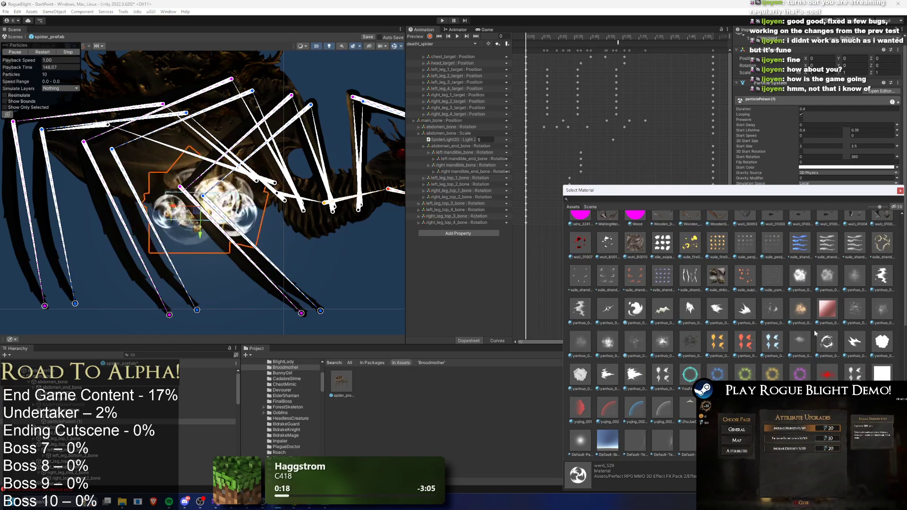
left_click(574, 439)
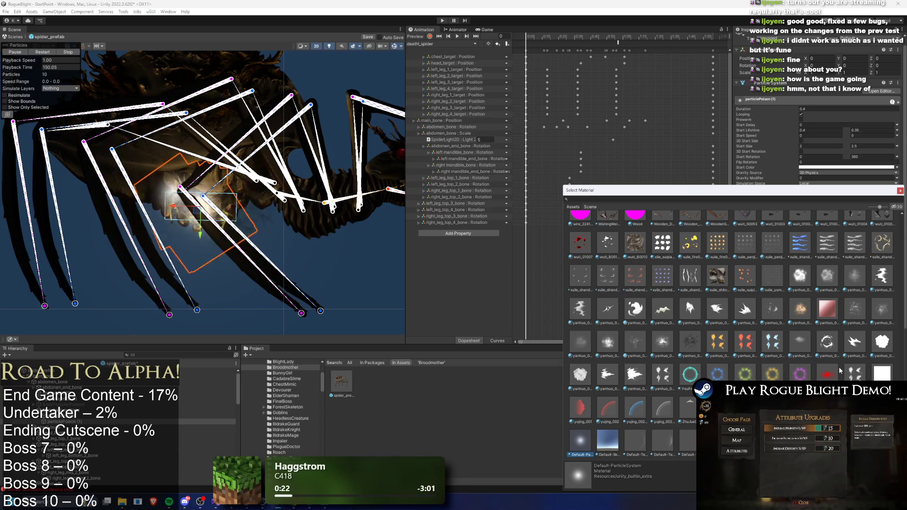
left_click(590, 347)
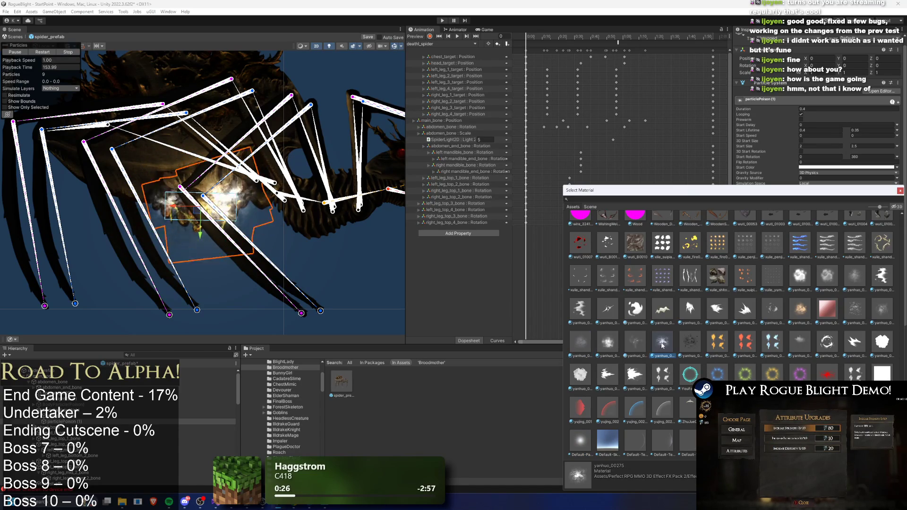
left_click(690, 348)
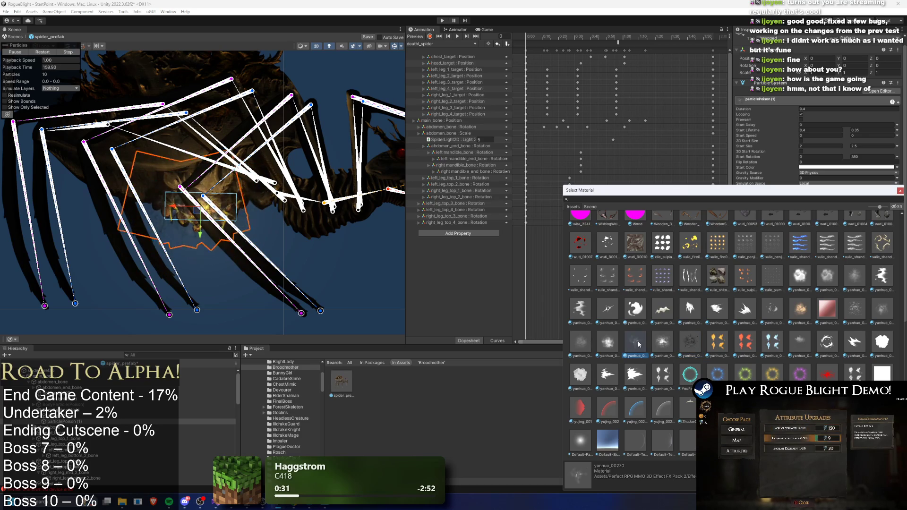
double_click(637, 346)
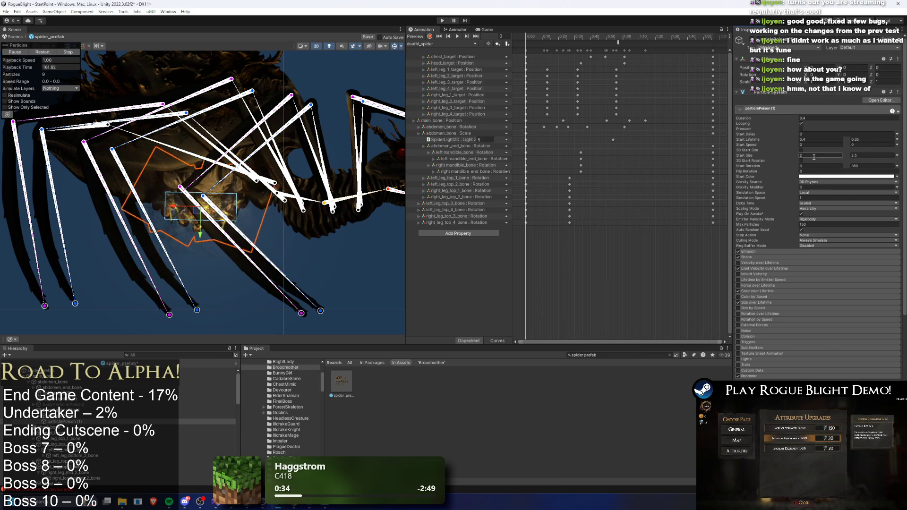
- Set particlePoison (1)'s Start Size to 3 and 3
left_click(813, 156)
type("3")
key("Tab")
type("3")
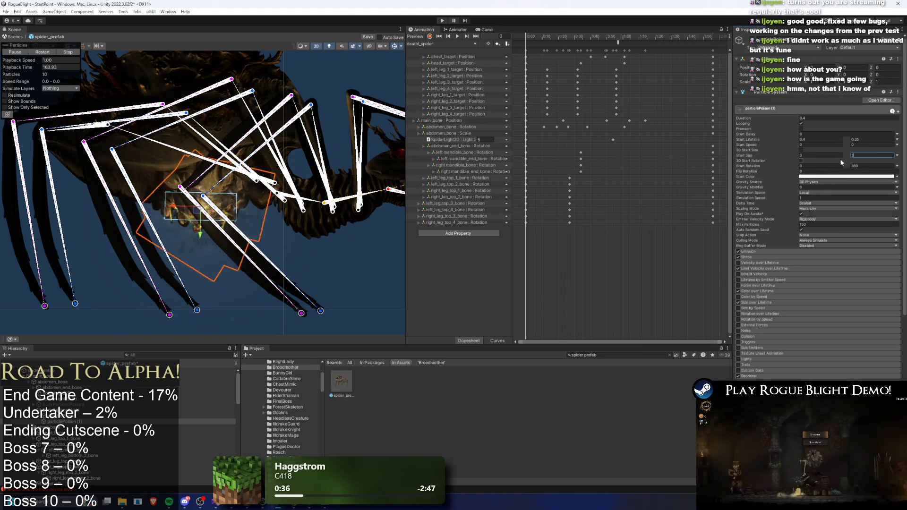
scroll(223, 213, "down", 2)
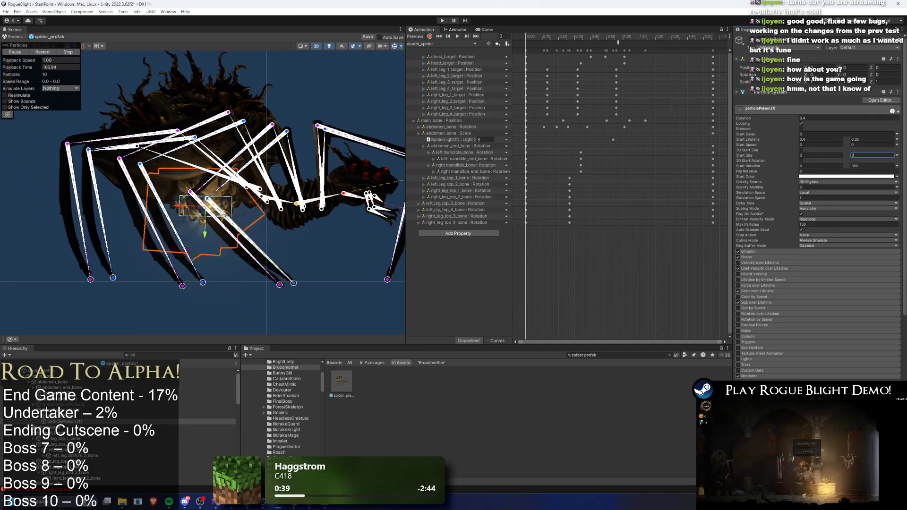
scroll(224, 214, "up", 2)
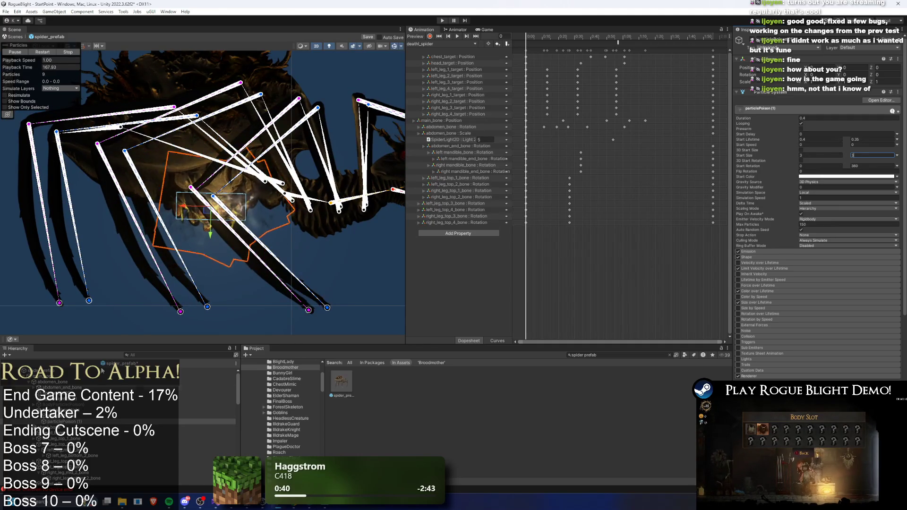
- Shrink the BodyParticle(Web) emitter to scale 0.0168, then enter Play Mode
left_click(71, 416)
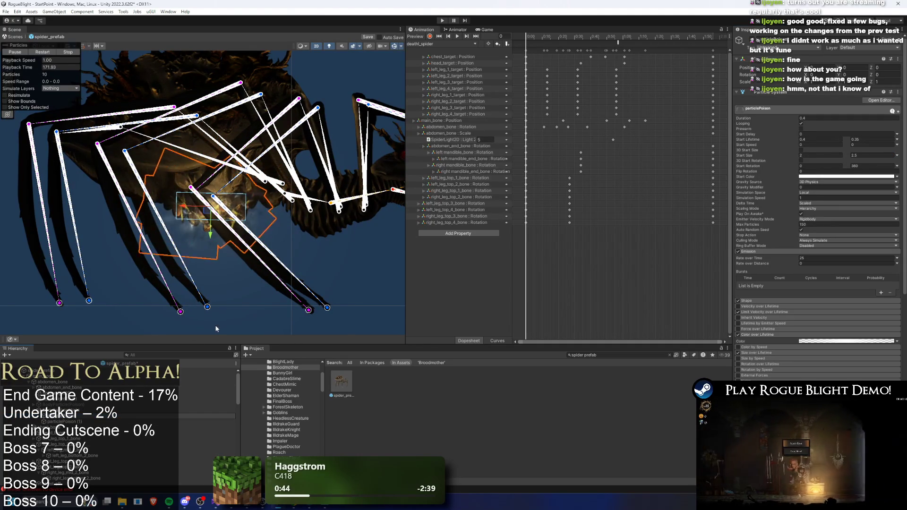
left_click(71, 410)
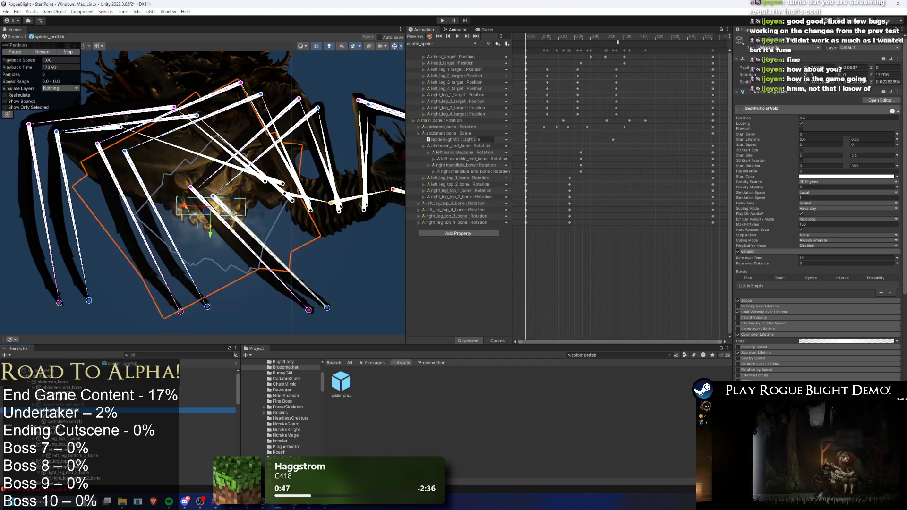
left_click_drag(232, 217, 202, 215)
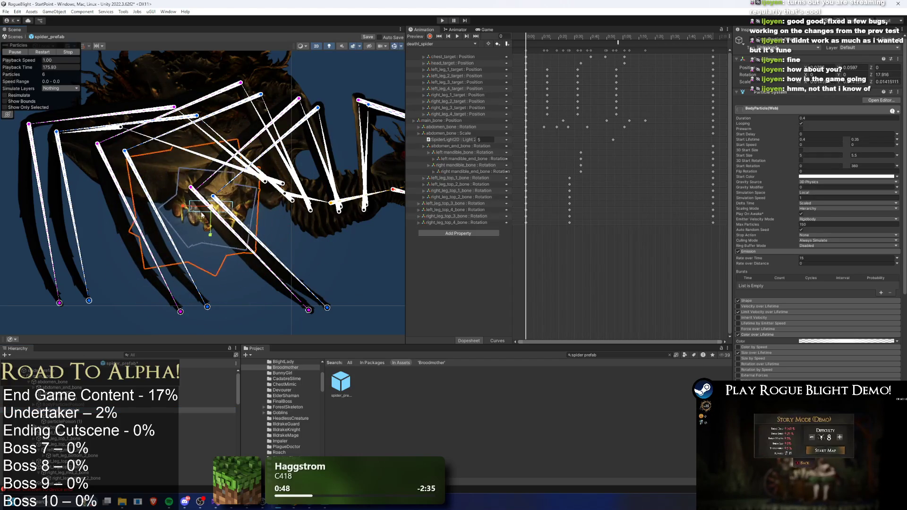
left_click(351, 155)
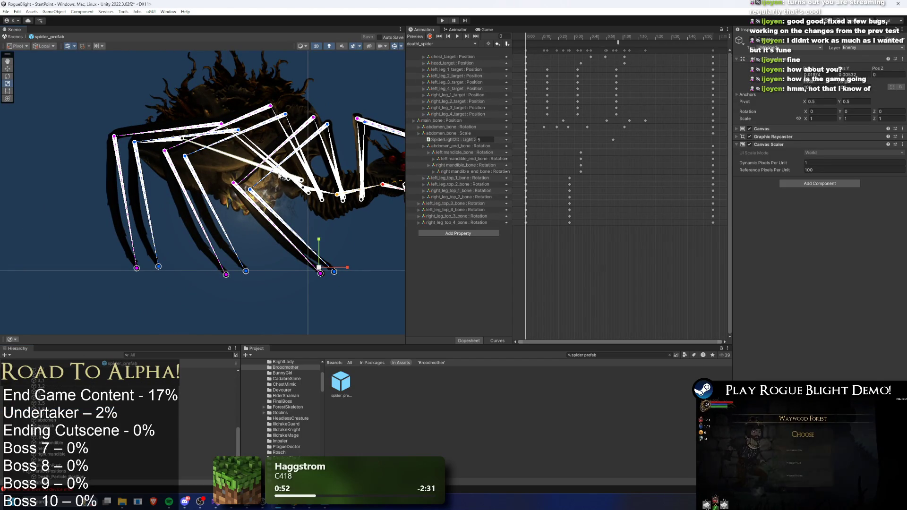
left_click(443, 21)
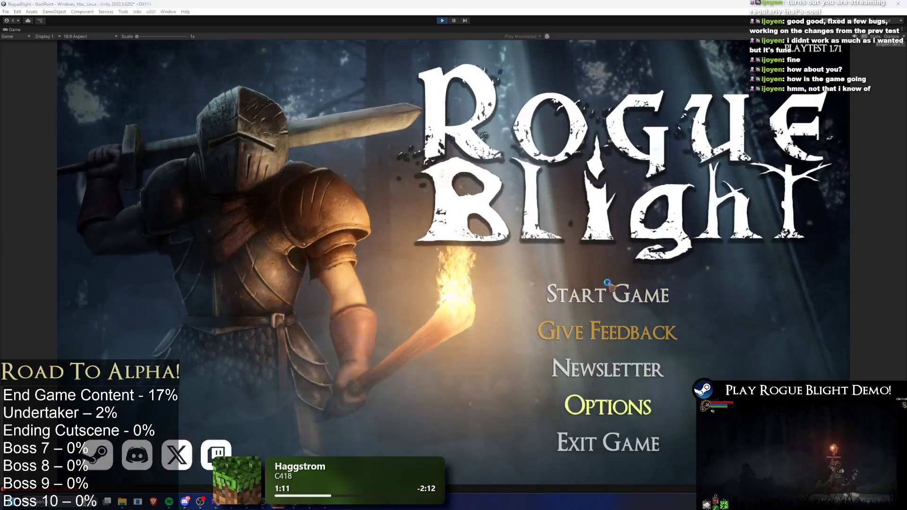
- Start a game from the first save slot and run back and forth around the spider
left_click(607, 342)
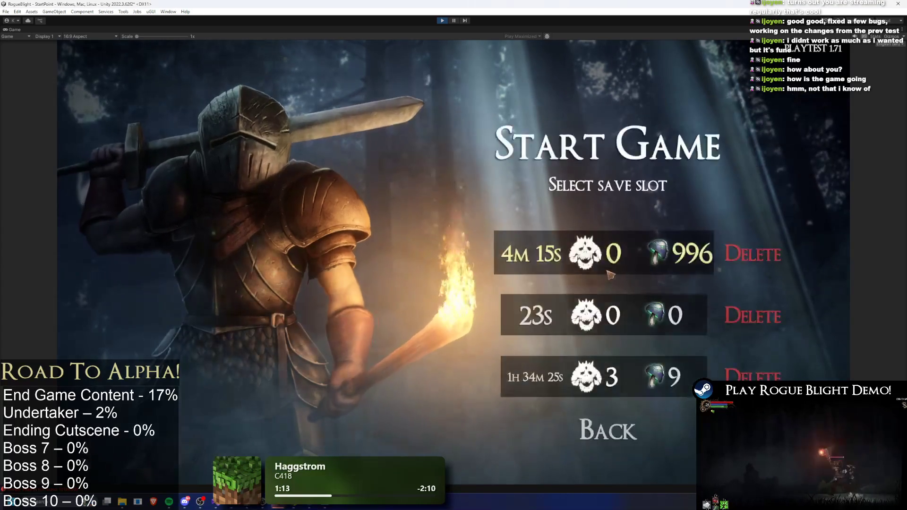
left_click(612, 267)
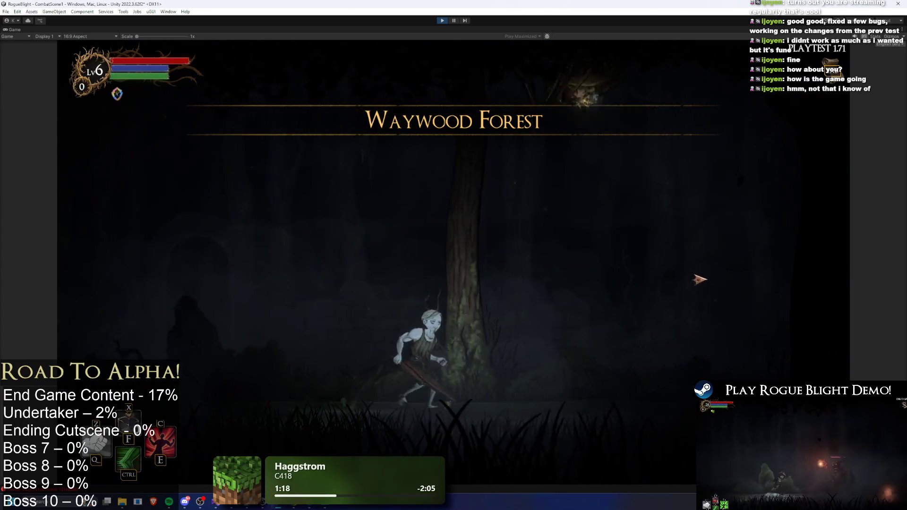
key("a")
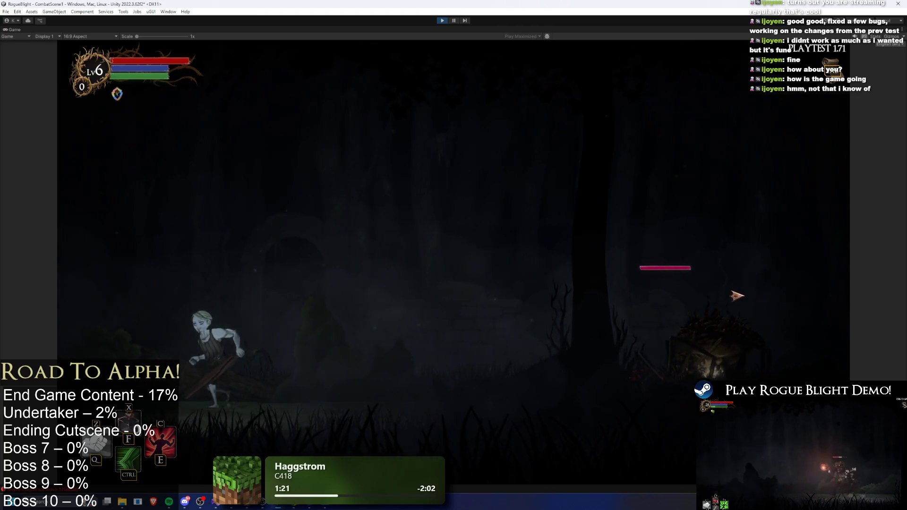
key("d")
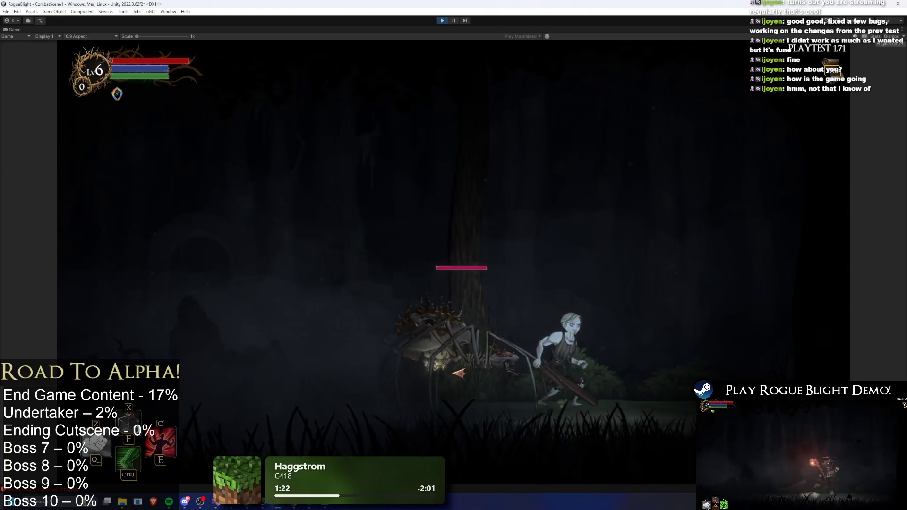
key("a")
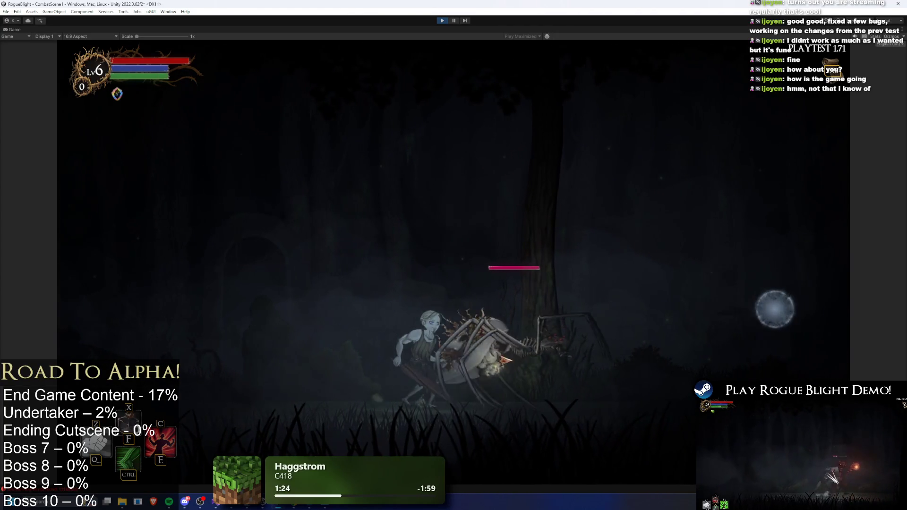
key("a")
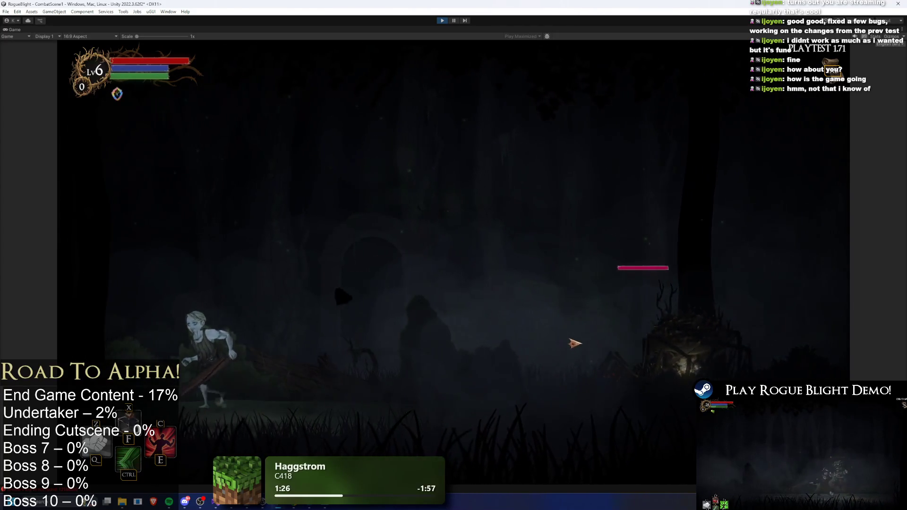
key("d")
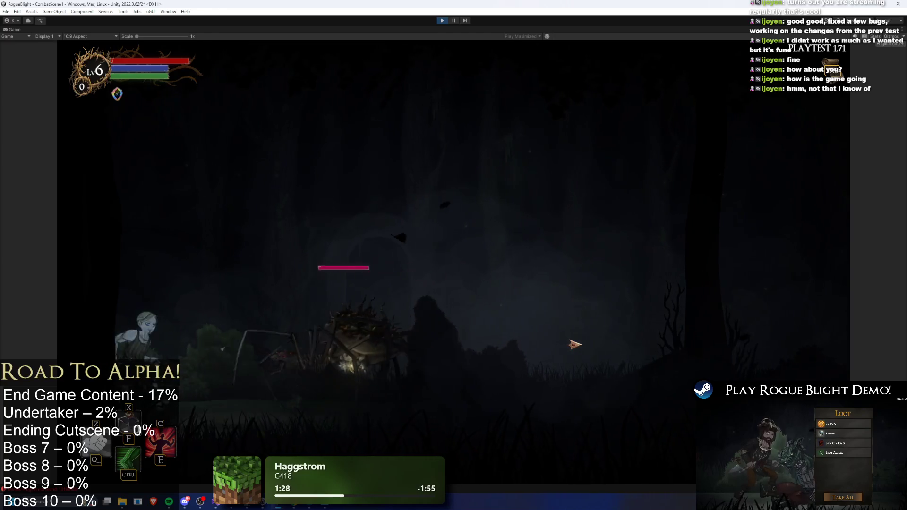
key("d")
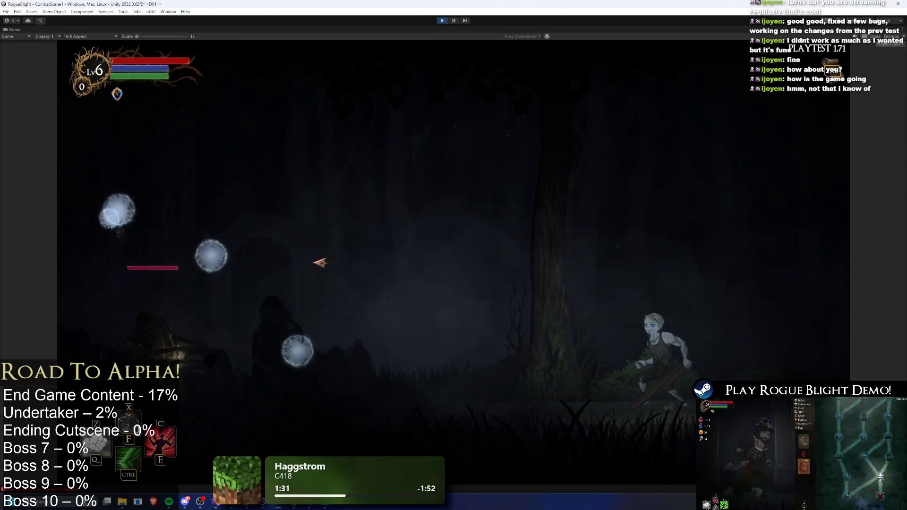
key("d")
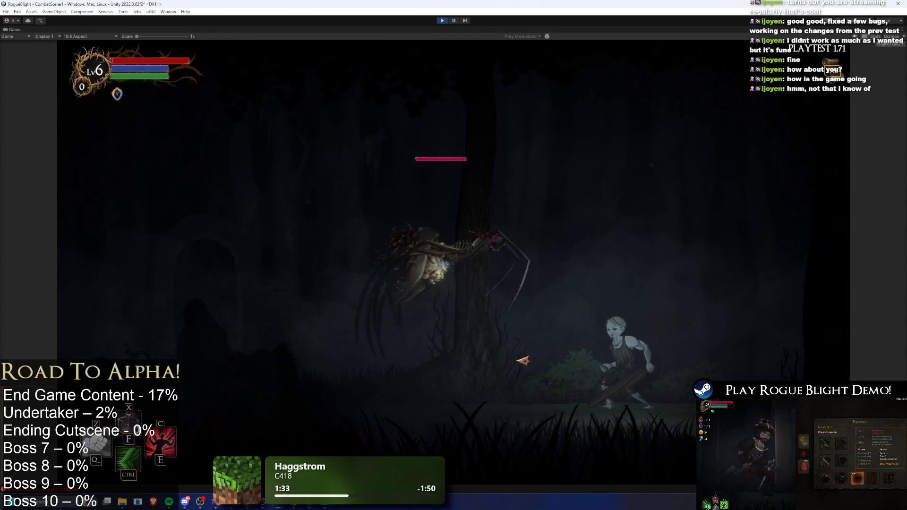
key("a")
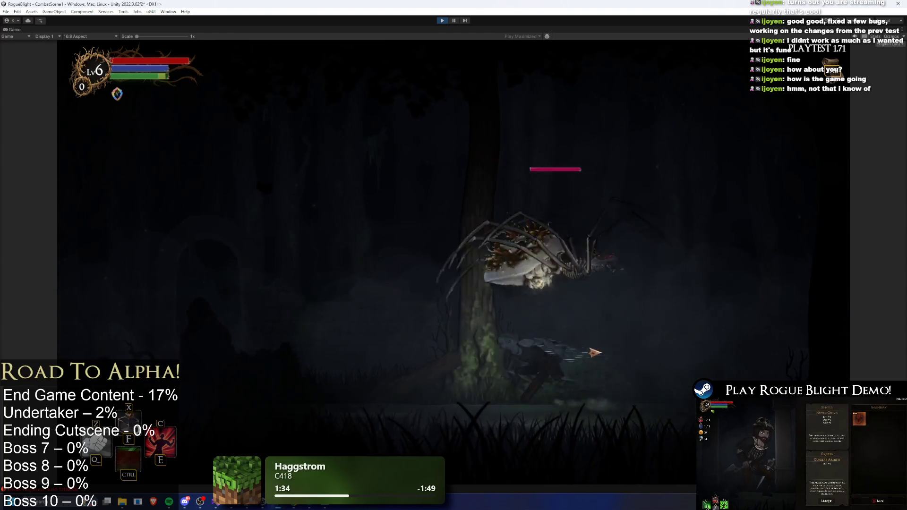
key("d")
- Fight the spider with weapon swings and movement, then stop the play-test
key("a")
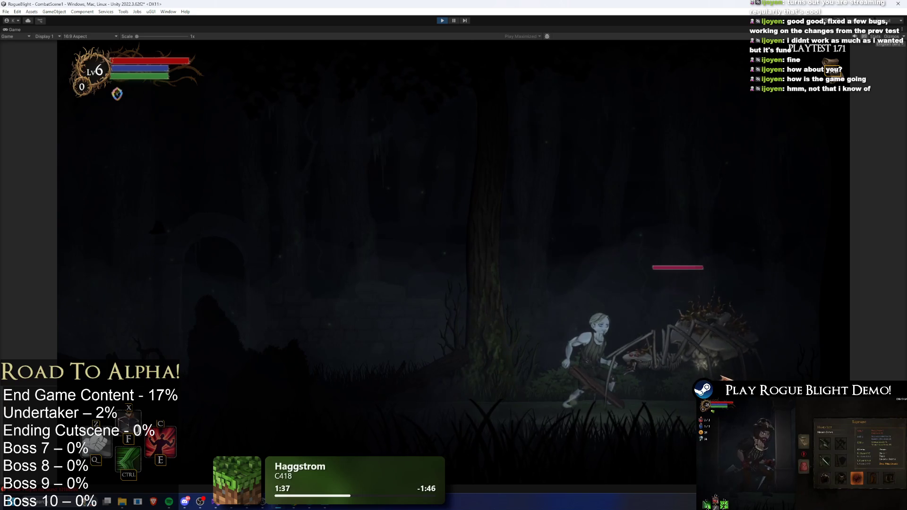
key("a")
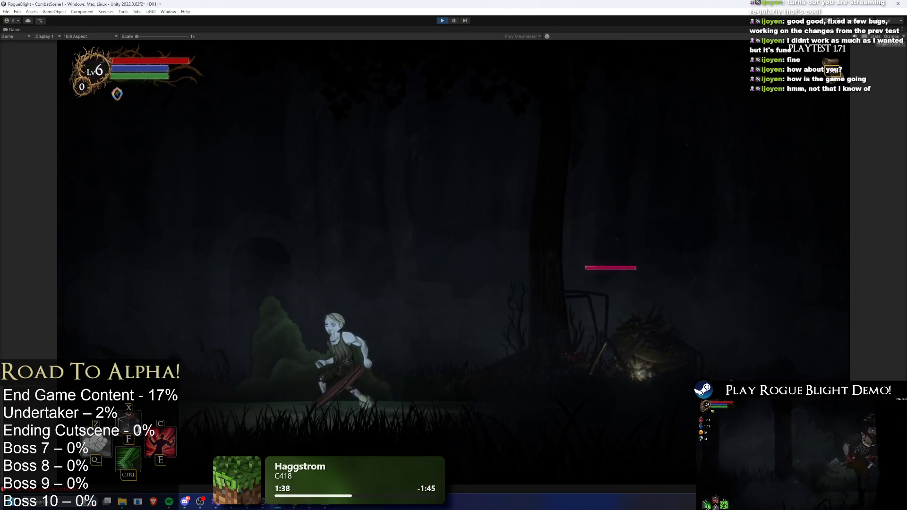
key("a")
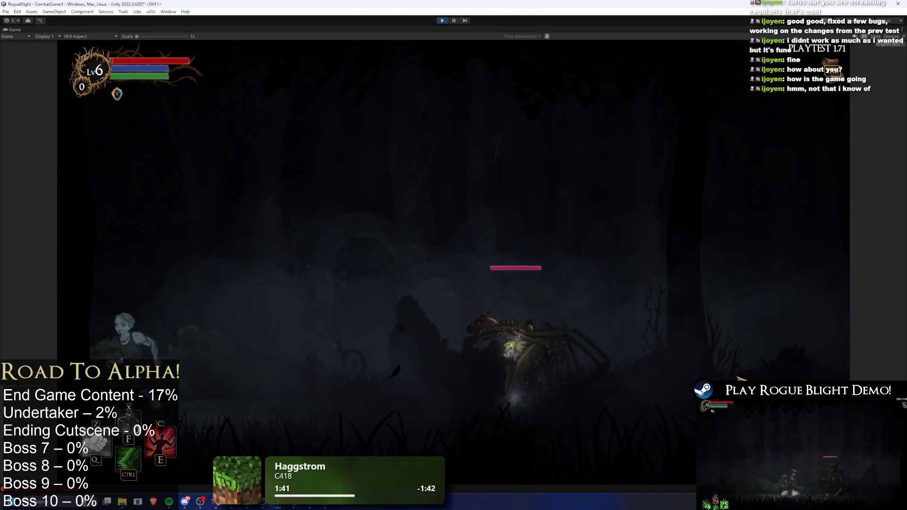
key("d")
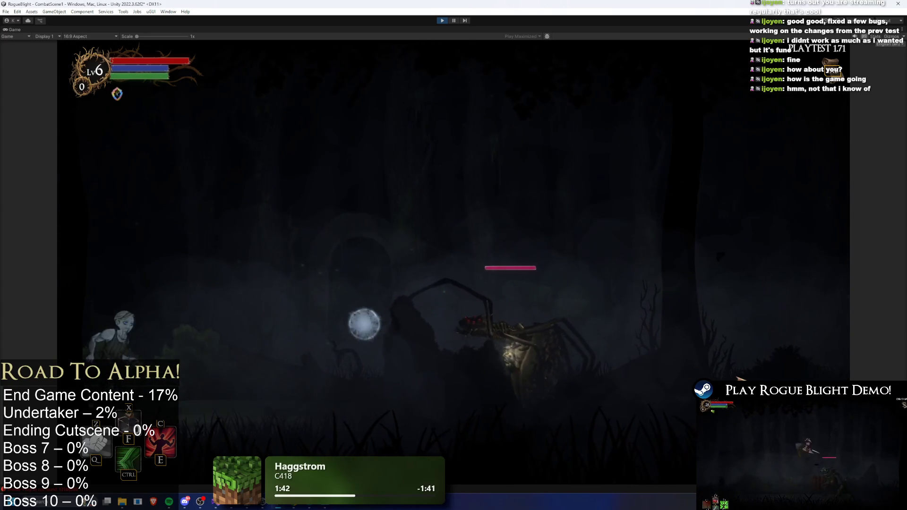
left_click(627, 376)
key("a")
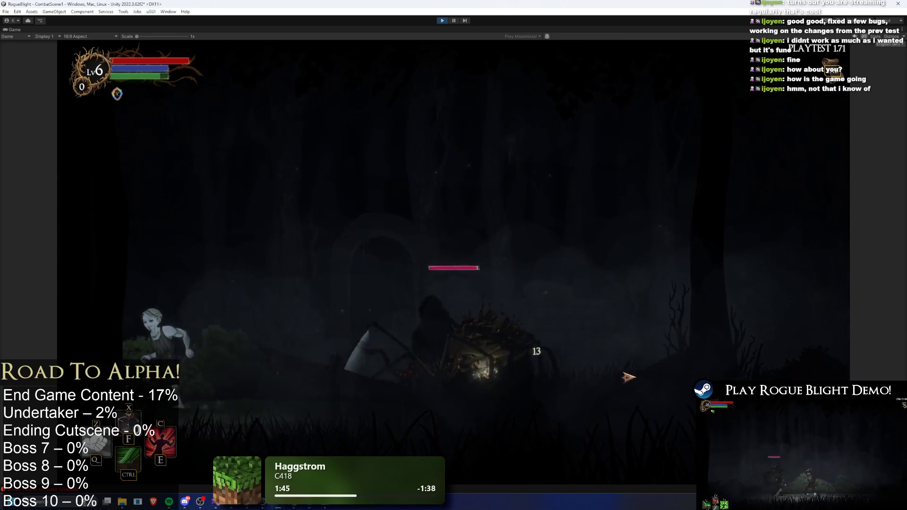
key("d")
key("d")
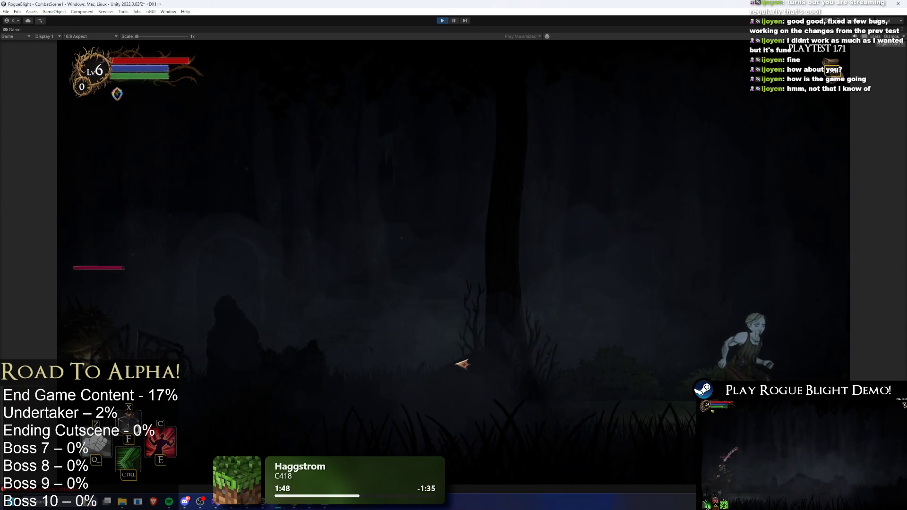
key("a")
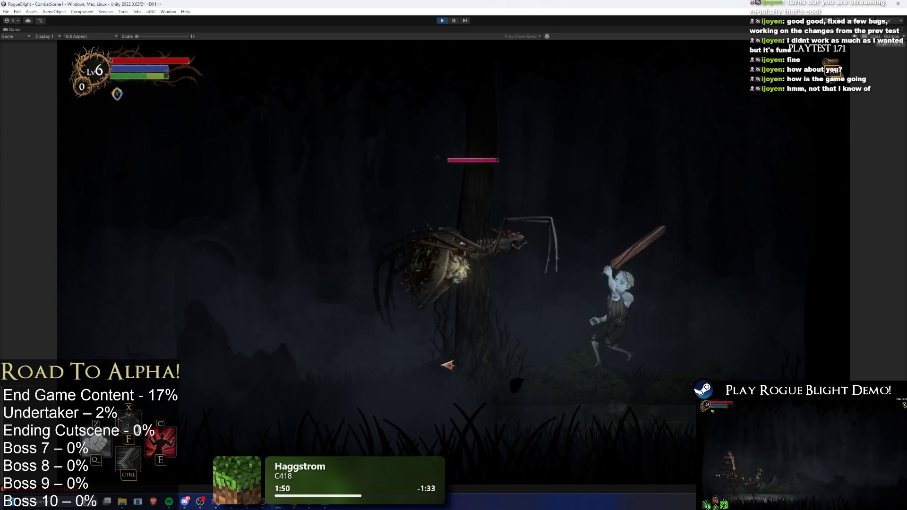
key("d")
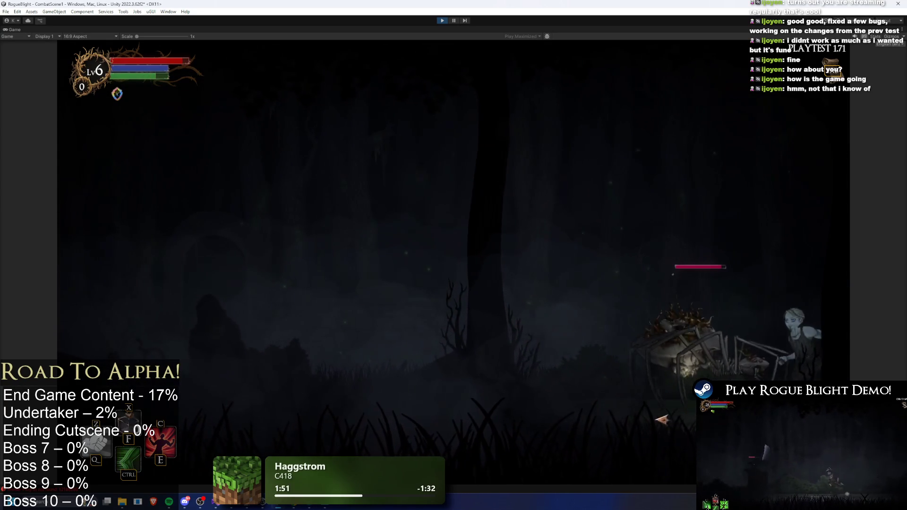
key("a")
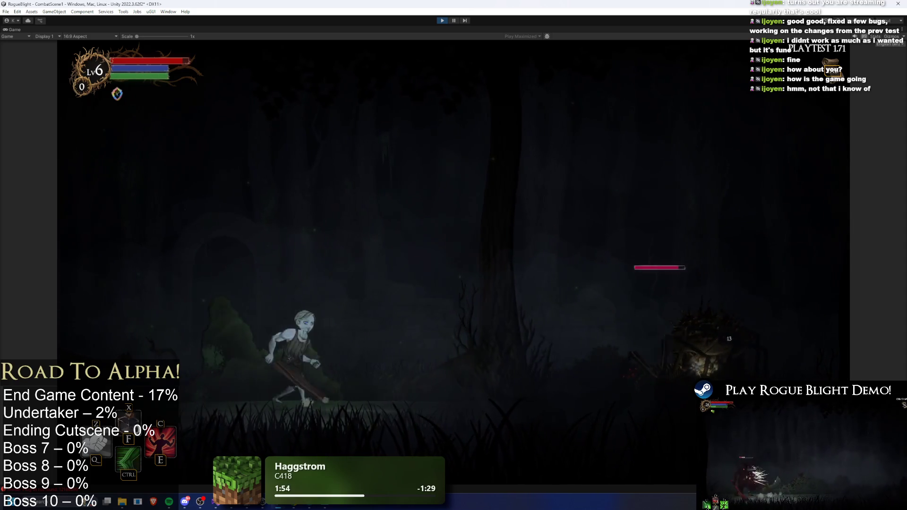
key("d")
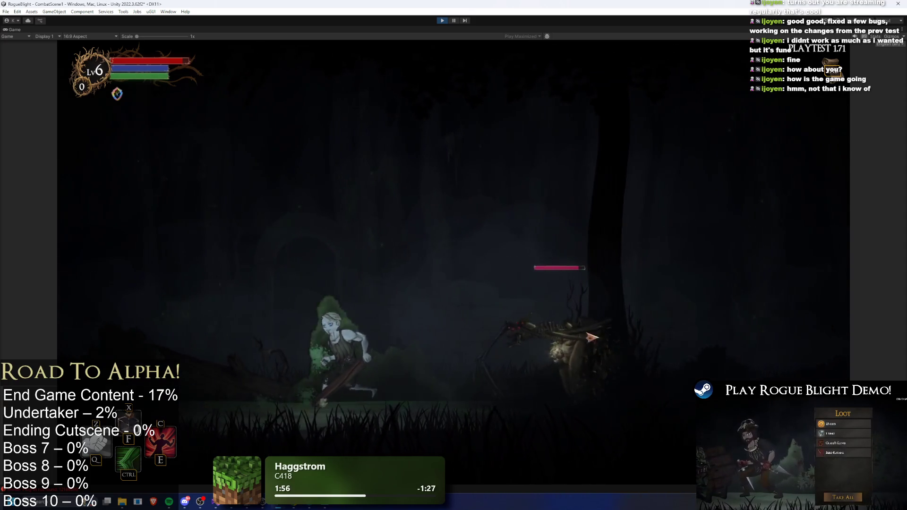
key("a")
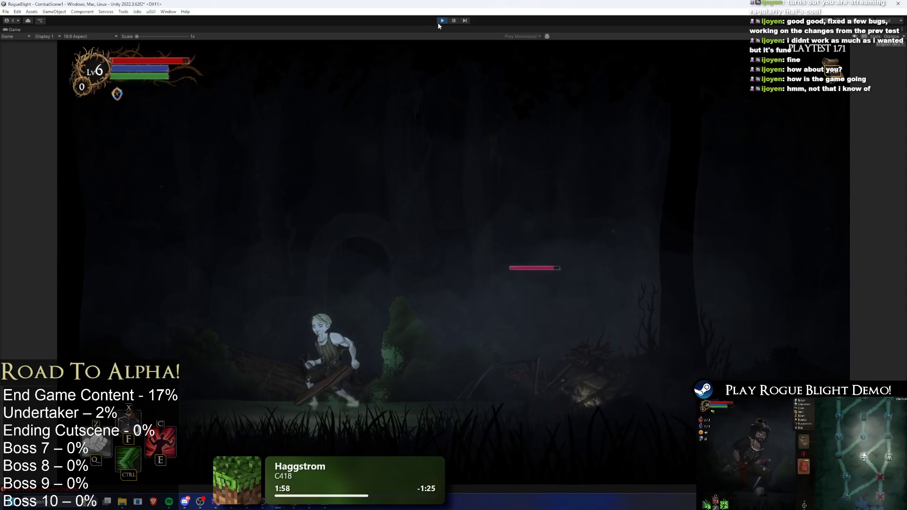
key("ctrl+p")
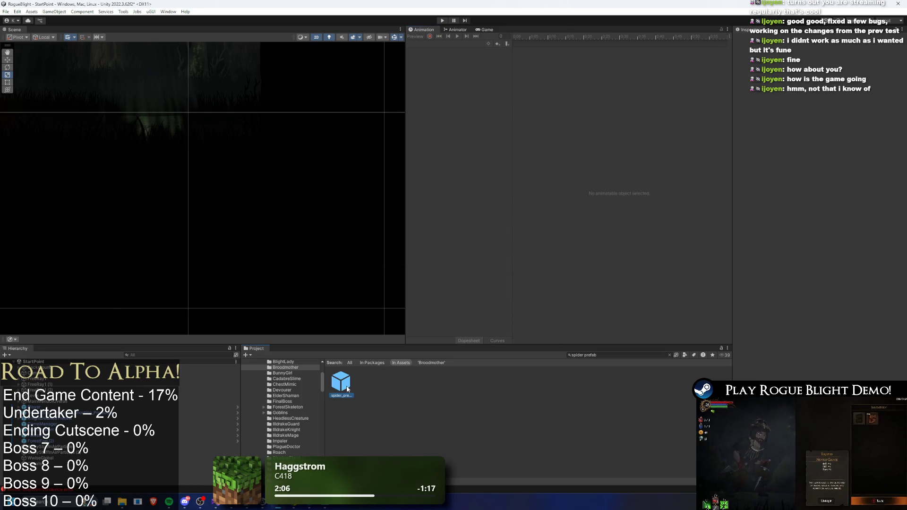
- Open spider_prefab and inspect its head sprite, leg bones, BodyParticle(Web) and 2D light
double_click(347, 389)
scroll(287, 112, "up", 5)
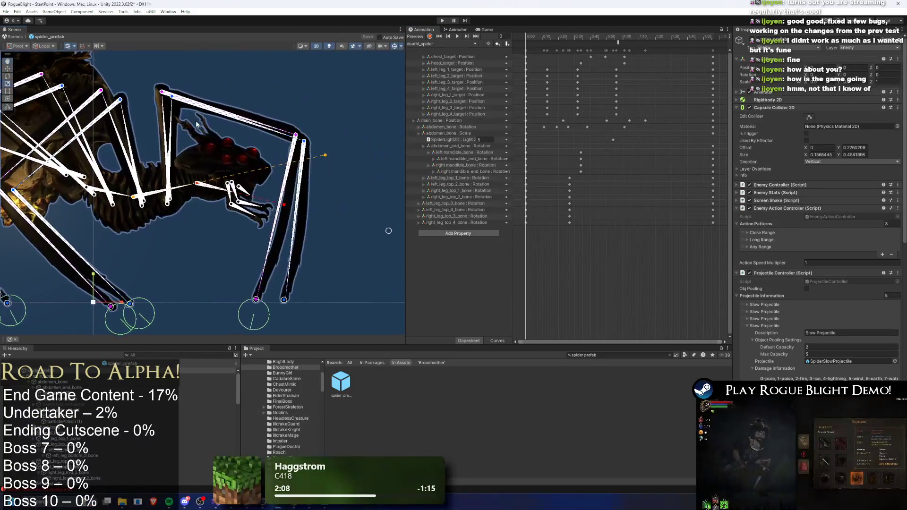
scroll(189, 121, "up", 3)
left_click(217, 162)
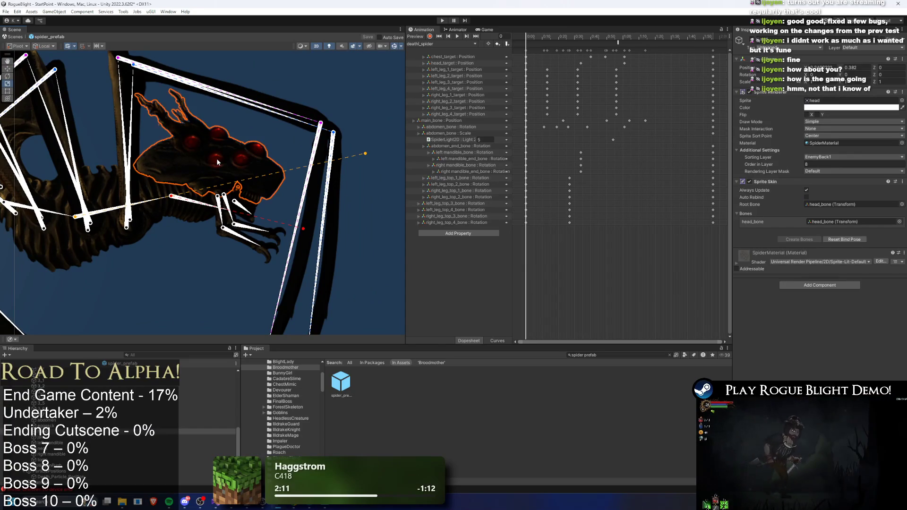
left_click(79, 382)
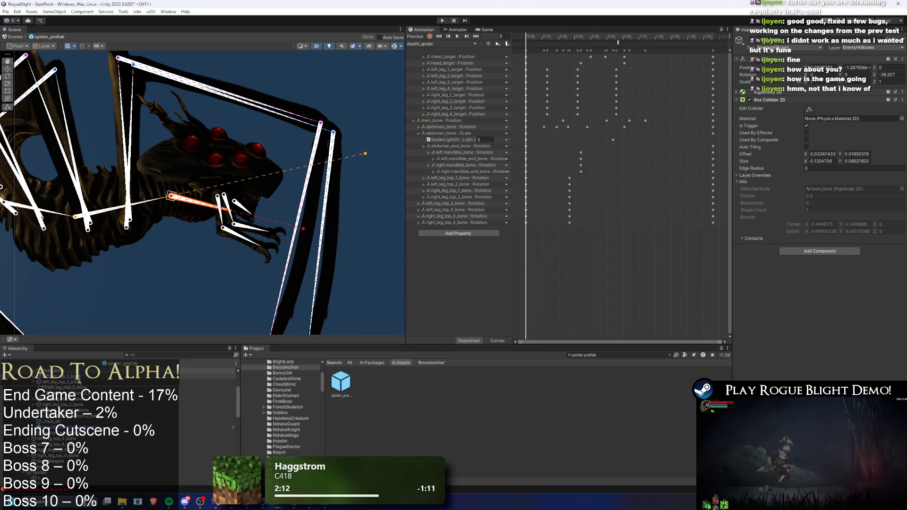
left_click(87, 230)
scroll(108, 385, "up", 2)
left_click(108, 389)
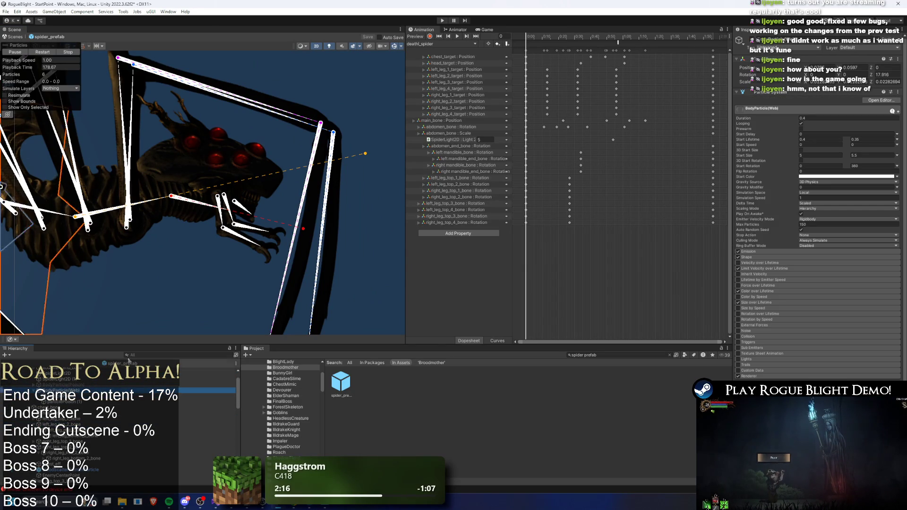
left_click(168, 255)
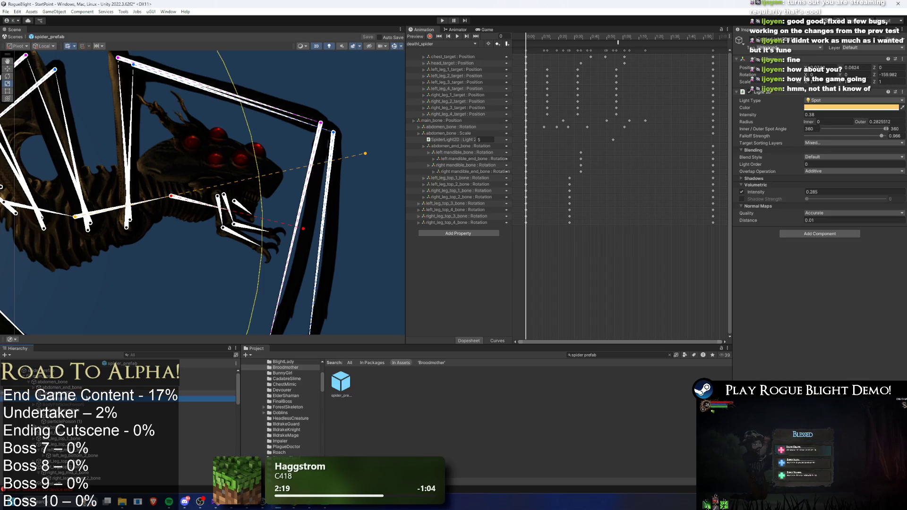
- Re-check the bones below the head, the head sprite and the prefab's root object
left_click(94, 213)
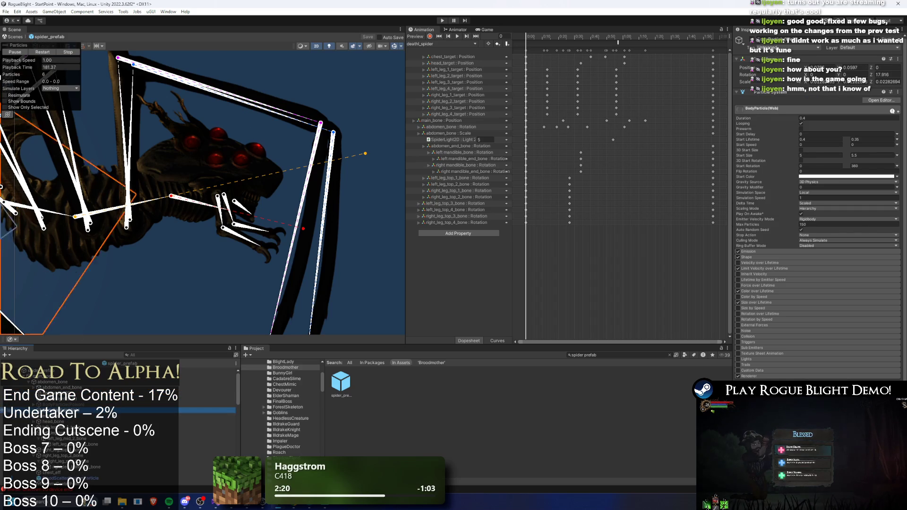
left_click(121, 427)
key("Down")
key("Down")
key("Down")
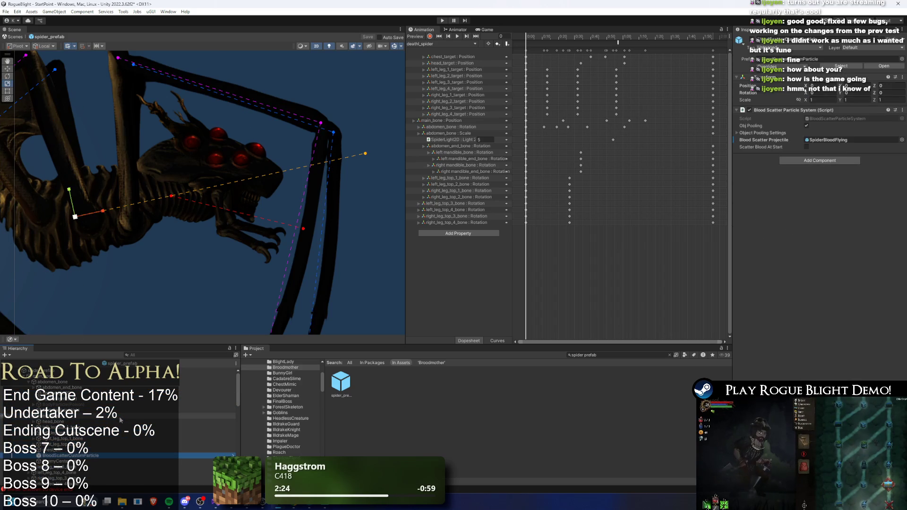
left_click(205, 141)
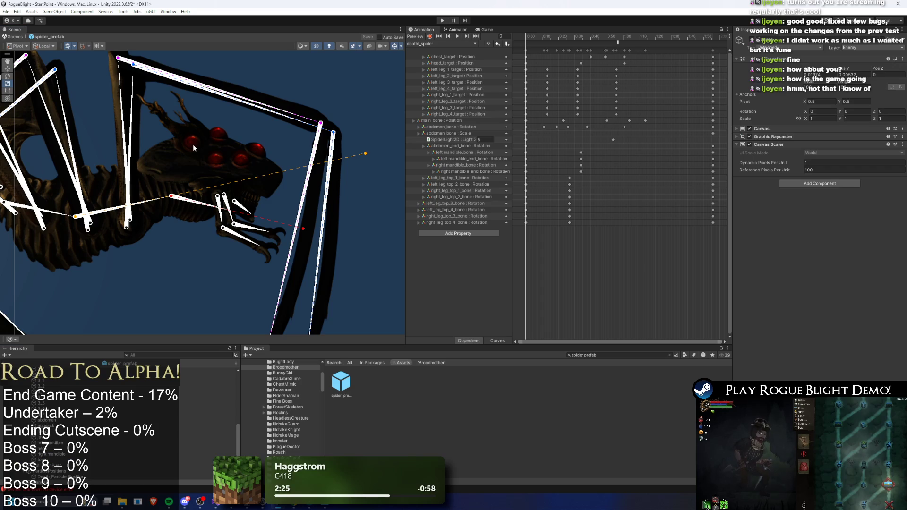
scroll(113, 404, "down", 5)
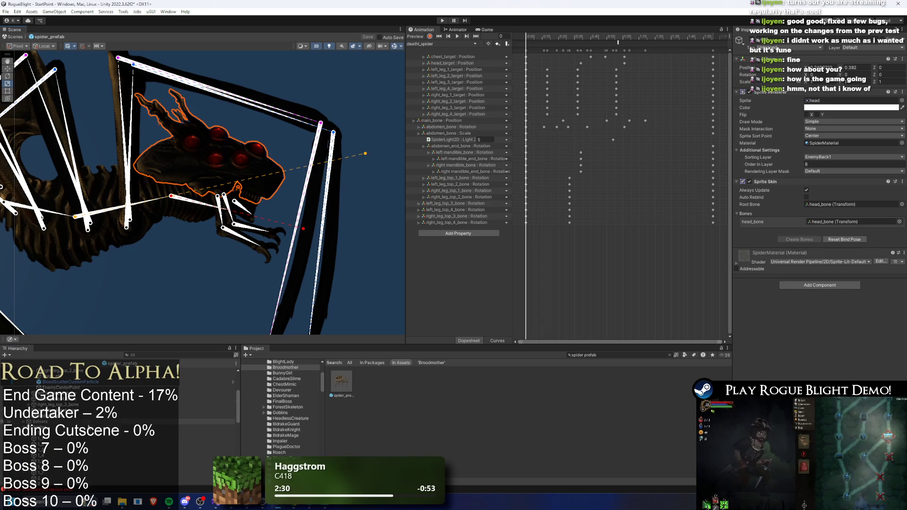
scroll(118, 416, "up", 3)
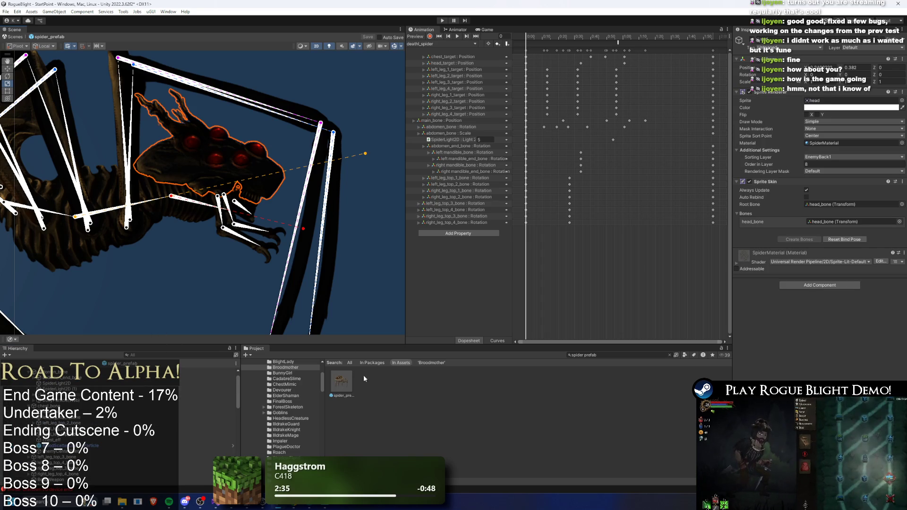
left_click(341, 374)
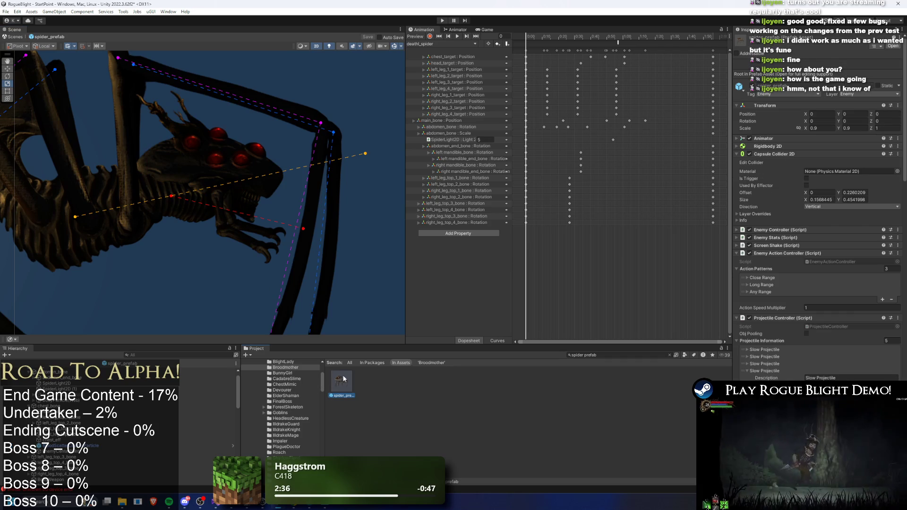
left_click(429, 335)
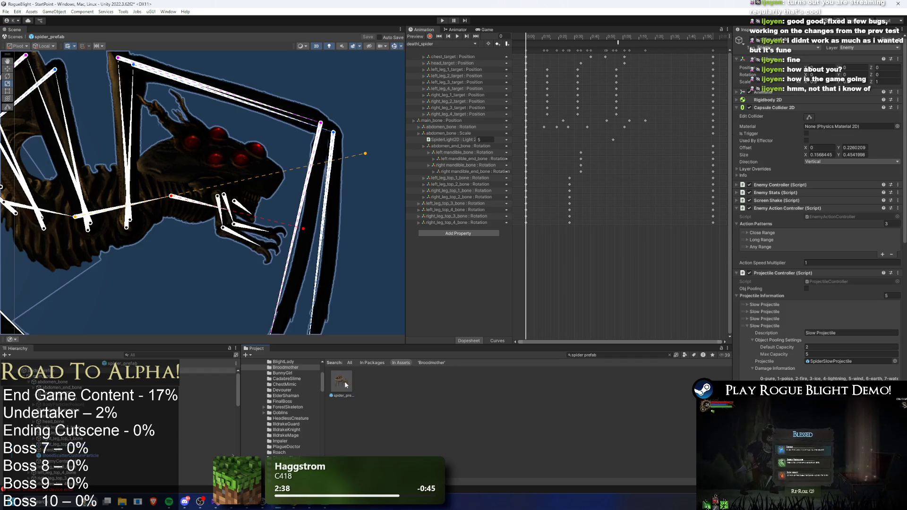
key("alt+Tab")
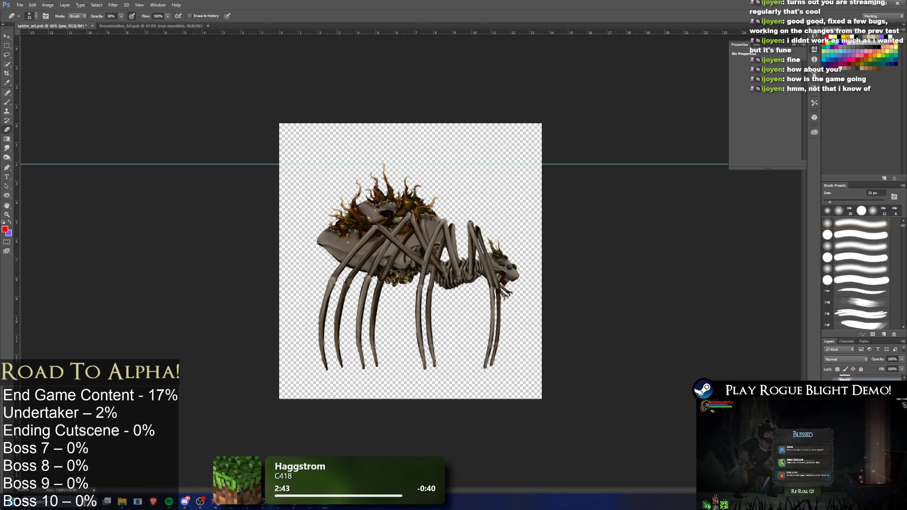
- Paste the spider's head layer into a new document named SpiderEyeLightTexture
key("alt+bracketleft")
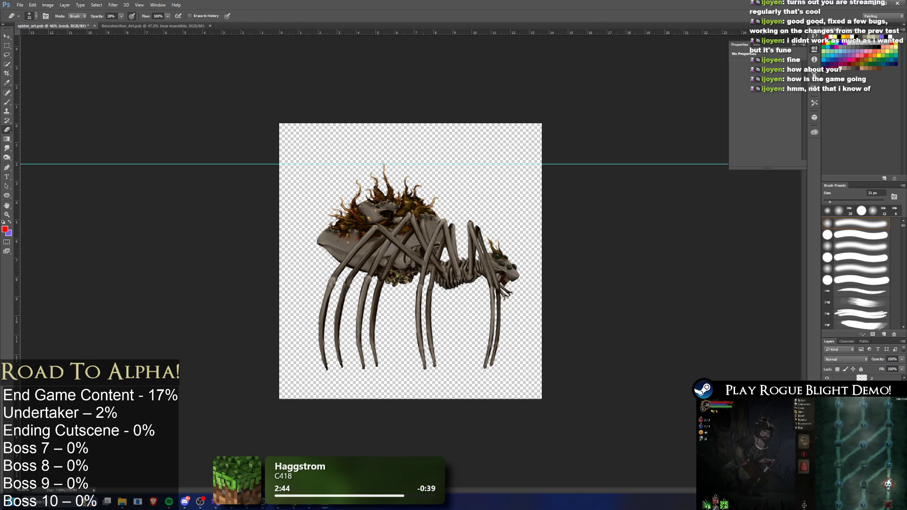
key("alt+bracketright")
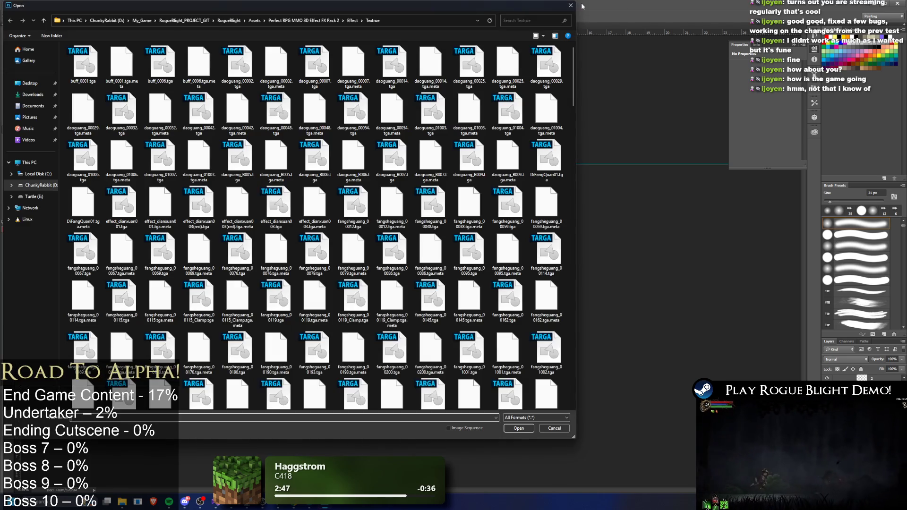
key("Escape")
left_click(21, 8)
left_click(29, 13)
type("SpiderEyeLightTexture")
key("Return")
key("ctrl+v")
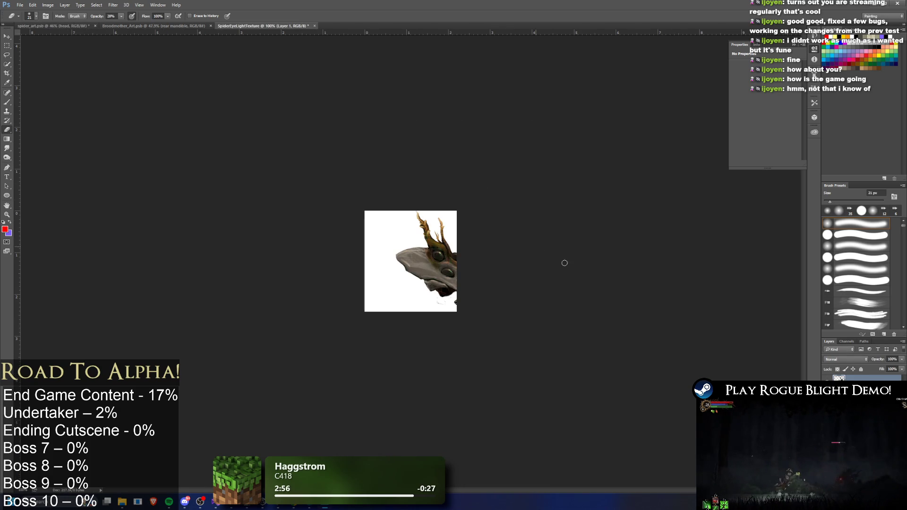
- Shift the pasted head artwork left and make the white background transparent
key("ctrl+t")
left_click_drag(467, 282, 437, 283)
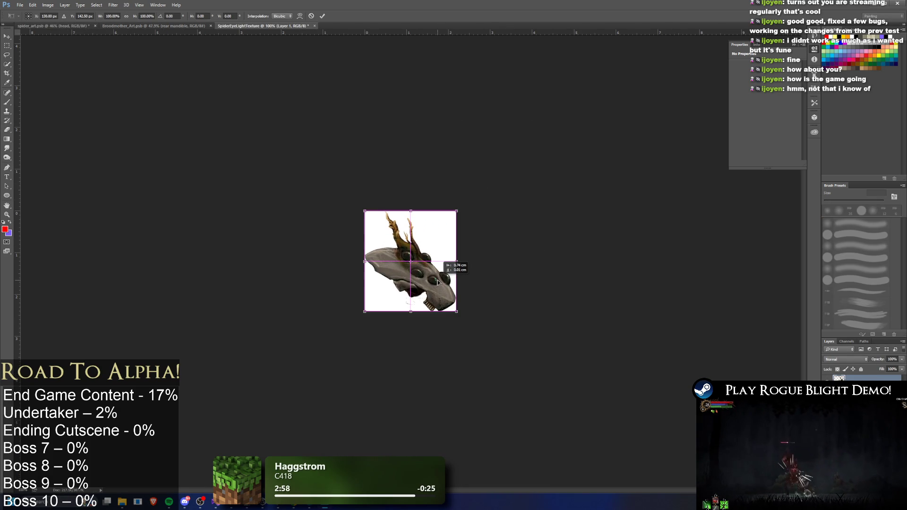
key("Return")
key("e")
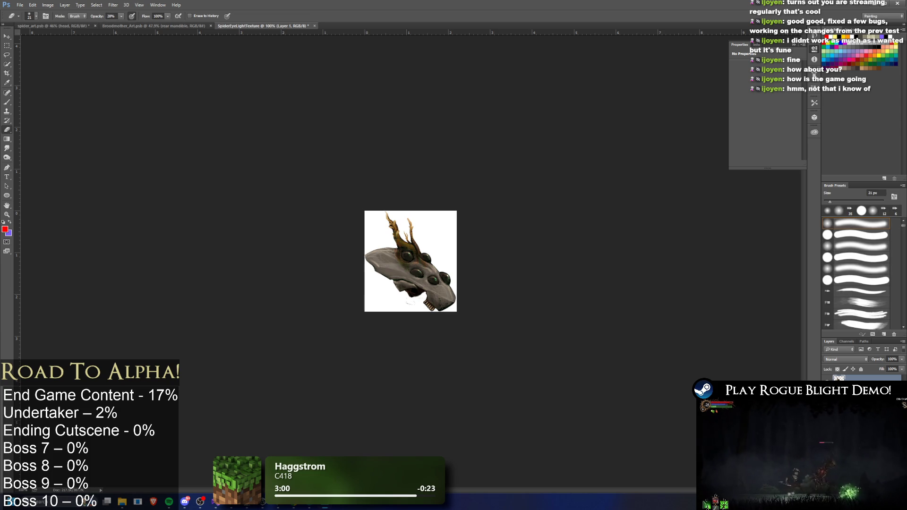
key("Delete")
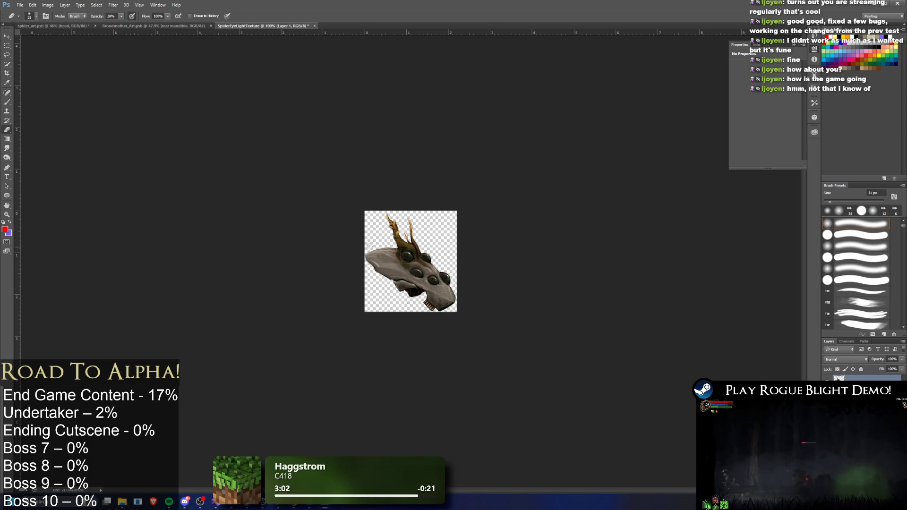
scroll(393, 231, "up", 3)
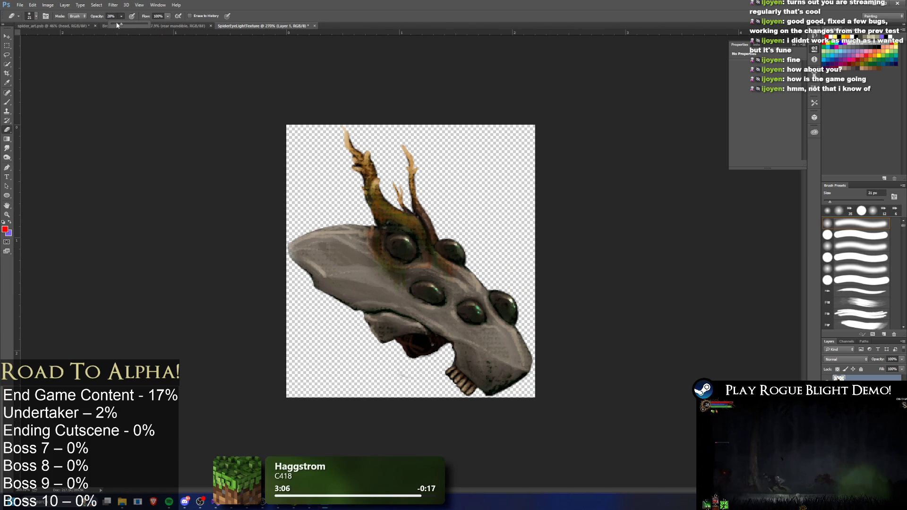
- Erase the left side of the head and the horns above the eyes
mouse_move(288, 231)
left_mouse_down()
mouse_move(305, 264)
mouse_move(352, 307)
mouse_move(380, 208)
mouse_move(366, 277)
left_mouse_up()
key("ctrl+z")
mouse_move(307, 226)
left_mouse_down()
mouse_move(333, 289)
mouse_move(350, 264)
mouse_move(401, 373)
mouse_move(528, 379)
mouse_move(534, 340)
mouse_move(435, 351)
left_mouse_up()
mouse_move(302, 143)
left_mouse_down()
mouse_move(407, 160)
mouse_move(373, 189)
mouse_move(425, 217)
left_mouse_up()
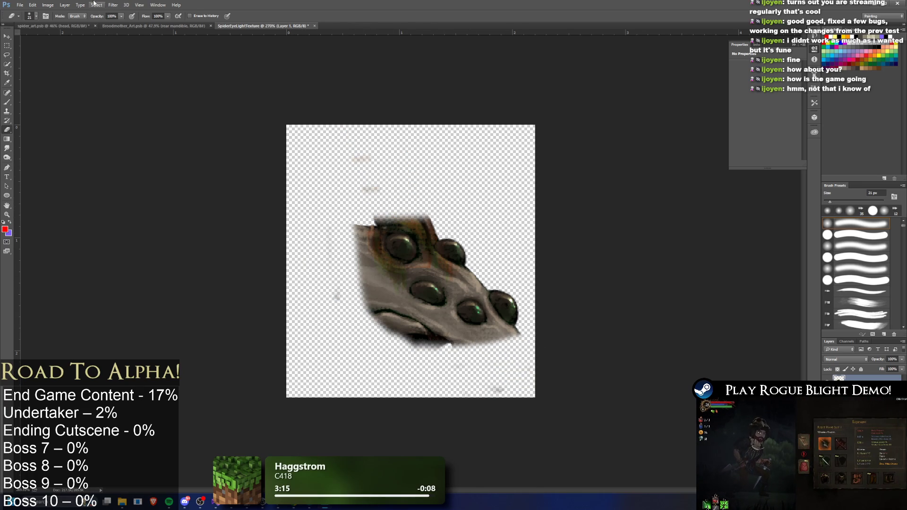
- With a hard round eraser tip, trim the head's top-left and bottom edges
left_click(36, 16)
left_click(31, 92)
mouse_move(367, 212)
left_mouse_down()
mouse_move(385, 220)
mouse_move(366, 265)
mouse_move(374, 326)
mouse_move(428, 349)
left_mouse_up()
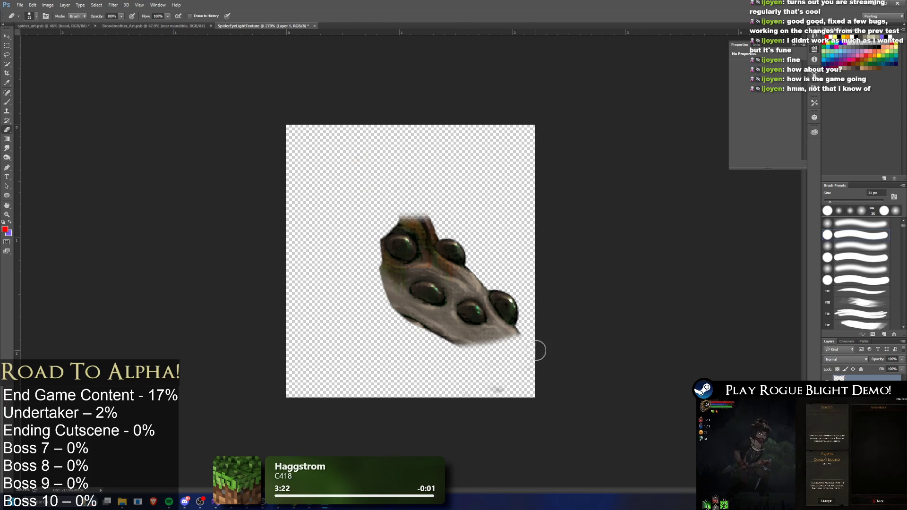
mouse_move(515, 341)
left_mouse_down()
mouse_move(437, 336)
mouse_move(390, 274)
left_mouse_up()
key("ctrl+z")
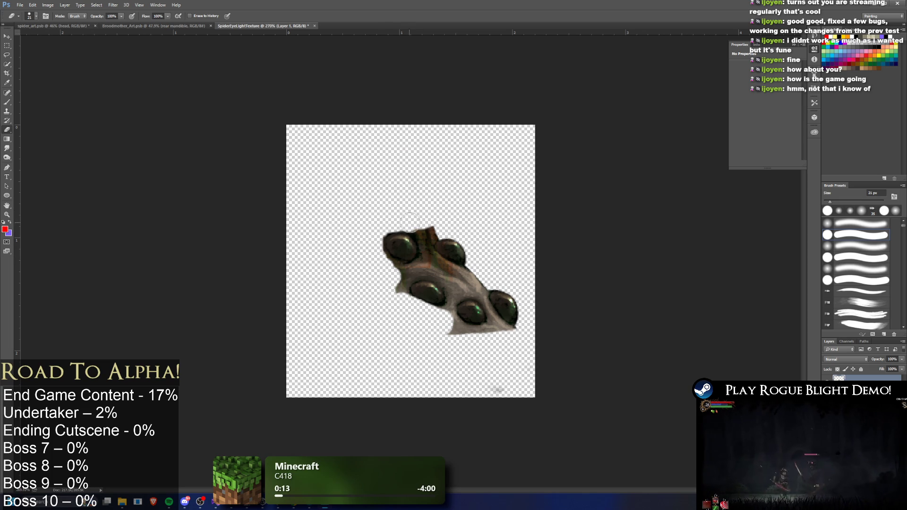
- Erase the grey skin in the notch between the lower eyes and along the patch's edges
left_click(37, 17)
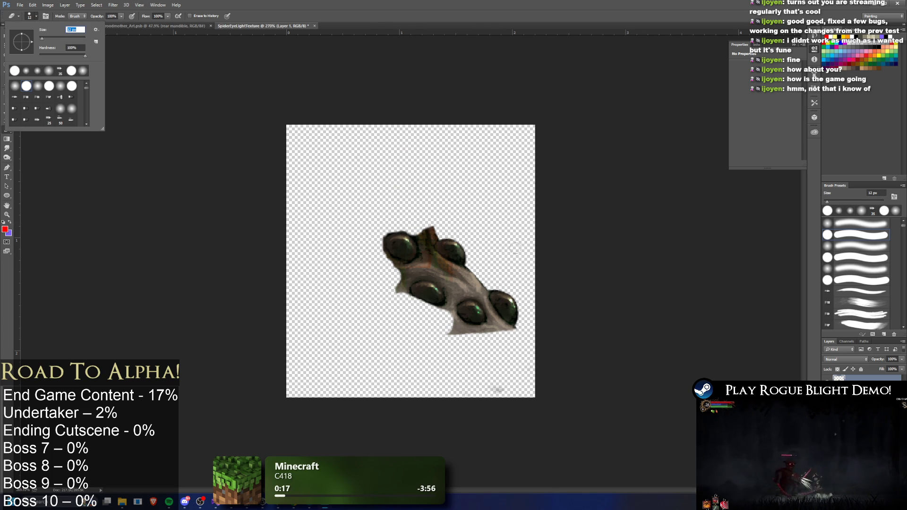
left_click(417, 230)
scroll(456, 245, "up", 5)
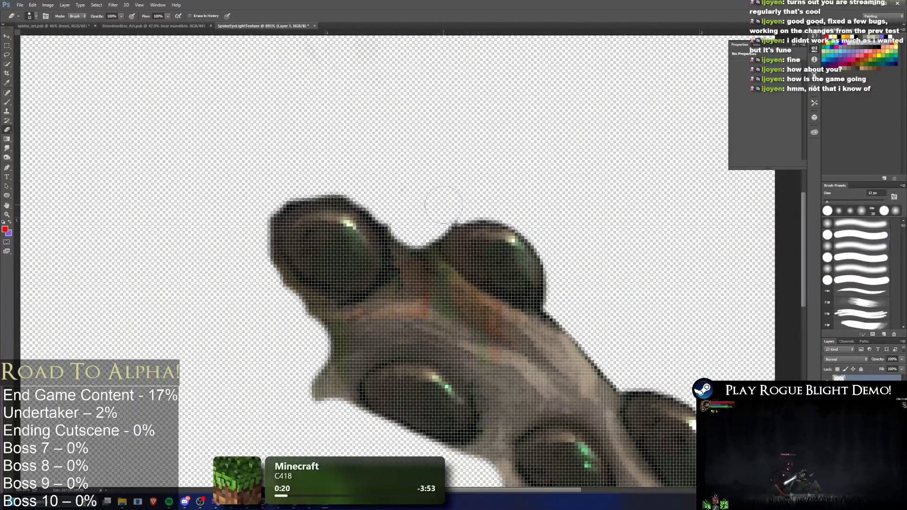
mouse_move(422, 230)
left_mouse_down()
mouse_move(402, 241)
mouse_move(413, 267)
mouse_move(506, 326)
mouse_move(433, 280)
left_mouse_up()
mouse_move(474, 308)
left_mouse_down()
mouse_move(581, 352)
mouse_move(598, 350)
mouse_move(520, 326)
mouse_move(397, 265)
mouse_move(371, 295)
left_mouse_up()
scroll(581, 352, "down", 2)
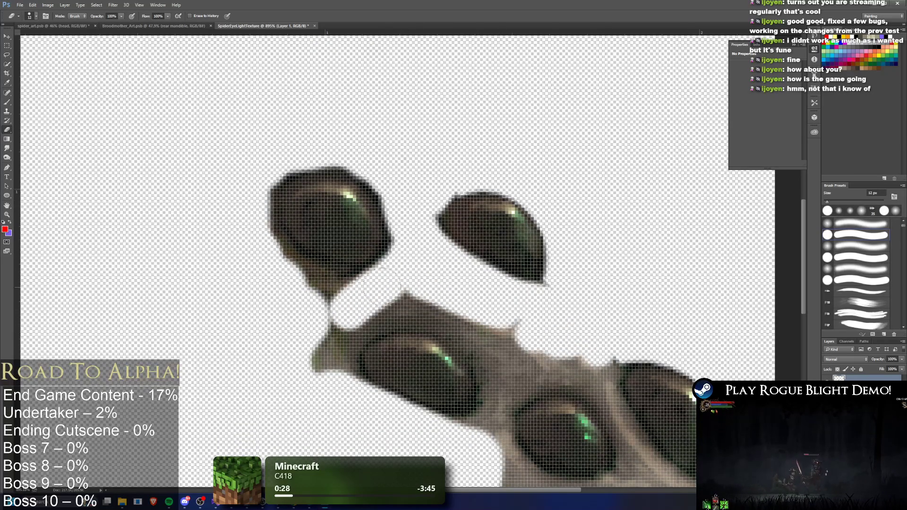
scroll(262, 250, "down", 5)
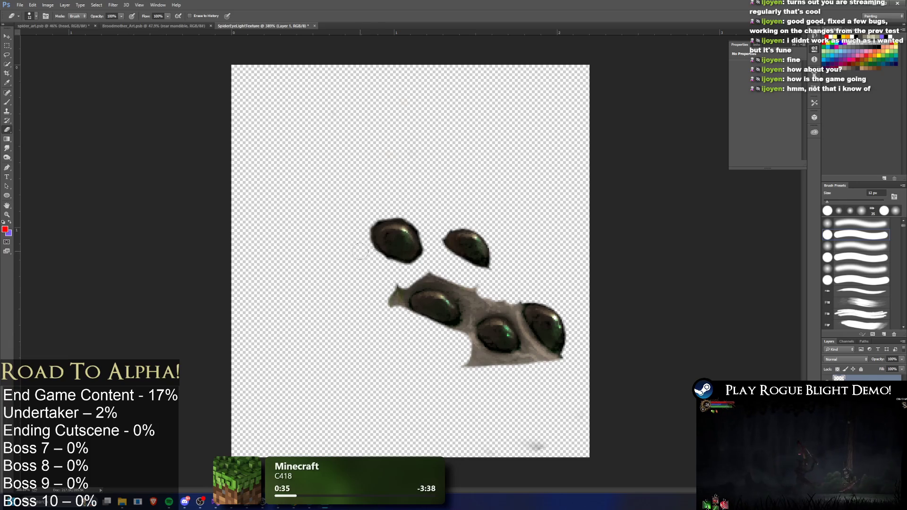
mouse_move(393, 282)
left_mouse_down()
mouse_move(399, 318)
mouse_move(405, 276)
left_mouse_up()
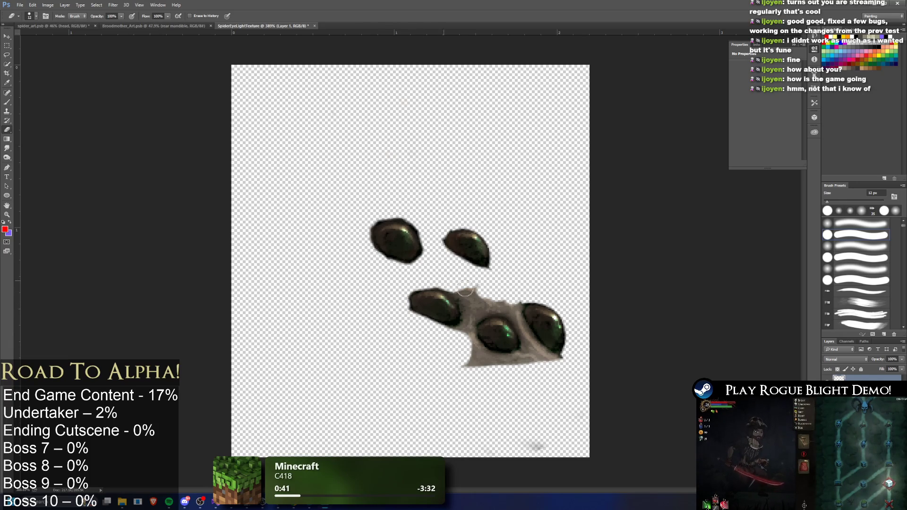
mouse_move(472, 299)
left_mouse_down()
mouse_move(456, 283)
mouse_move(472, 295)
mouse_move(494, 287)
mouse_move(469, 322)
mouse_move(515, 316)
left_mouse_up()
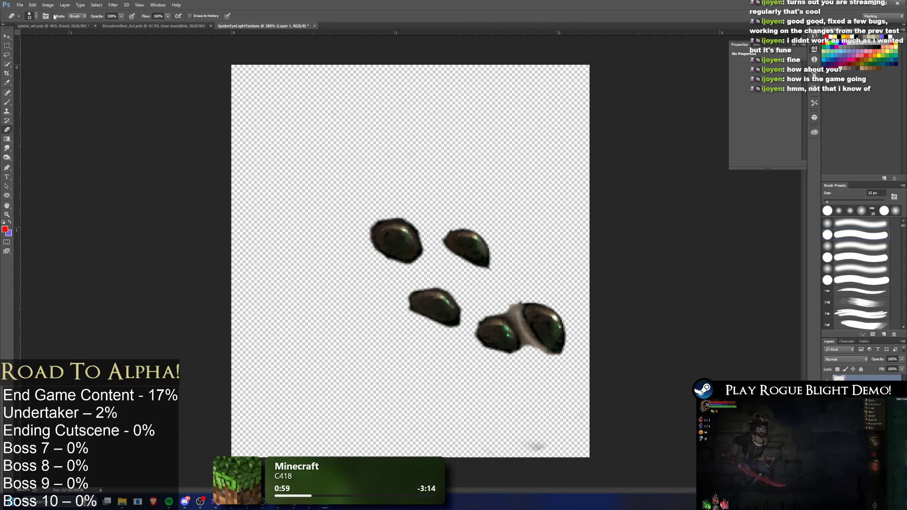
- Erase the bridge between the two right eyes with a resized brush, then save the texture as a new file
left_click(36, 16)
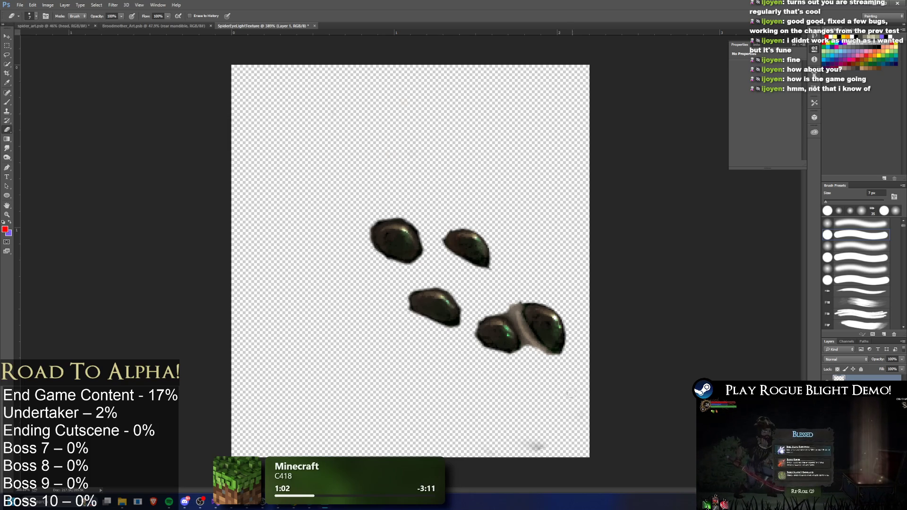
left_click(623, 395)
scroll(558, 369, "up", 5)
mouse_move(457, 201)
left_mouse_down()
mouse_move(456, 245)
mouse_move(482, 293)
mouse_move(548, 357)
left_mouse_up()
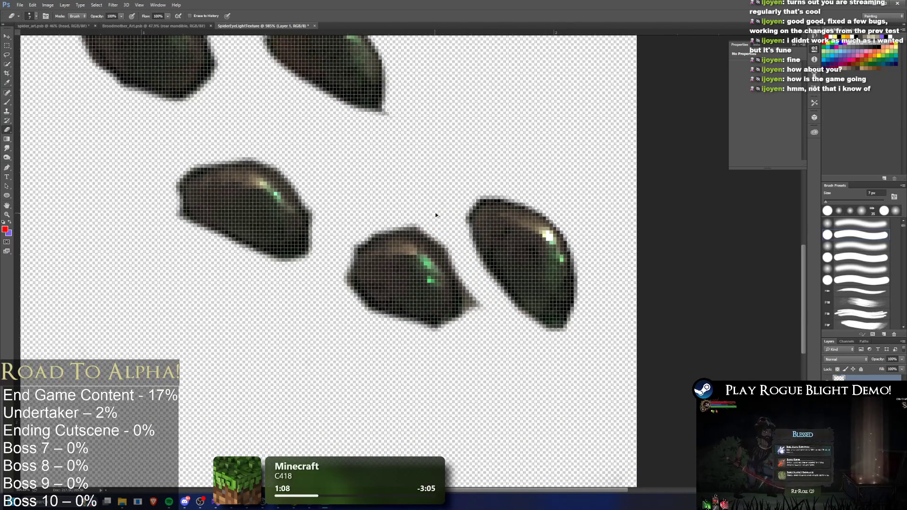
scroll(436, 216, "down", 5)
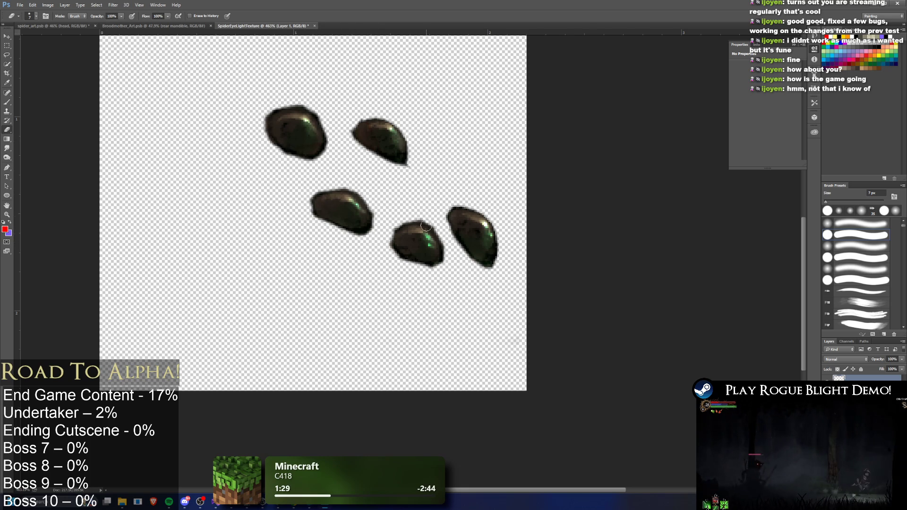
scroll(425, 230, "down", 2)
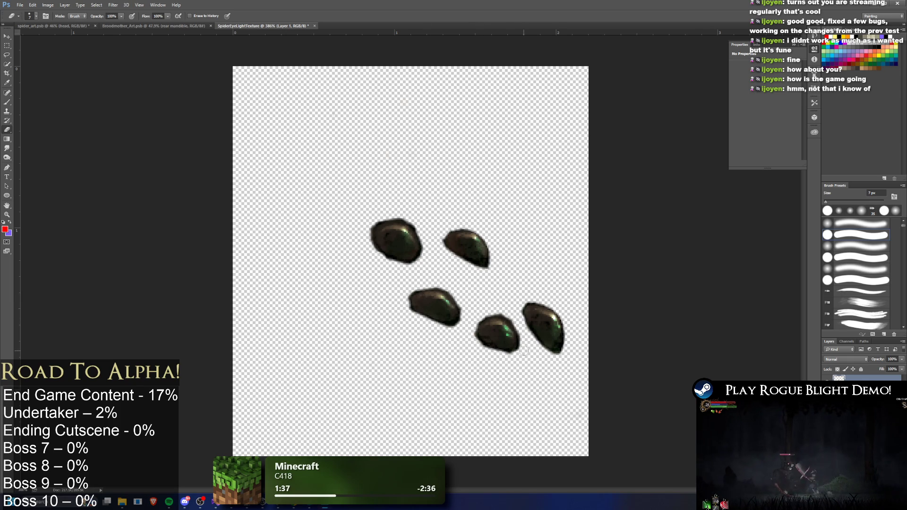
key("ctrl+s")
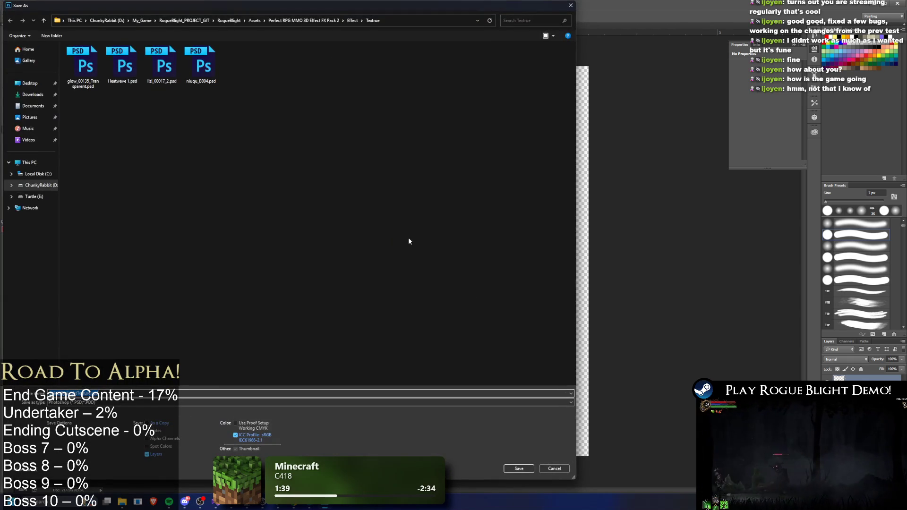
key("alt+Tab")
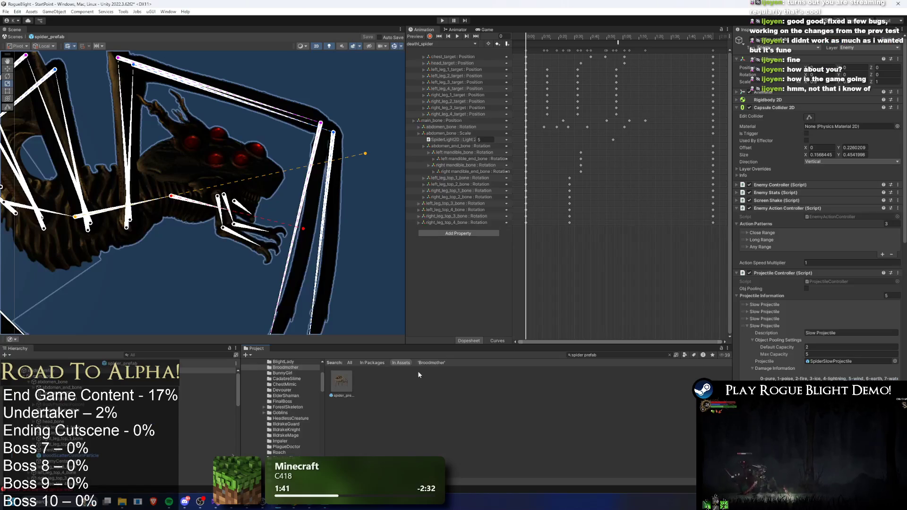
left_click(349, 381)
left_click(132, 373)
left_click(770, 327)
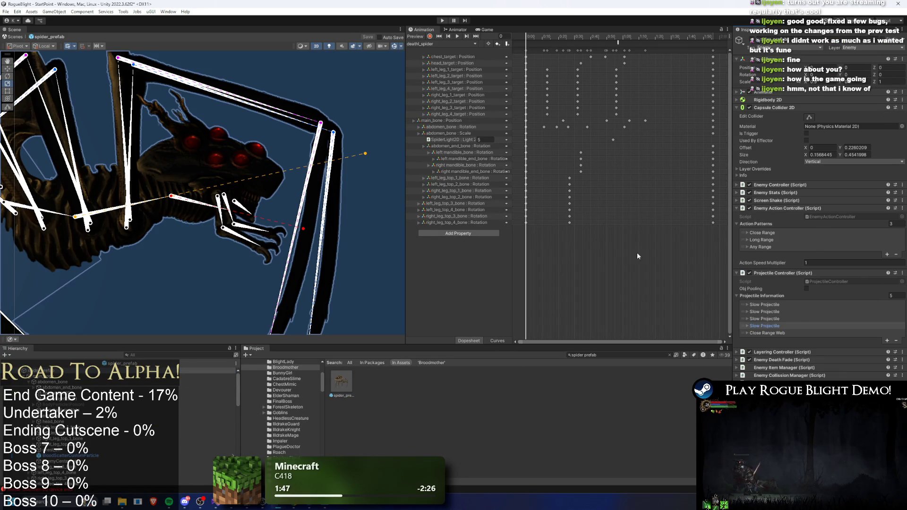
left_click(341, 381)
scroll(81, 274, "down", 3)
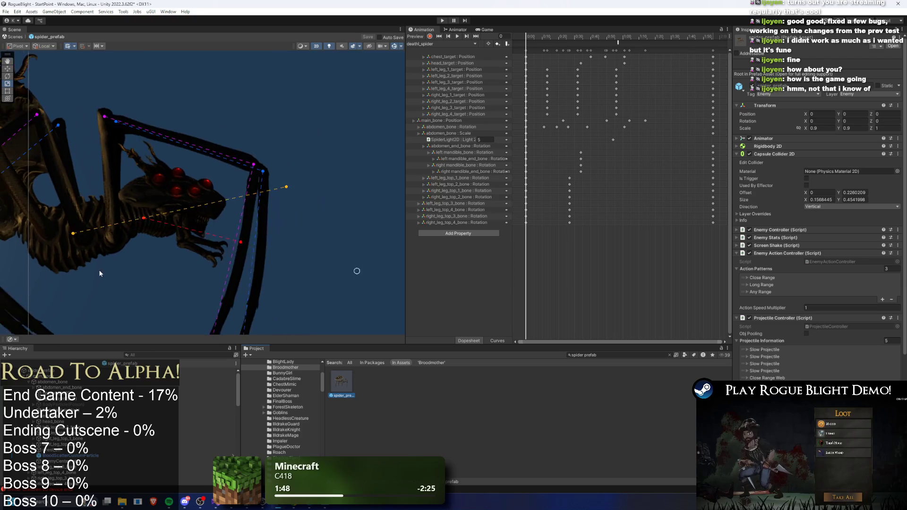
scroll(272, 163, "down", 2)
left_click(154, 184)
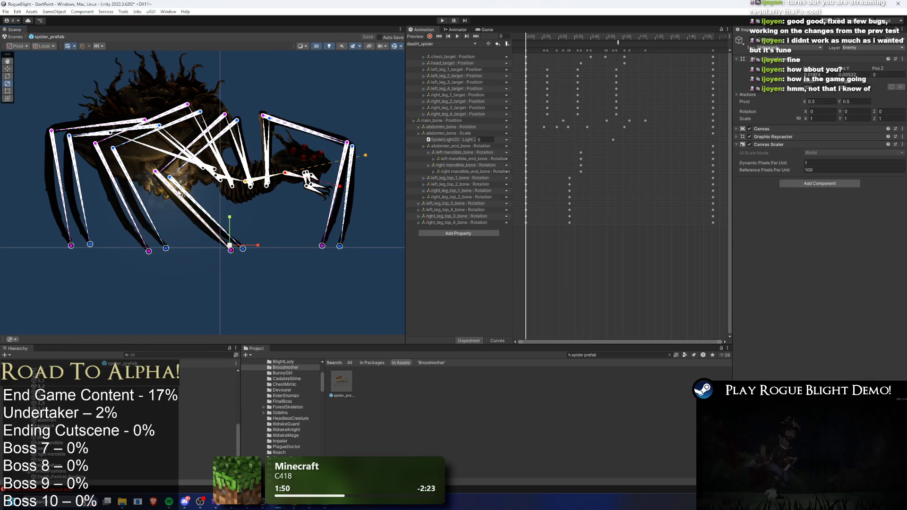
left_click(153, 184)
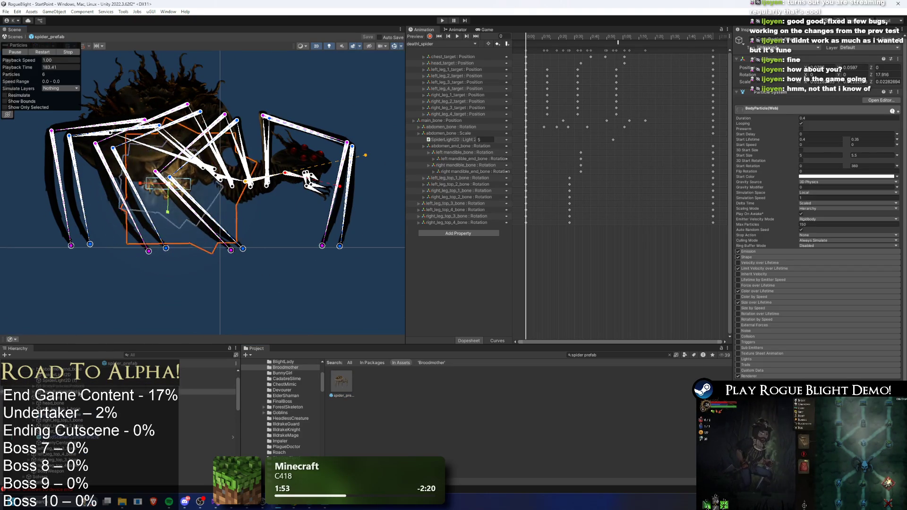
left_click(74, 381)
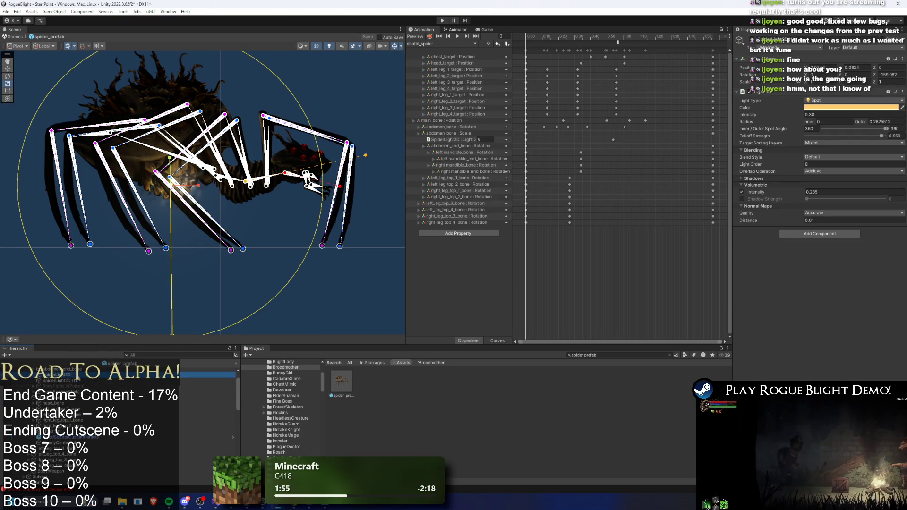
left_click(61, 375)
scroll(240, 212, "down", 5)
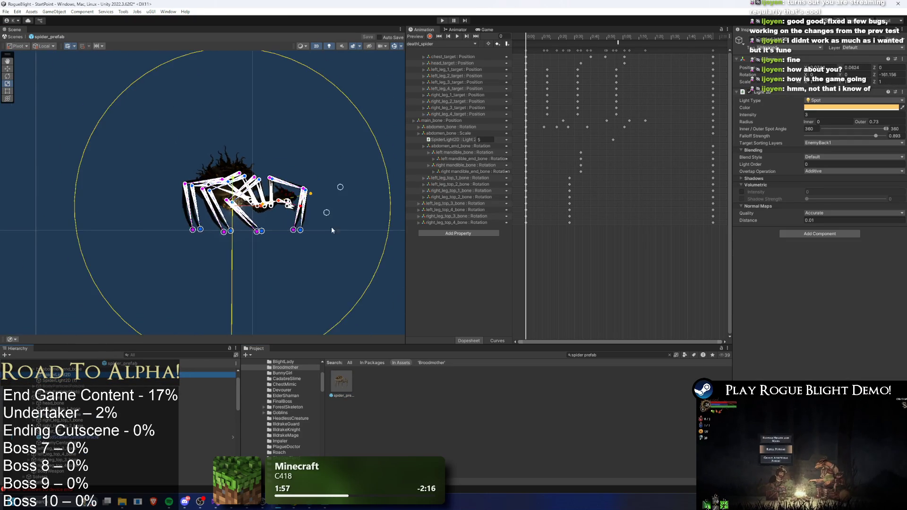
mouse_move(212, 90)
left_mouse_down()
mouse_move(222, 50)
mouse_move(225, 173)
mouse_move(242, 39)
left_mouse_up()
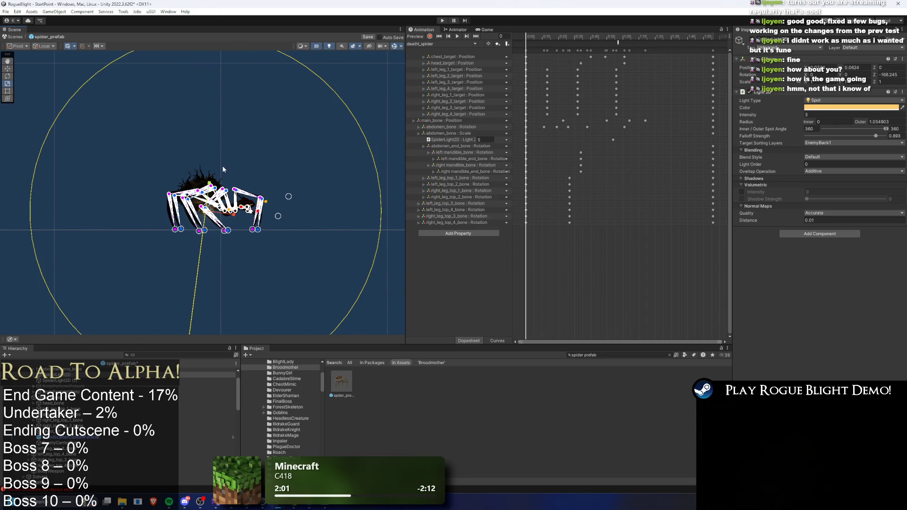
scroll(238, 163, "up", 4)
left_click(323, 117)
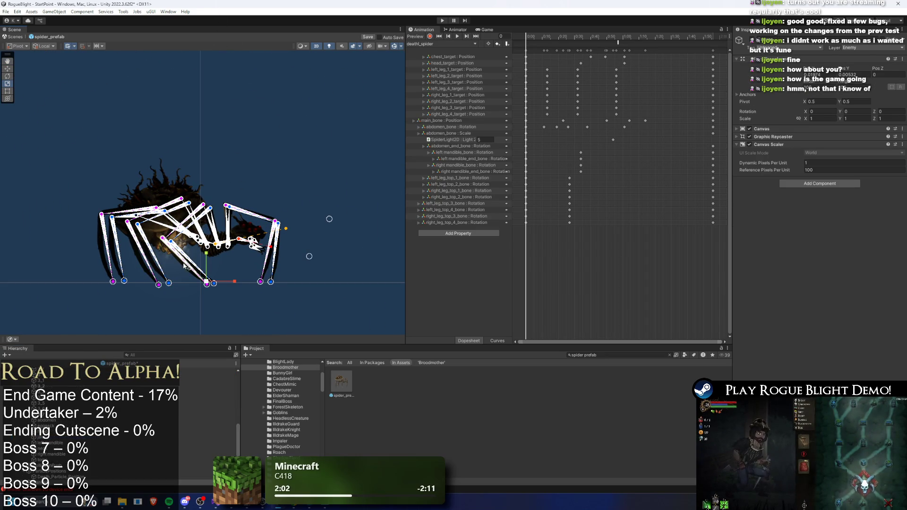
left_click(225, 253)
mouse_move(188, 250)
left_mouse_down()
mouse_move(269, 249)
mouse_move(232, 249)
left_mouse_up()
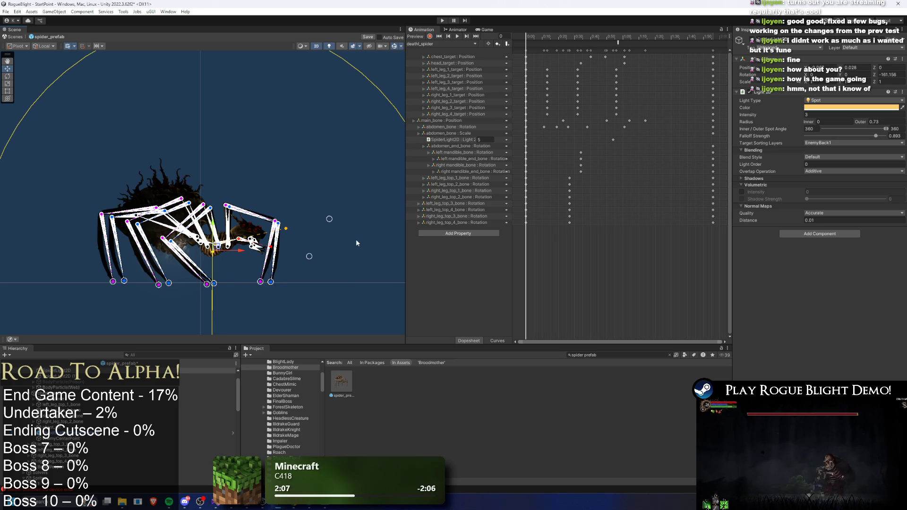
key("ctrl+z")
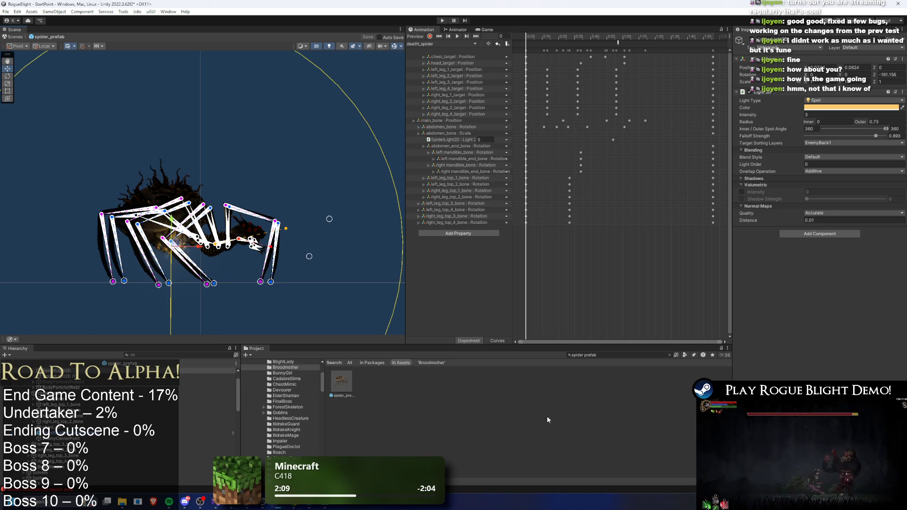
scroll(186, 379, "up", 3)
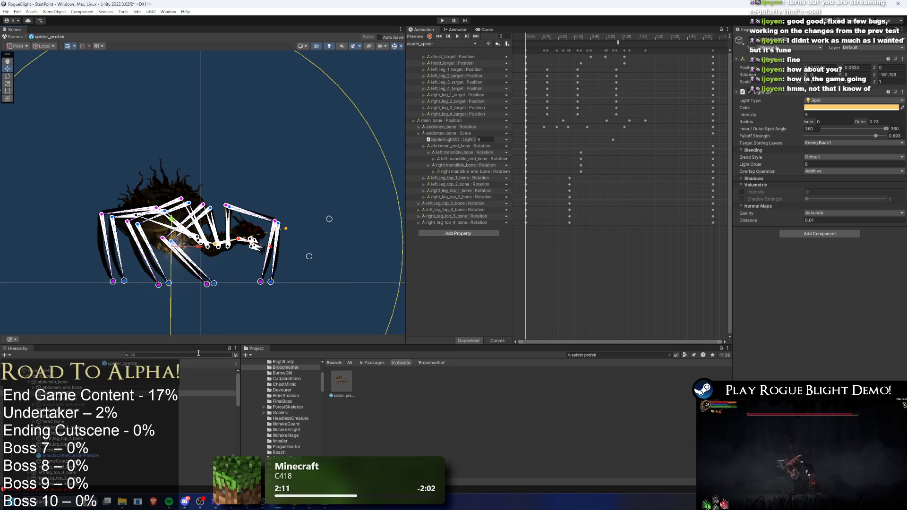
scroll(246, 246, "up", 4)
left_click(218, 250)
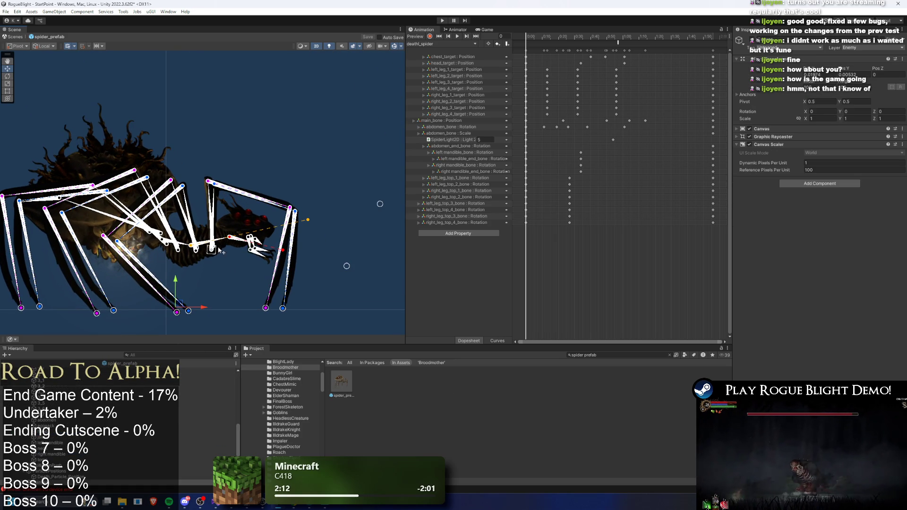
left_click(243, 245)
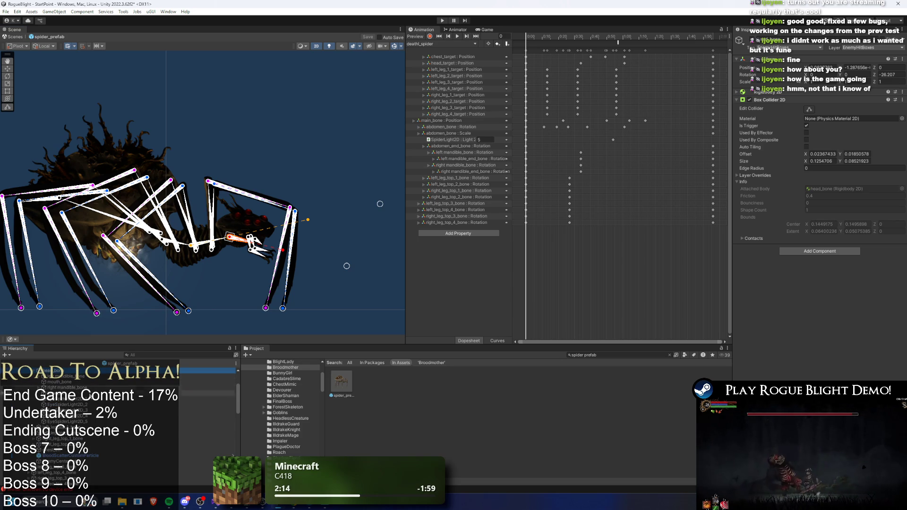
left_click(208, 399)
left_click(208, 422, "shift")
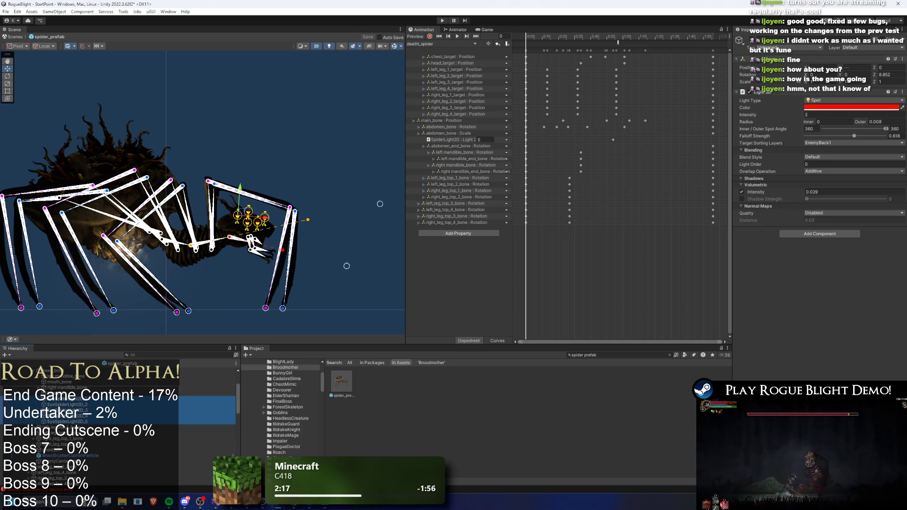
- Delete the extra eye lights and make the remaining eye light a Sprite light
key("Delete")
left_click(90, 408)
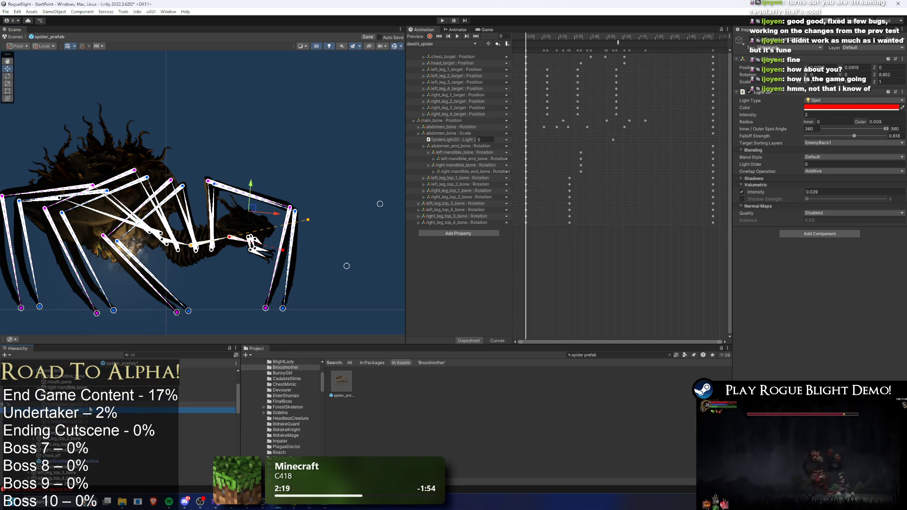
right_click(101, 400)
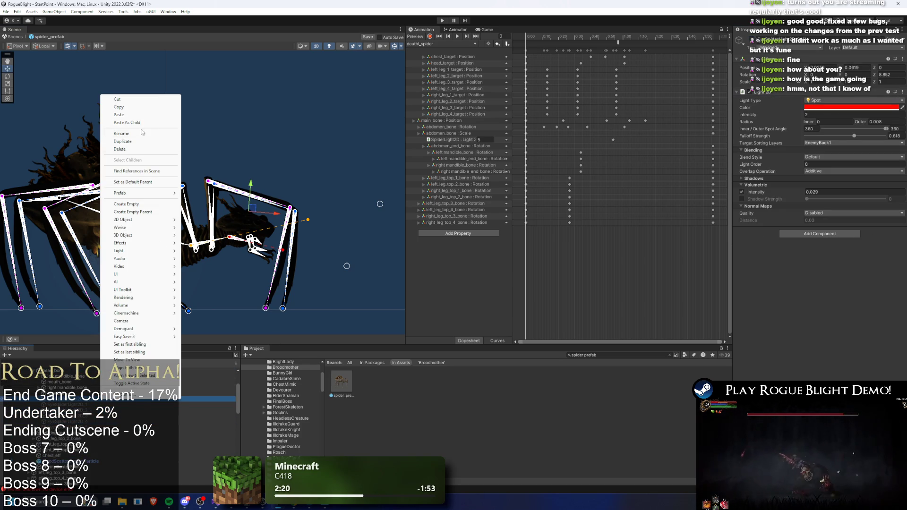
left_click(155, 134)
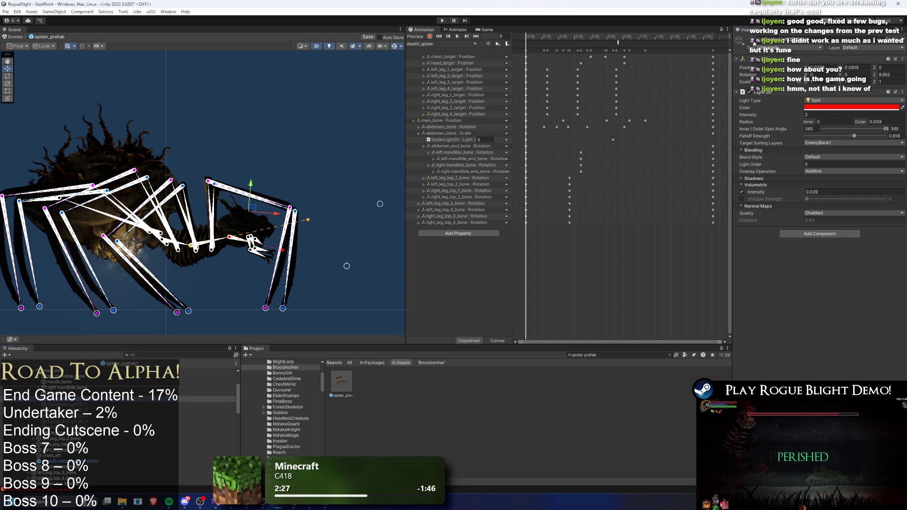
left_click(822, 101)
left_click(823, 116)
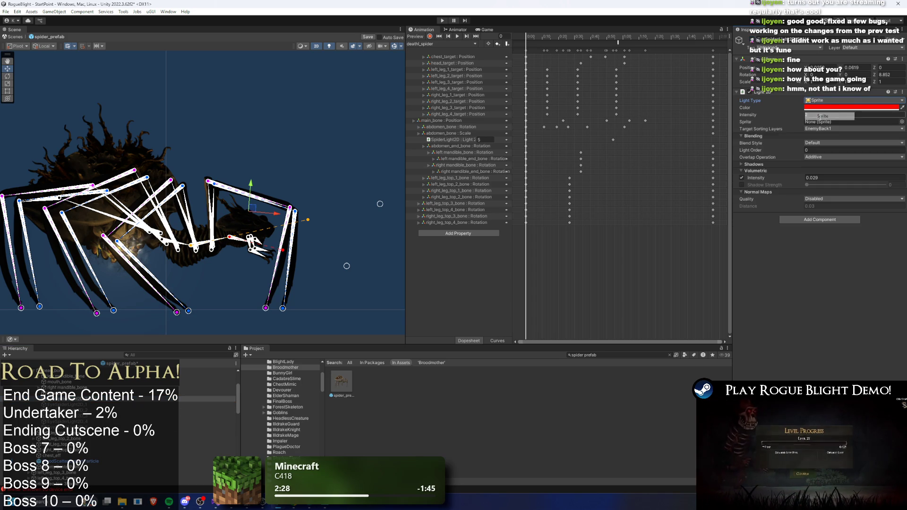
scroll(339, 206, "up", 4)
- Reveal spider_art.psb in File Explorer and paste its Spider folder path as Photoshop's save location
left_click(341, 382)
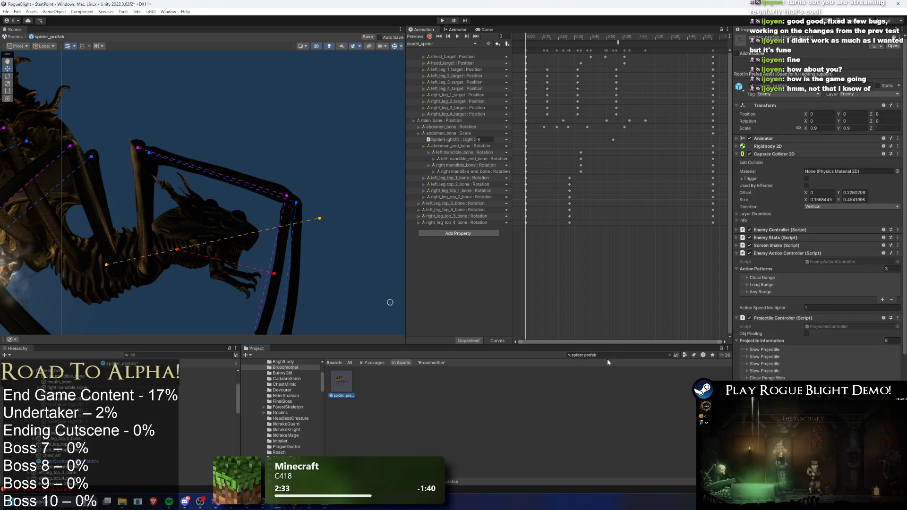
scroll(207, 392, "up", 3)
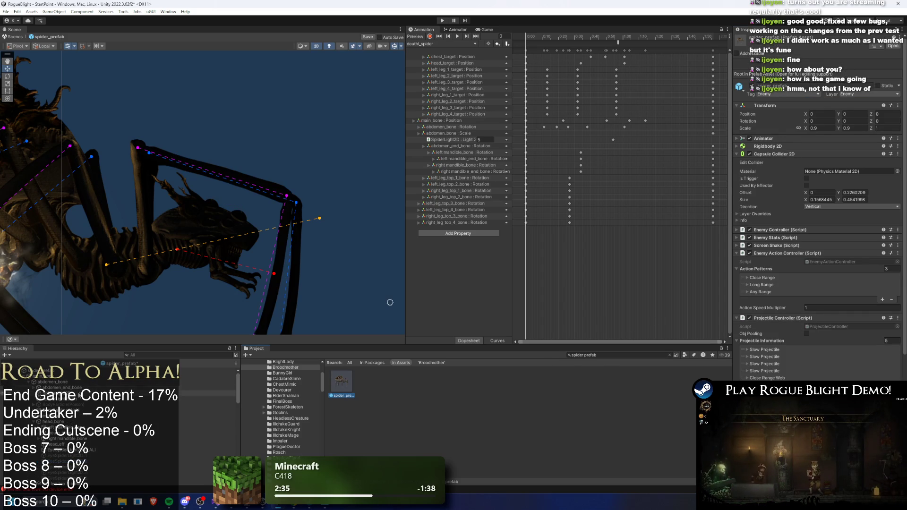
left_click(62, 405)
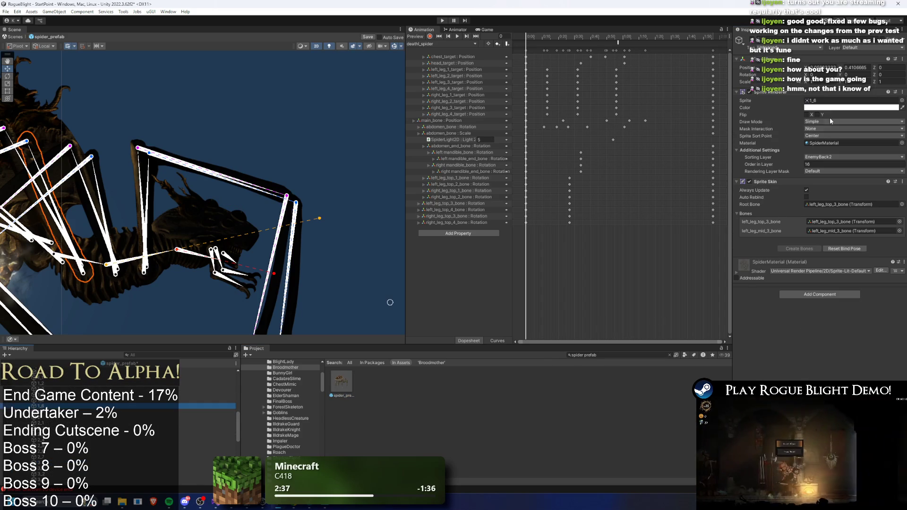
left_click(827, 101)
left_click(353, 382)
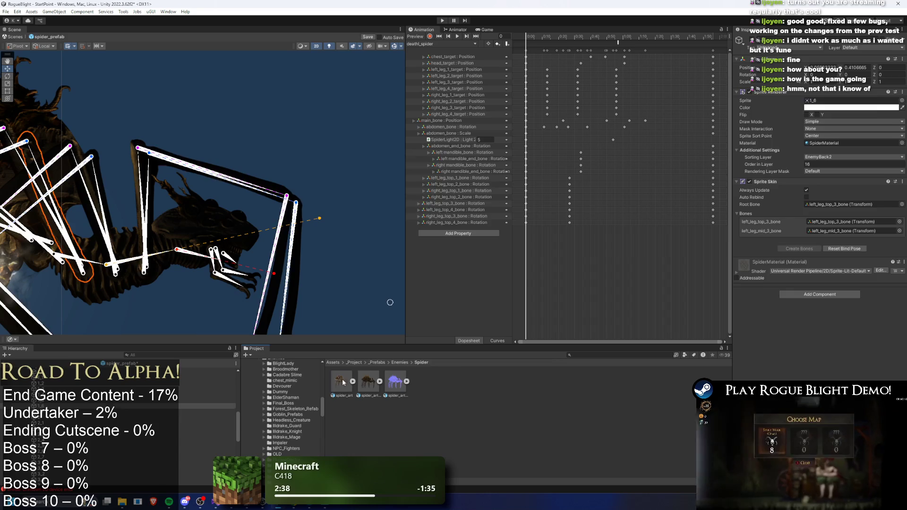
right_click(342, 383)
left_click(373, 168)
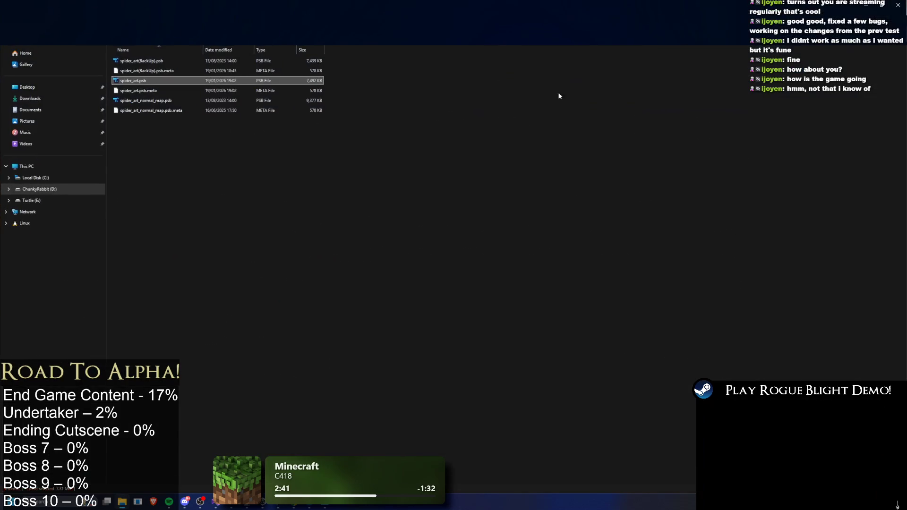
left_click(423, 18)
key("alt+Tab")
key("alt+Tab")
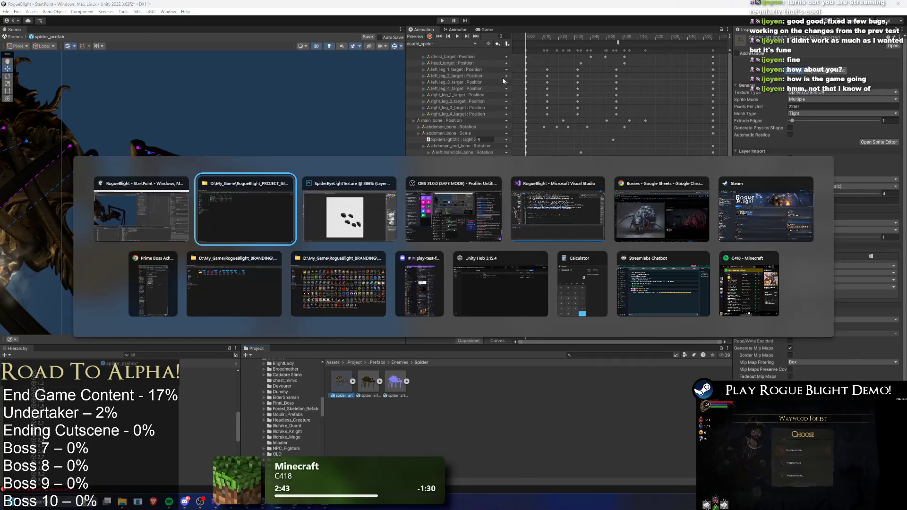
left_click(425, 20)
type("D:\\My_Game\\RogueBlight_PROJECT_GIT\\RogueBlight\\Assets\\_Project\\_Prefabs\\Enemies\\Spider")
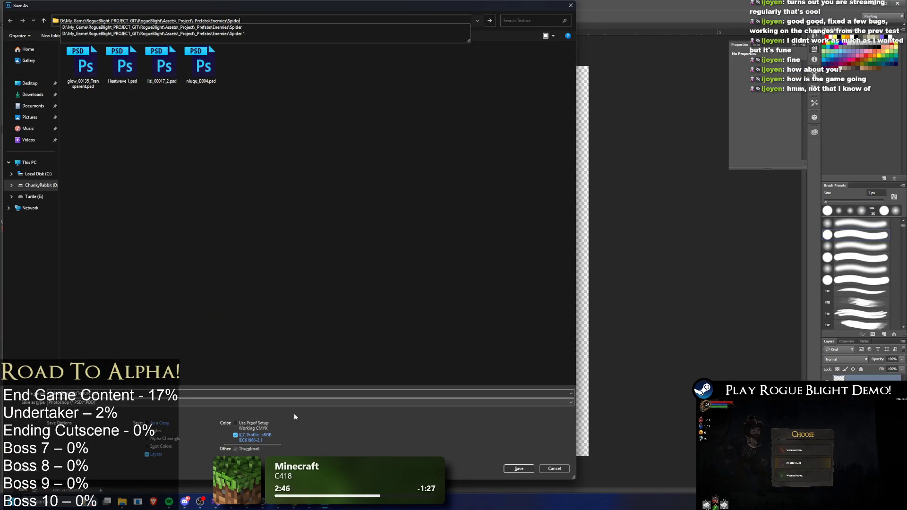
- Save SpiderEyeLightTexture.psd into the Spider folder, confirming Maximize Compatibility
left_click(517, 468)
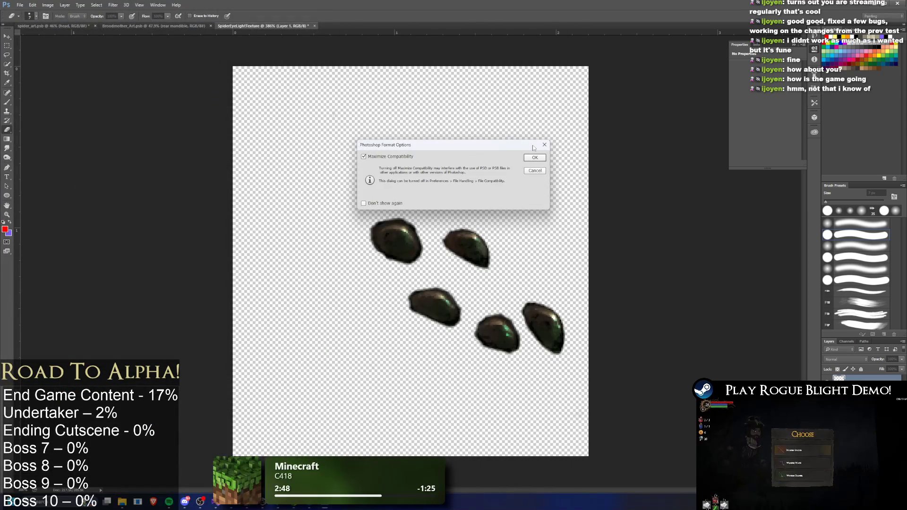
left_click(534, 157)
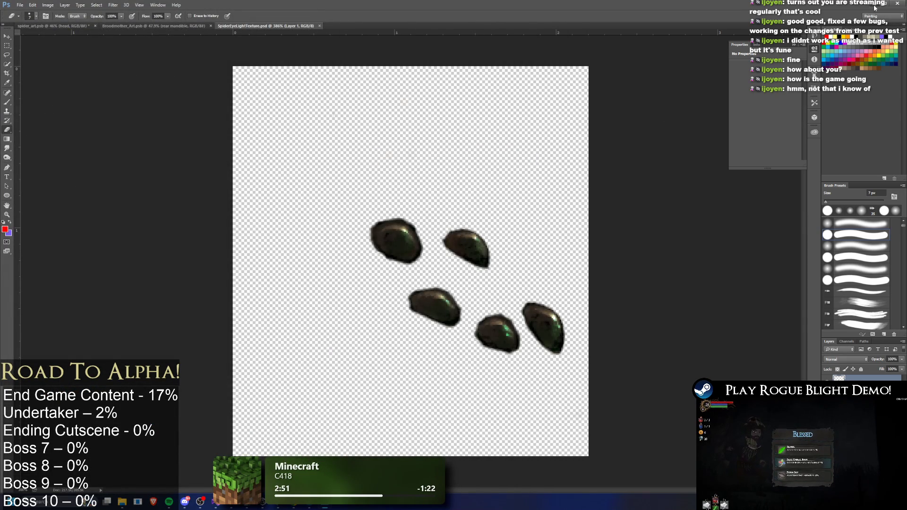
left_click(875, 5)
- Select the spider's 2D eye light in Unity and copy the texture's file name
left_click(465, 400)
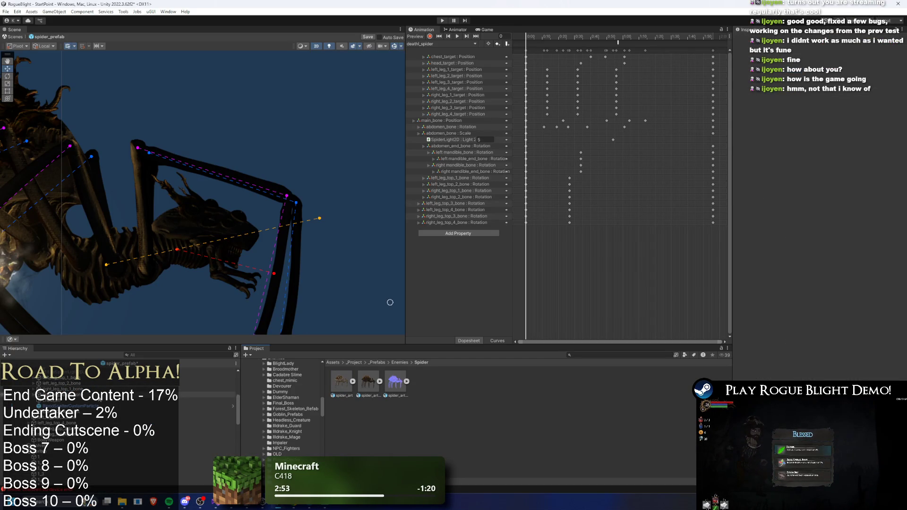
left_click(71, 450)
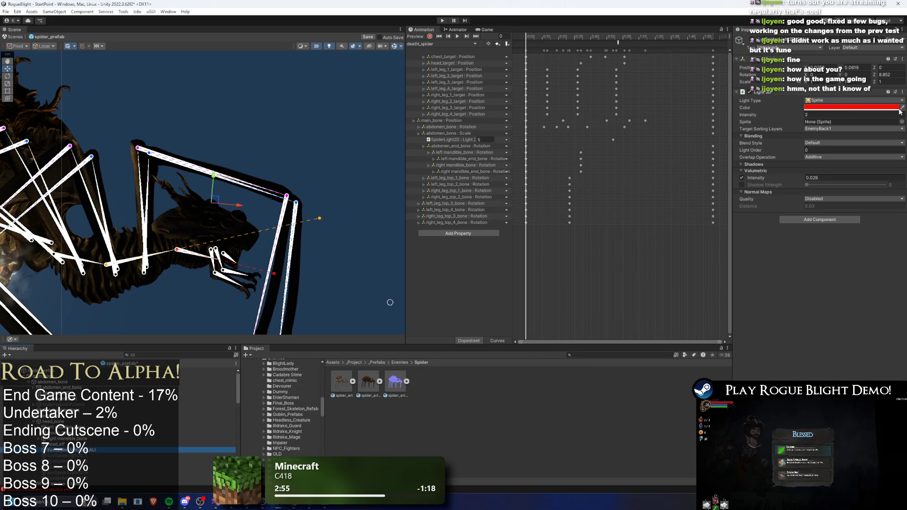
key("alt+Tab")
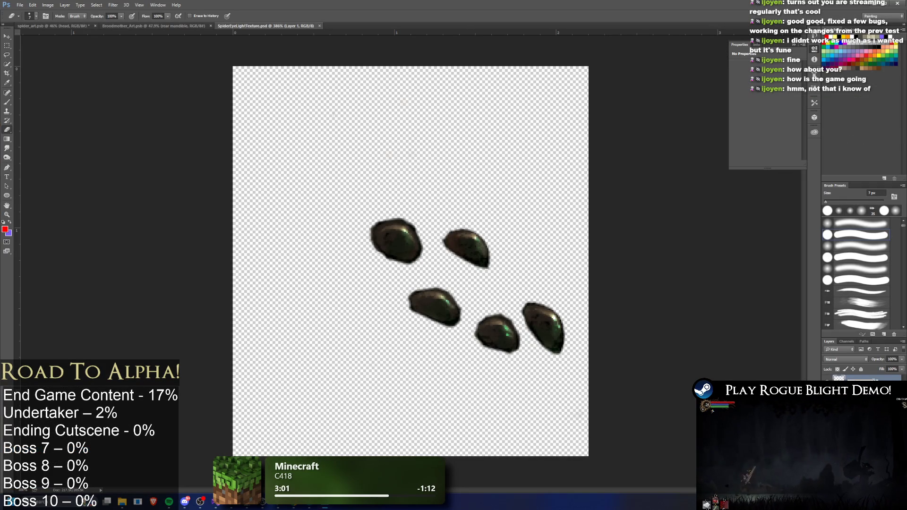
key("Return")
key("alt+Tab")
key("alt+Tab")
key("alt+Tab")
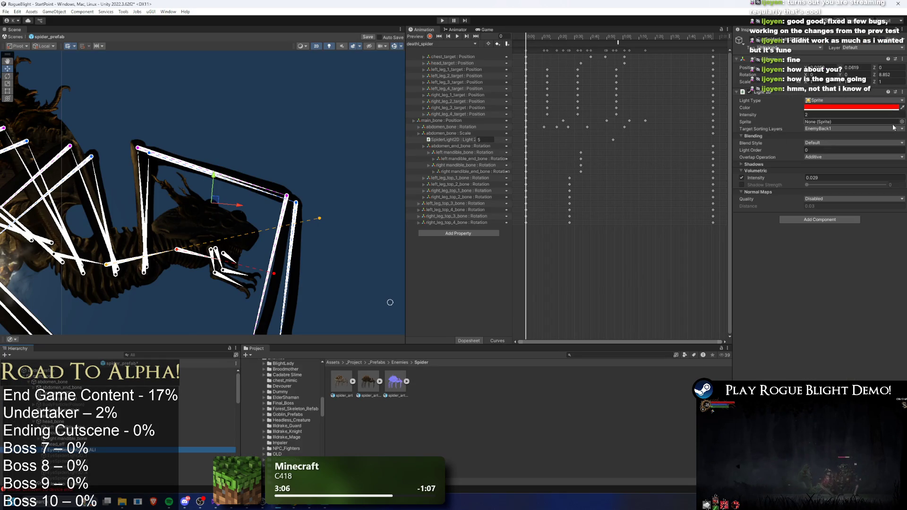
- Assign the SpiderEyeLightTexture sprite to the eye light by searching 'spider e'
left_click(901, 121)
type("SpiderEyeLightTexutre")
key("ctrl+a")
type("sp")
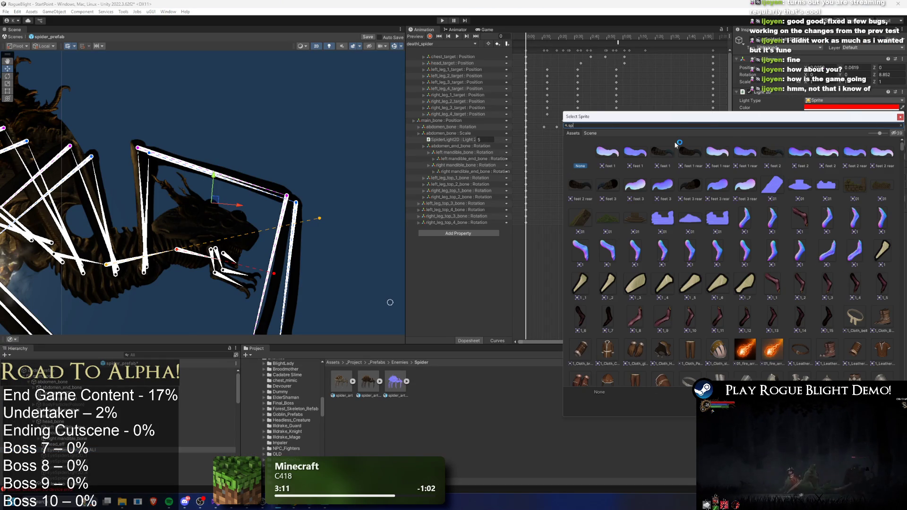
type("ider e")
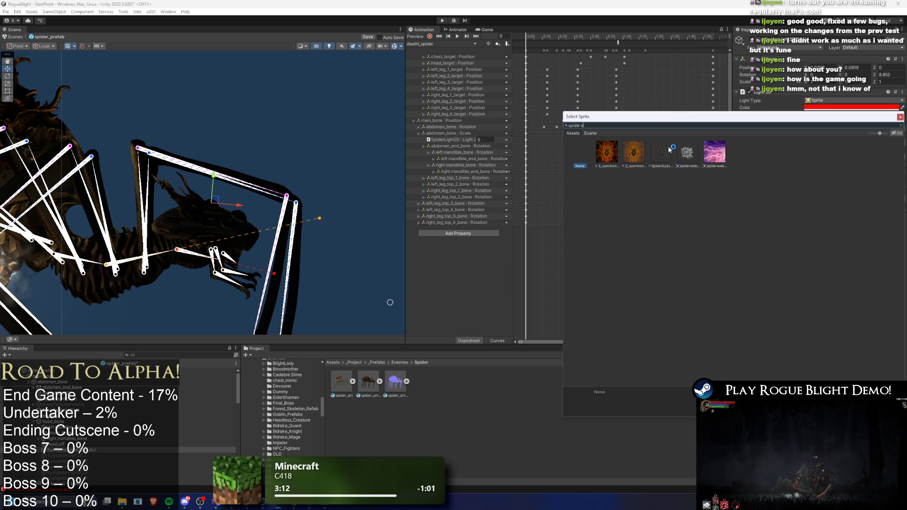
left_click(669, 147)
- Move and resize the light roughly over the spider's eyes
mouse_move(214, 199)
left_mouse_down()
mouse_move(235, 229)
mouse_move(202, 247)
mouse_move(191, 194)
mouse_move(202, 195)
mouse_move(203, 164)
mouse_move(171, 176)
mouse_move(148, 163)
mouse_move(159, 180)
left_mouse_up()
key("r")
key("w")
scroll(243, 236, "up", 2)
scroll(206, 210, "up", 3)
- Shrink and then slightly enlarge the eye light to fit over the eyes
key("e")
key("w")
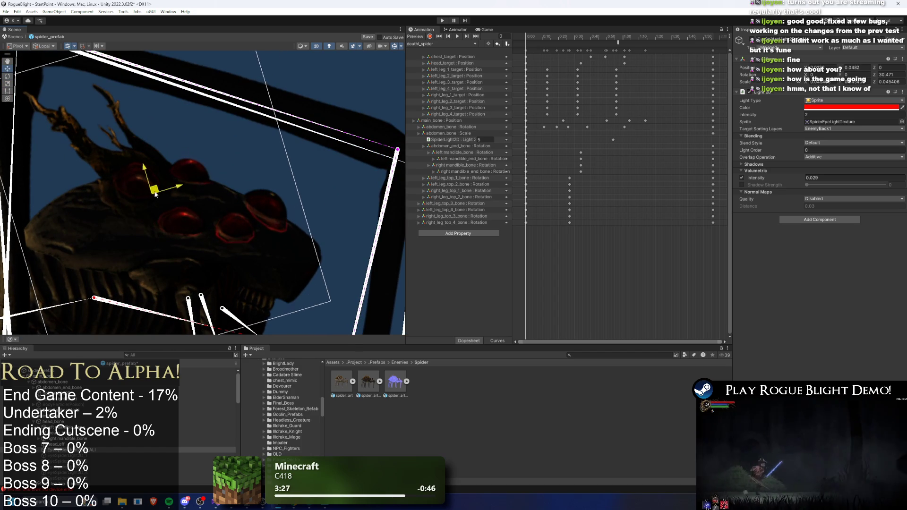
scroll(217, 207, "up", 3)
scroll(160, 186, "up", 3)
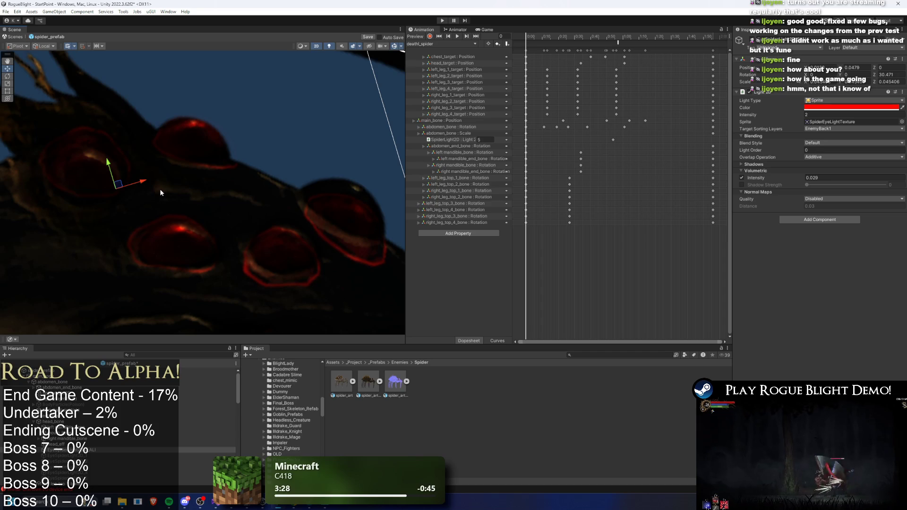
key("r")
mouse_move(116, 188)
left_mouse_down()
mouse_move(149, 193)
mouse_move(127, 194)
left_mouse_up()
key("e")
key("w")
key("r")
key("r")
key("w")
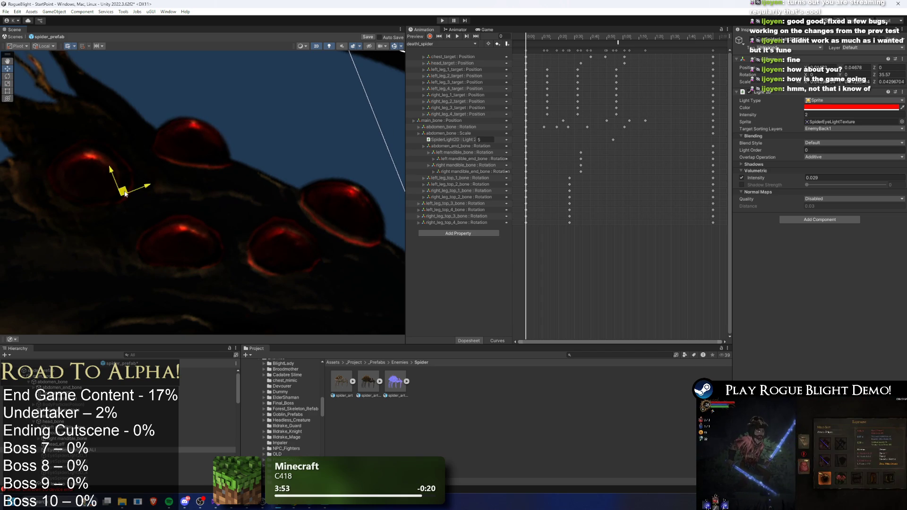
mouse_move(122, 196)
left_mouse_down()
mouse_move(134, 193)
mouse_move(117, 195)
left_mouse_up()
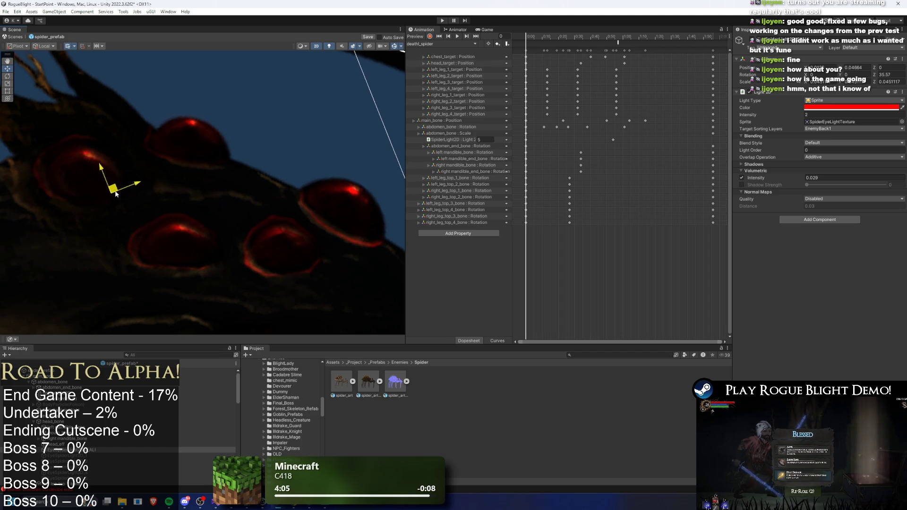
- Shrink the eye light again, then undo the last change
key("e")
key("r")
mouse_move(114, 193)
left_mouse_down()
mouse_move(124, 191)
mouse_move(125, 216)
left_mouse_up()
key("e")
key("r")
scroll(132, 212, "down", 5)
key("ctrl+z")
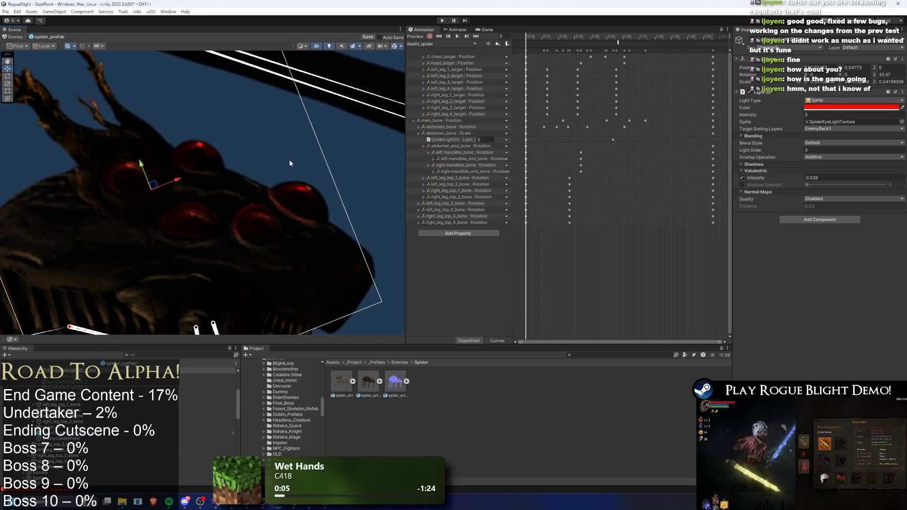
- Shift the light slightly left, shrink it a touch and nudge it squarely over the eyes
mouse_move(152, 190)
left_mouse_down()
mouse_move(161, 178)
mouse_move(151, 192)
mouse_move(174, 195)
mouse_move(156, 191)
left_mouse_up()
key("e")
key("w")
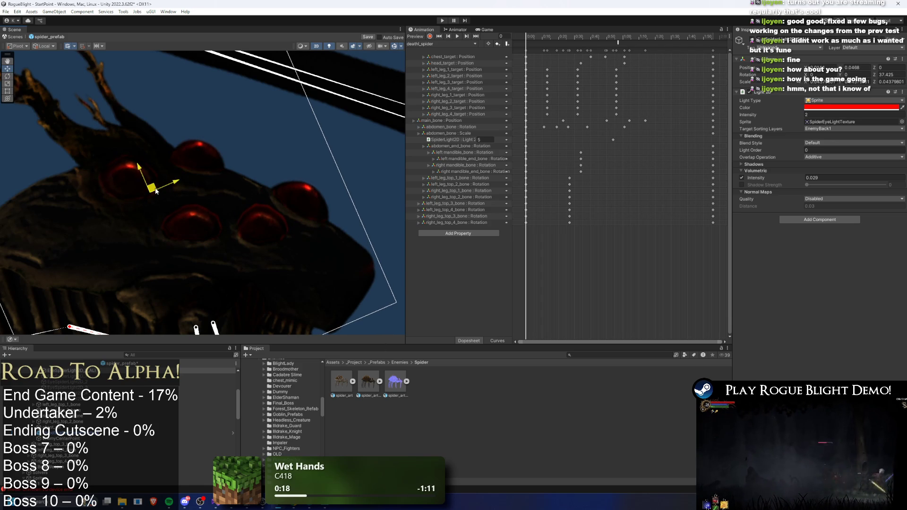
left_click_drag(158, 191, 153, 197)
key("e")
left_click_drag(153, 197, 156, 198)
key("e")
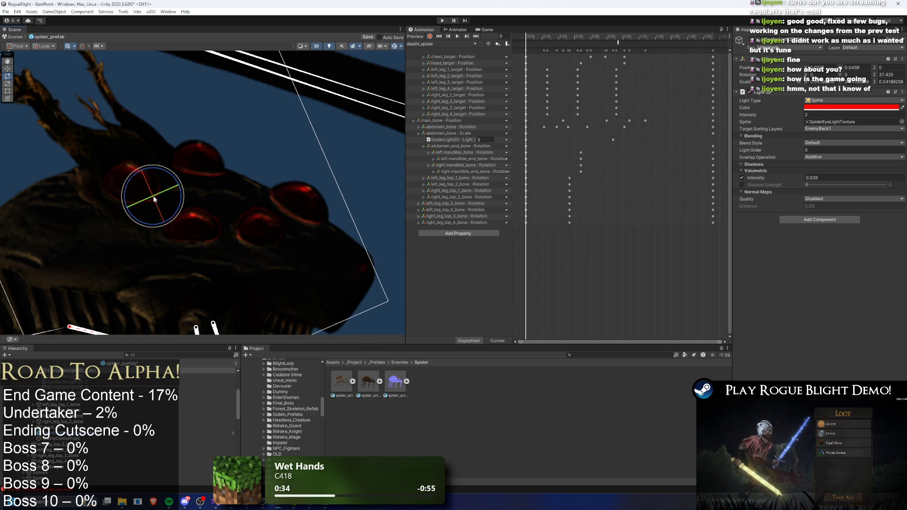
key("r")
key("w")
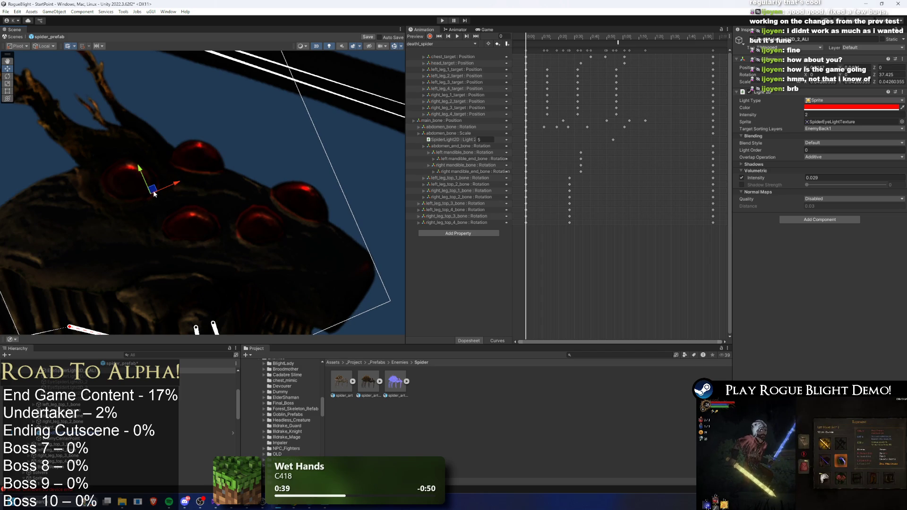
left_click_drag(154, 194, 154, 192)
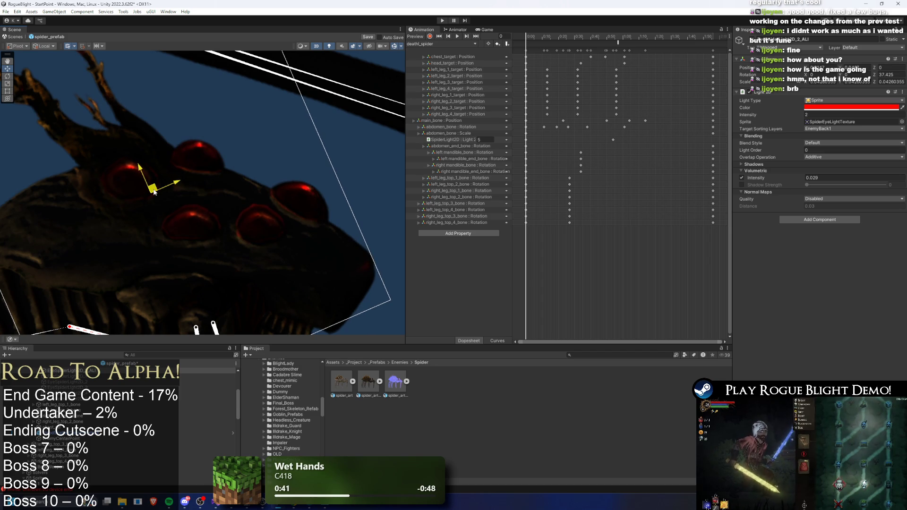
left_click(287, 134)
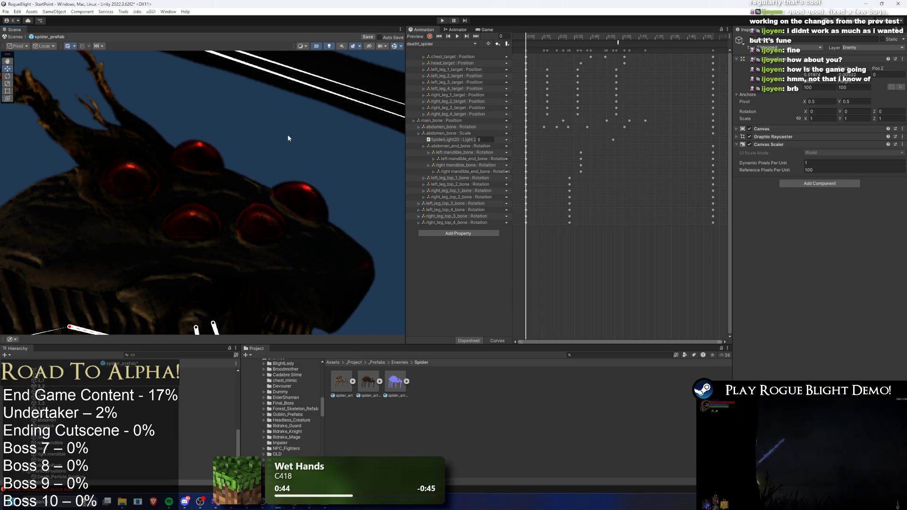
- Set the eye light's blend style to Blend Style 1 with the Additive overlap operation
scroll(322, 141, "down", 6)
scroll(323, 156, "up", 5)
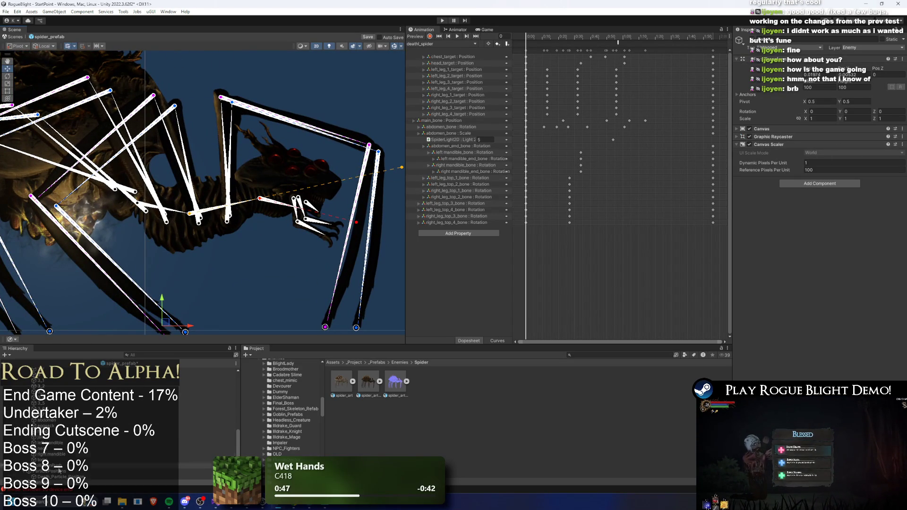
left_click(283, 159)
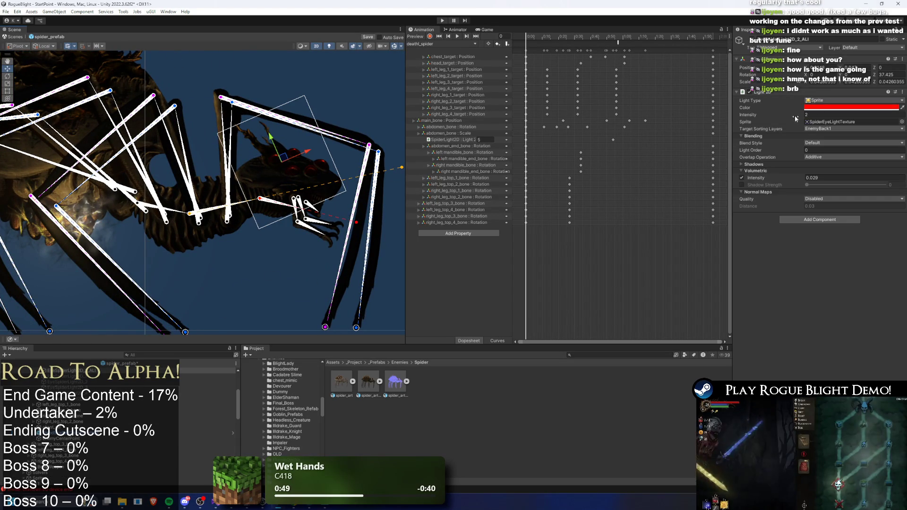
scroll(293, 163, "up", 3)
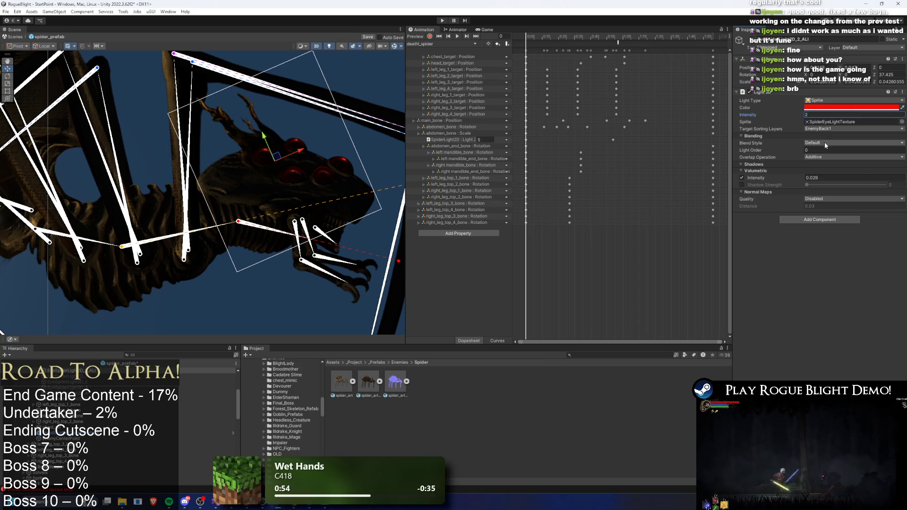
left_click(824, 157)
left_click(822, 165)
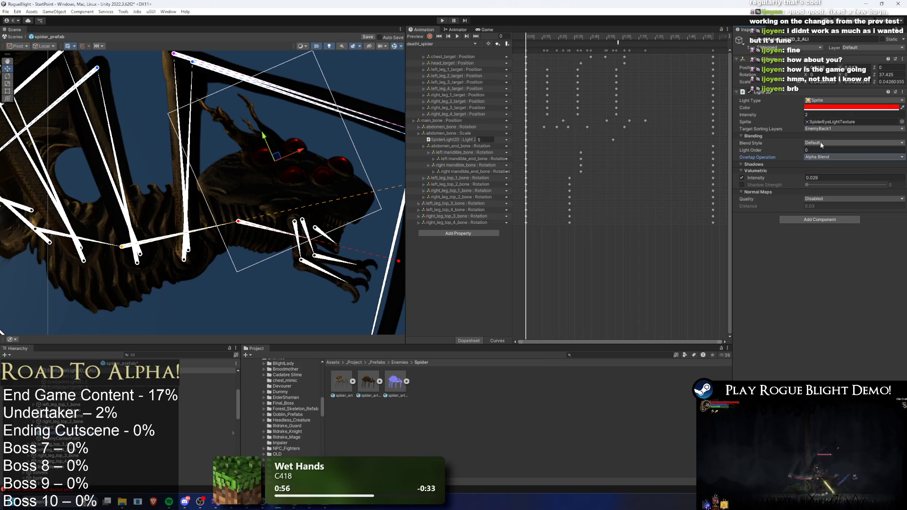
left_click(822, 145)
left_click(820, 151)
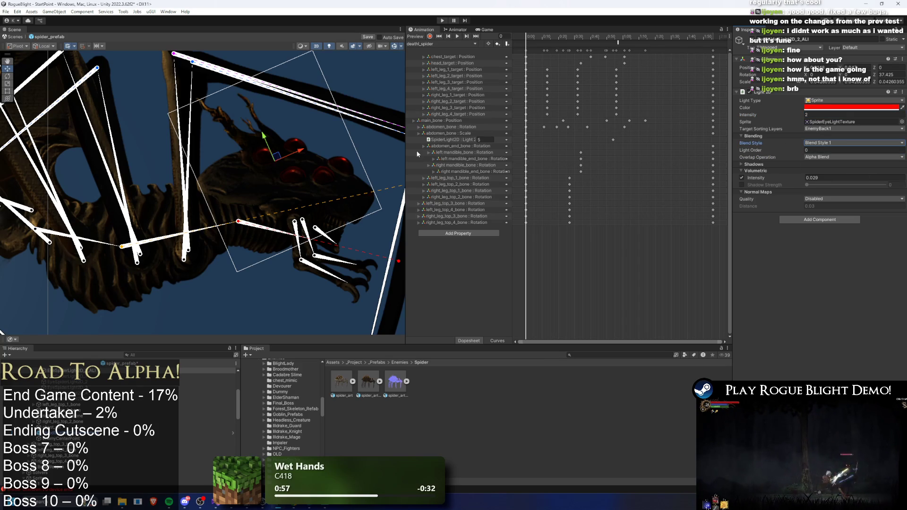
left_click(815, 158)
left_click(828, 165)
left_click(829, 146)
left_click(828, 150)
left_click(827, 146)
left_click(828, 159)
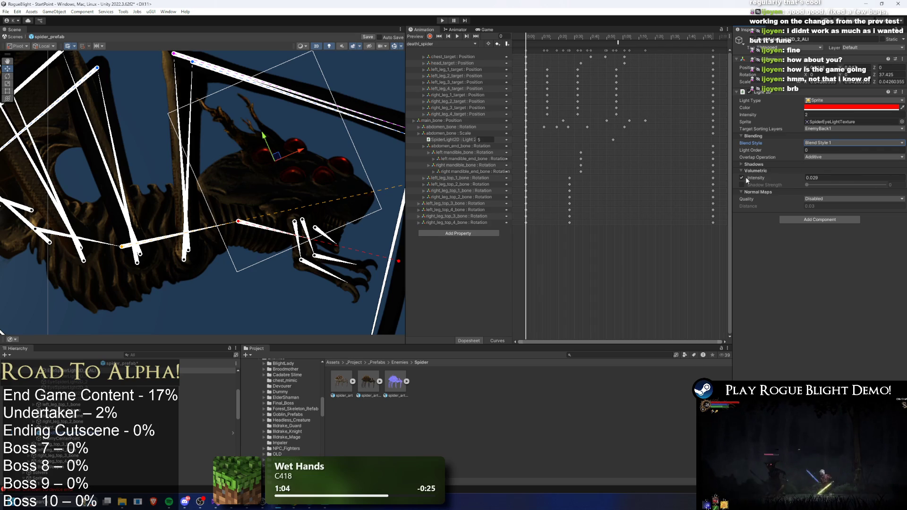
- Zero the volumetric intensity and raise the light intensity from 2 to 2.51
left_click(793, 181)
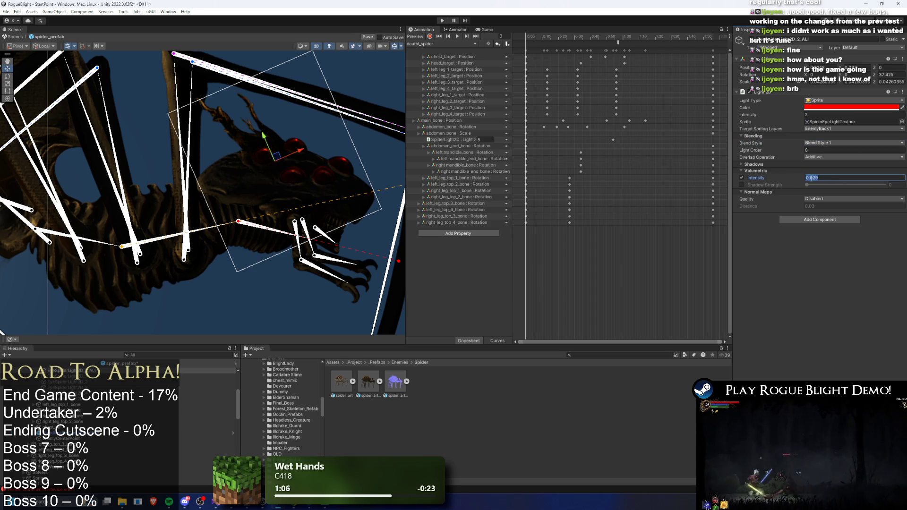
key("BackSpace")
key("BackSpace")
key("BackSpace")
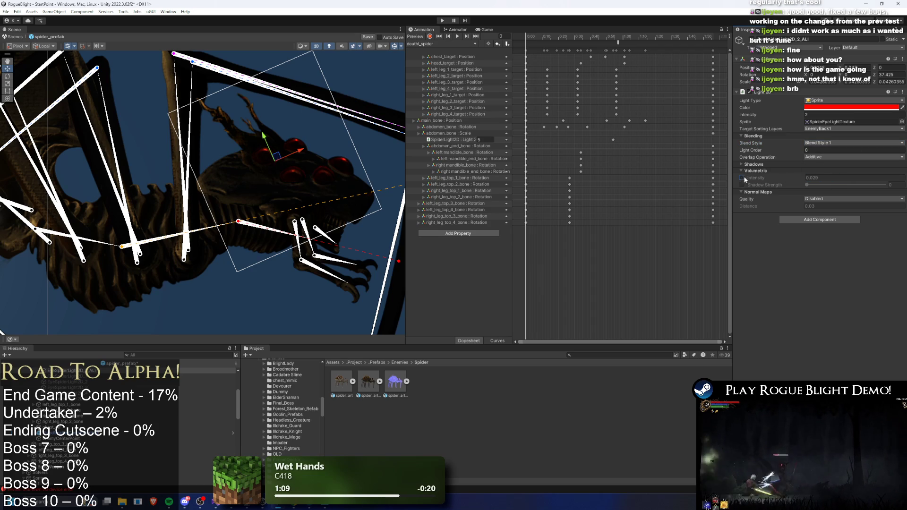
left_click_drag(791, 115, 803, 117)
key("alt+Tab")
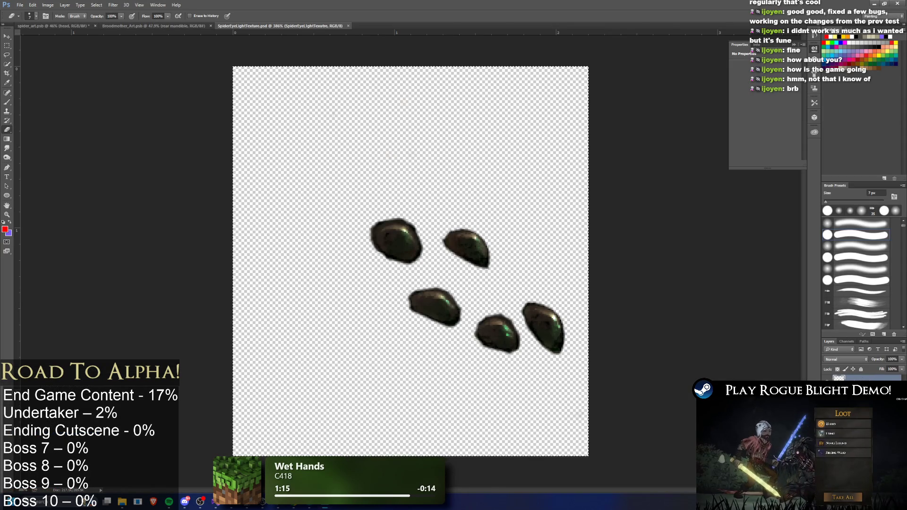
- Turn the eyes black with a Hue/Saturation adjustment at -100/-100
left_click(874, 489)
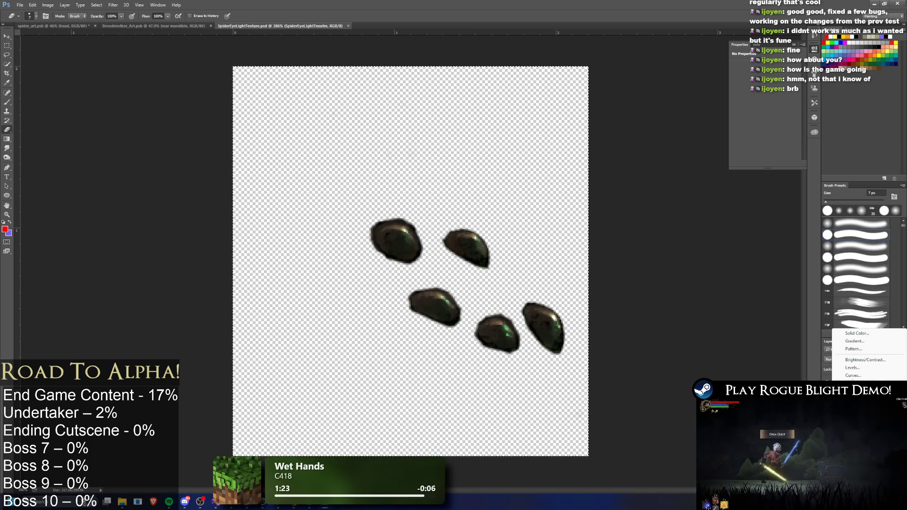
key("ctrl+u")
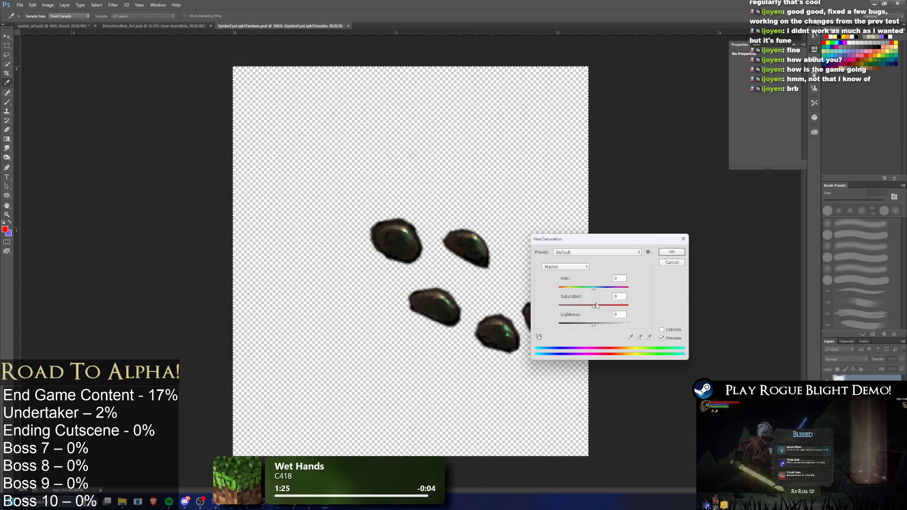
mouse_move(575, 306)
left_mouse_down()
mouse_move(550, 306)
mouse_move(528, 322)
left_mouse_up()
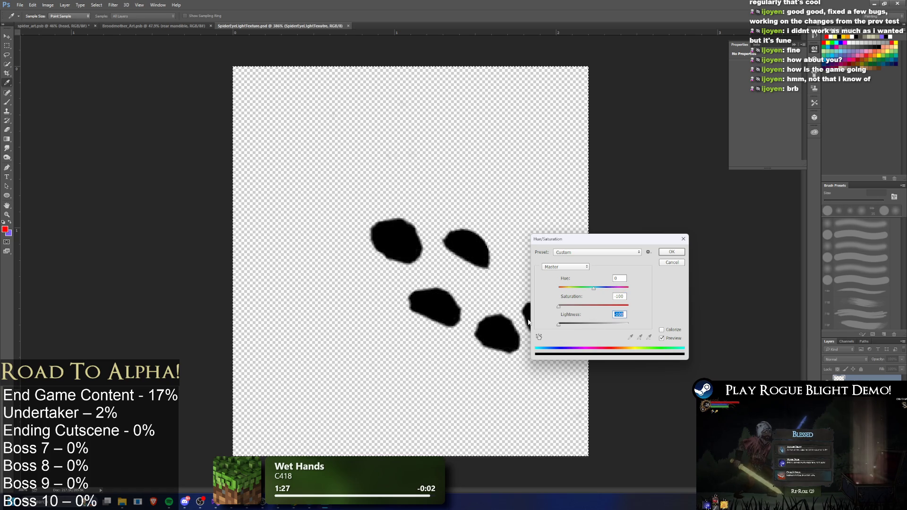
left_click(671, 251)
key("e")
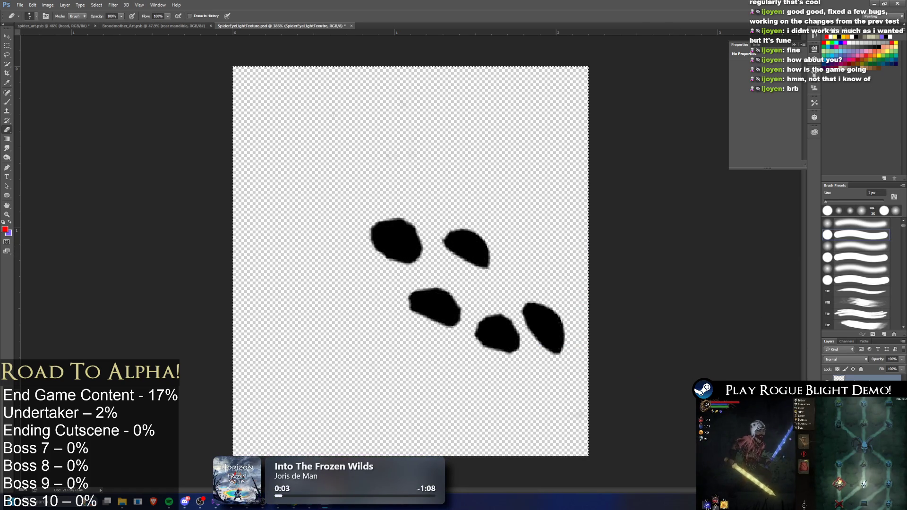
- Add a blurred Drop Shadow halo and erase the stray shadow marks
double_click(869, 378)
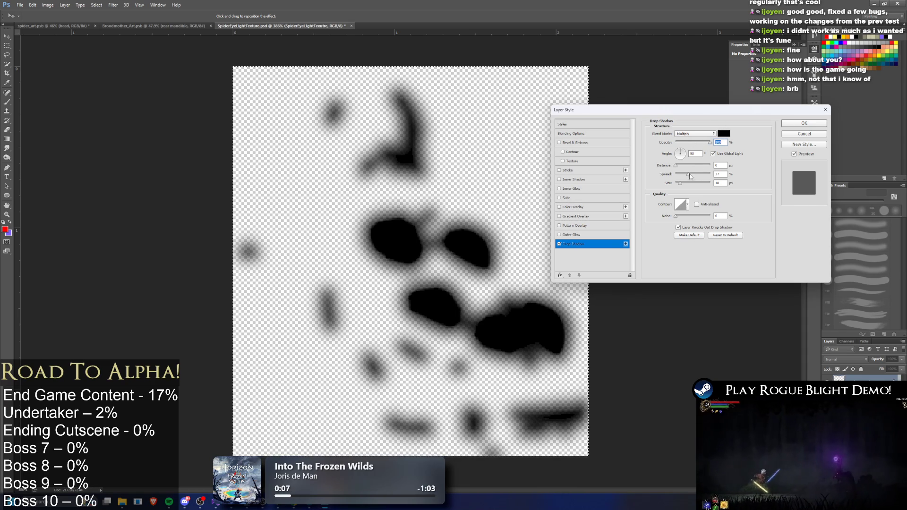
left_click(810, 124)
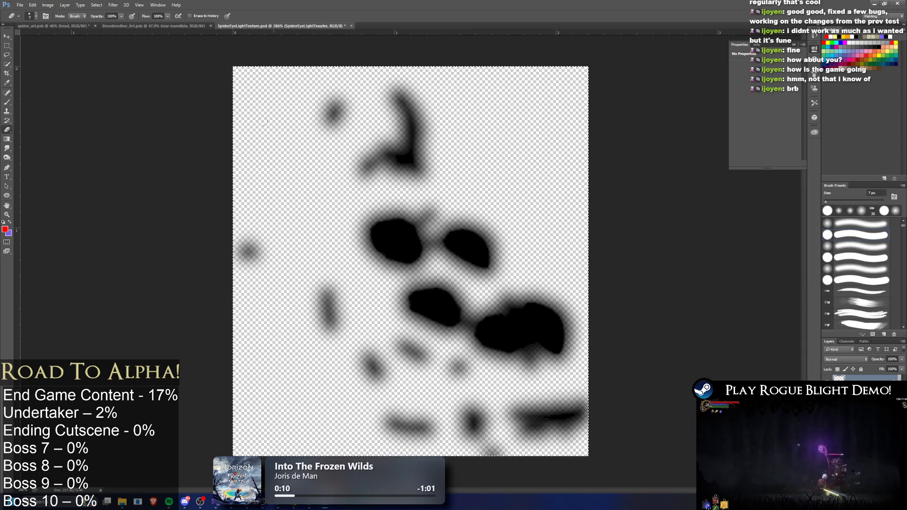
mouse_move(358, 111)
left_mouse_down()
mouse_move(397, 92)
mouse_move(408, 137)
mouse_move(385, 163)
mouse_move(418, 171)
mouse_move(405, 110)
mouse_move(410, 142)
mouse_move(246, 249)
mouse_move(251, 284)
mouse_move(329, 302)
mouse_move(342, 350)
mouse_move(402, 393)
mouse_move(525, 430)
mouse_move(496, 456)
mouse_move(511, 407)
mouse_move(558, 435)
left_mouse_up()
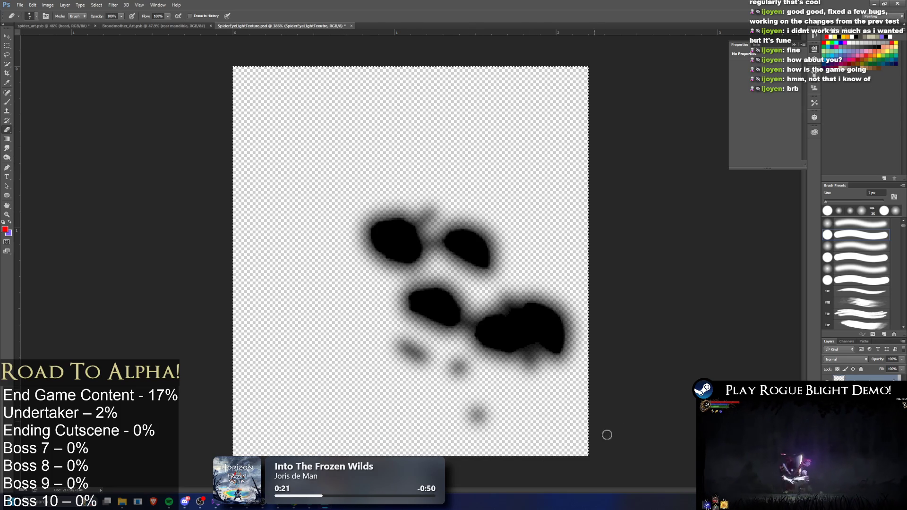
mouse_move(458, 420)
left_mouse_down()
mouse_move(425, 359)
mouse_move(458, 373)
left_mouse_up()
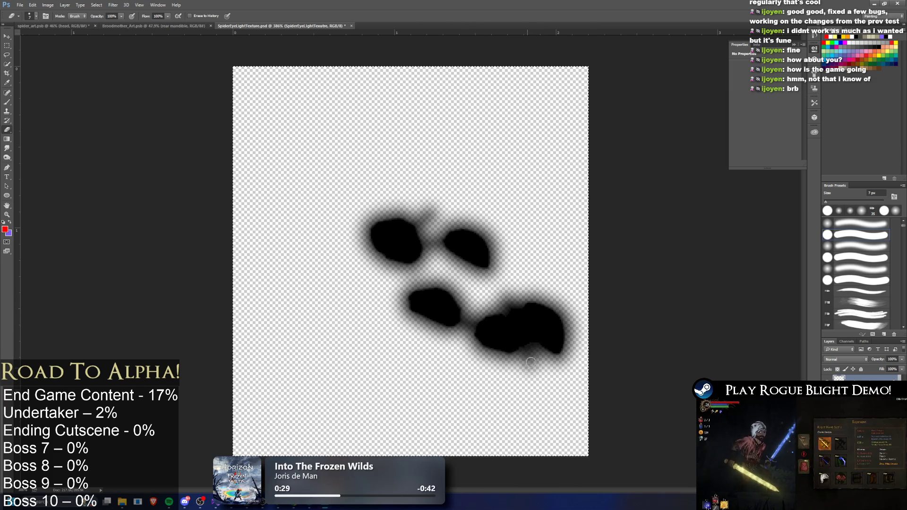
- Erase the faint smudge above the upper blobs and open a gap between the lower-right blobs
key("ctrl+a")
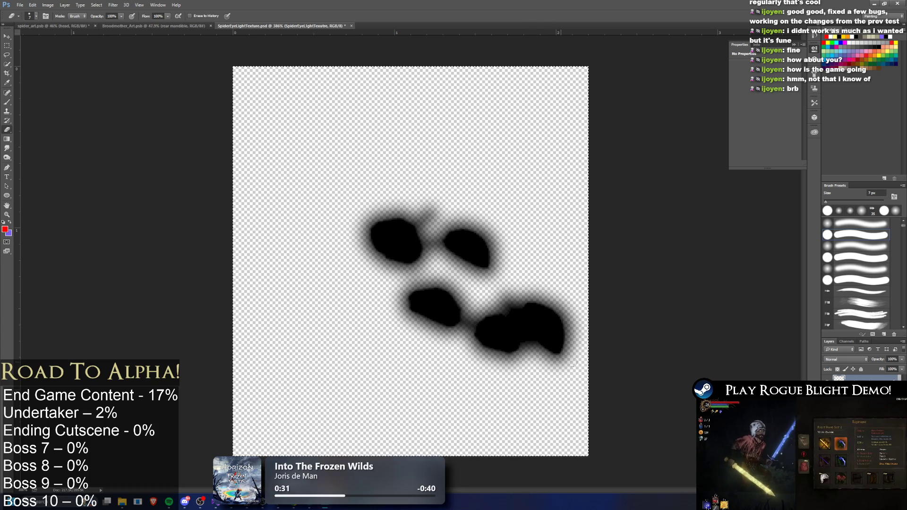
key("Delete")
key("ctrl+z")
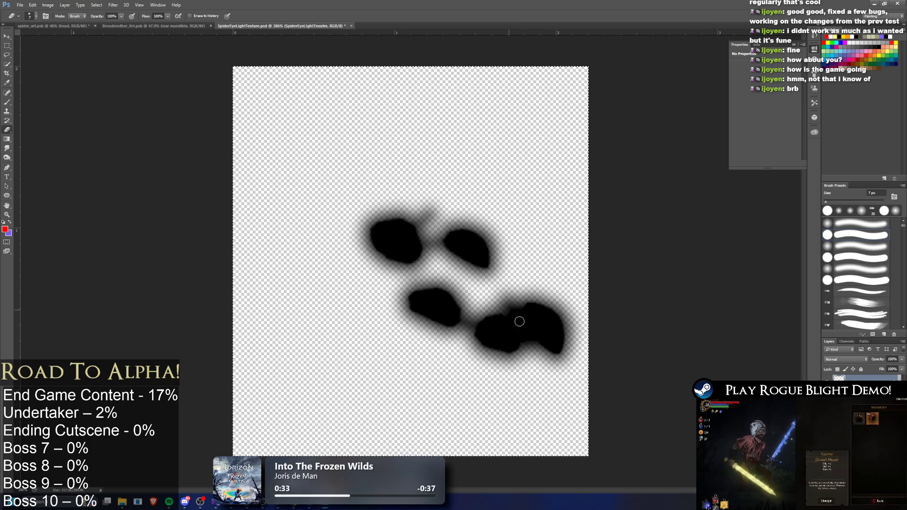
mouse_move(518, 339)
left_mouse_down()
mouse_move(526, 326)
mouse_move(522, 333)
mouse_move(538, 351)
left_mouse_up()
key("ctrl+z")
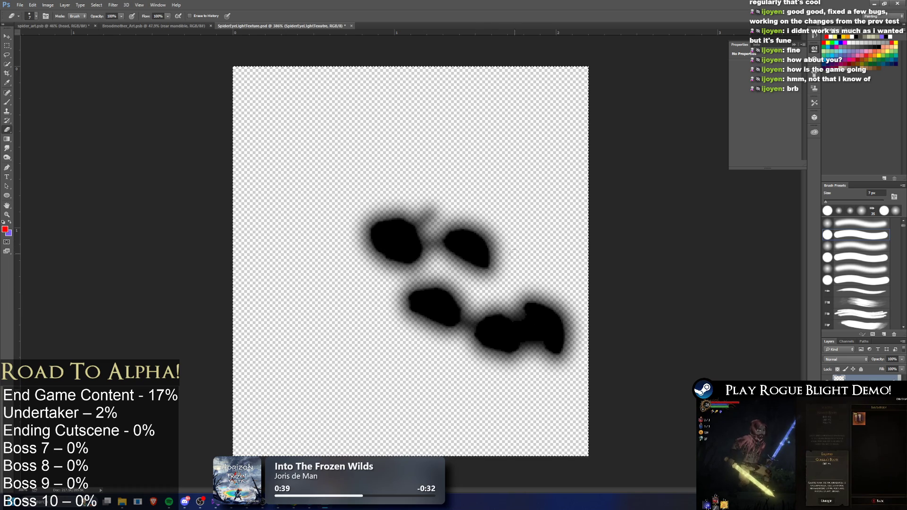
left_click_drag(422, 236, 430, 208)
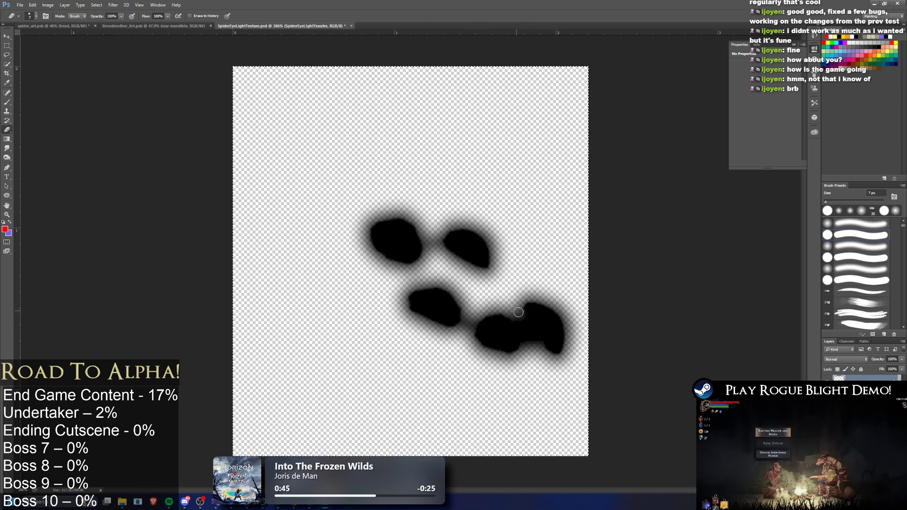
left_click_drag(524, 325, 529, 340)
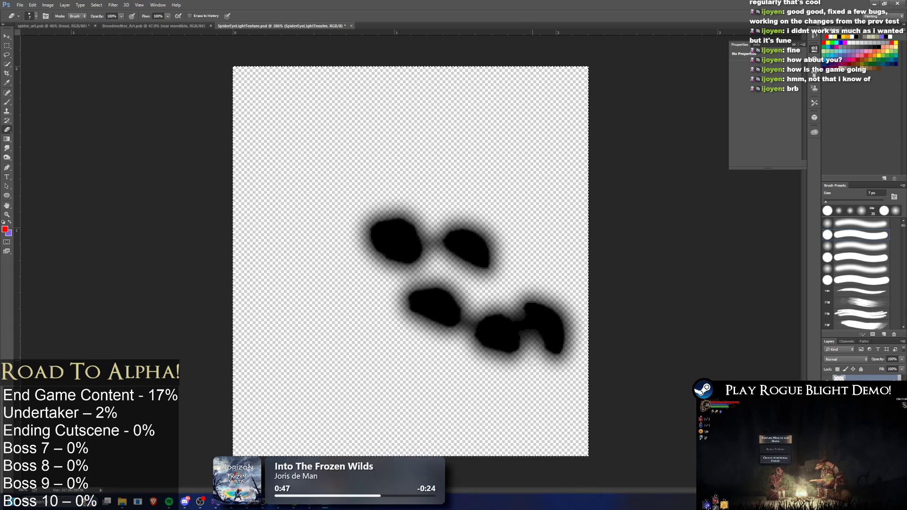
- Rasterize the layer style into the eye layer's pixels
right_click(851, 378)
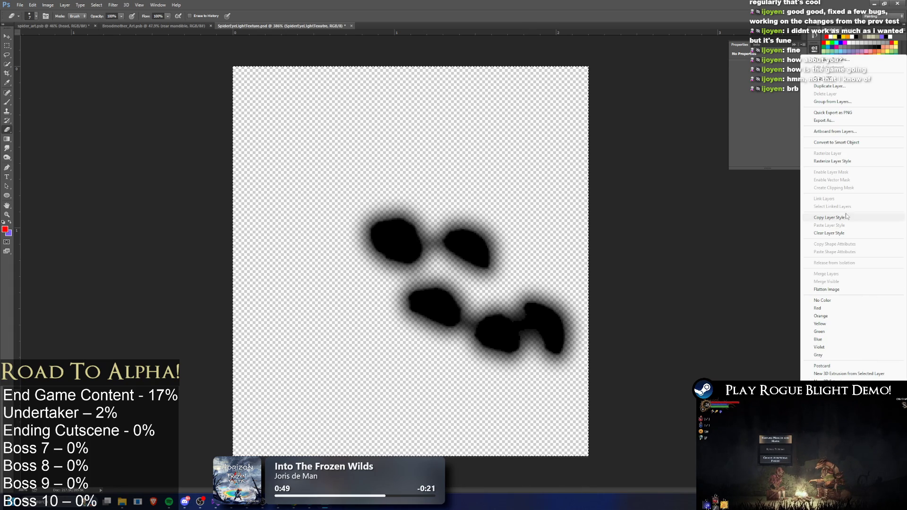
left_click(849, 161)
key("alt+Tab")
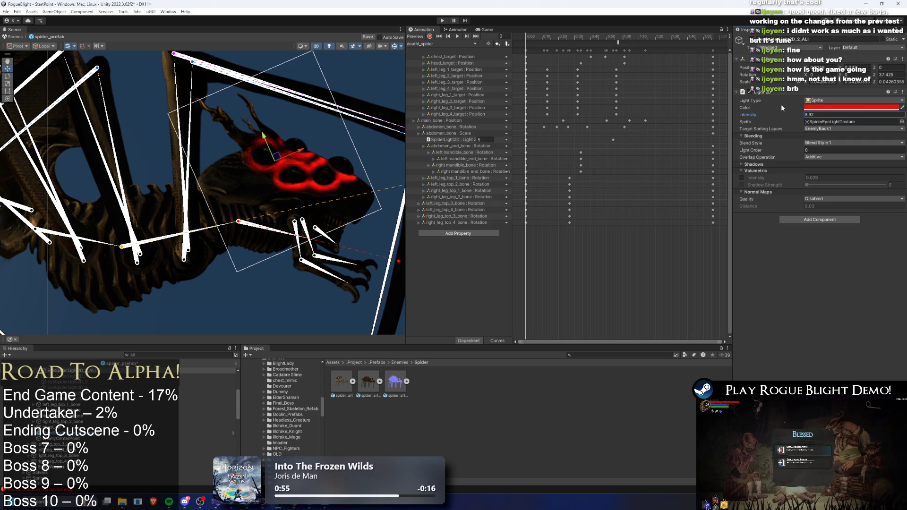
- Set the eraser to 157 px at 23% opacity and softly fade the blobs
key("alt+Tab")
key("alt+Tab")
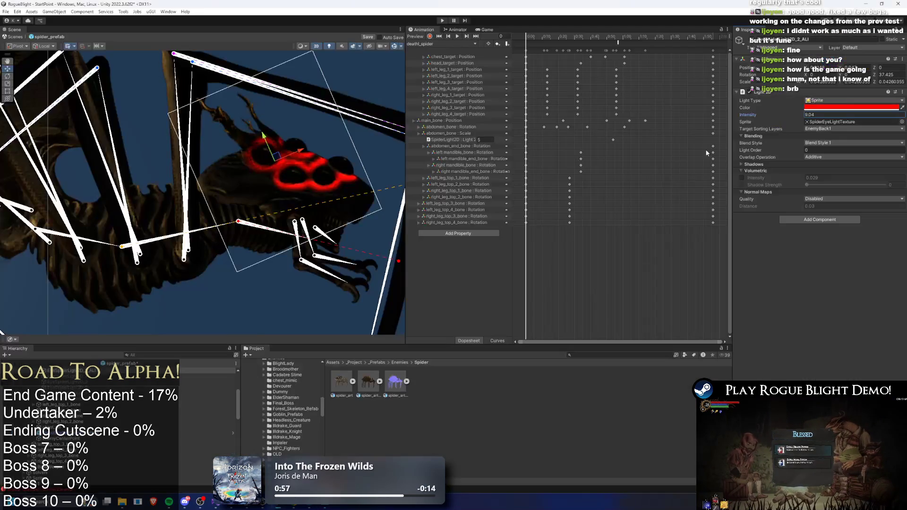
key("alt+Tab")
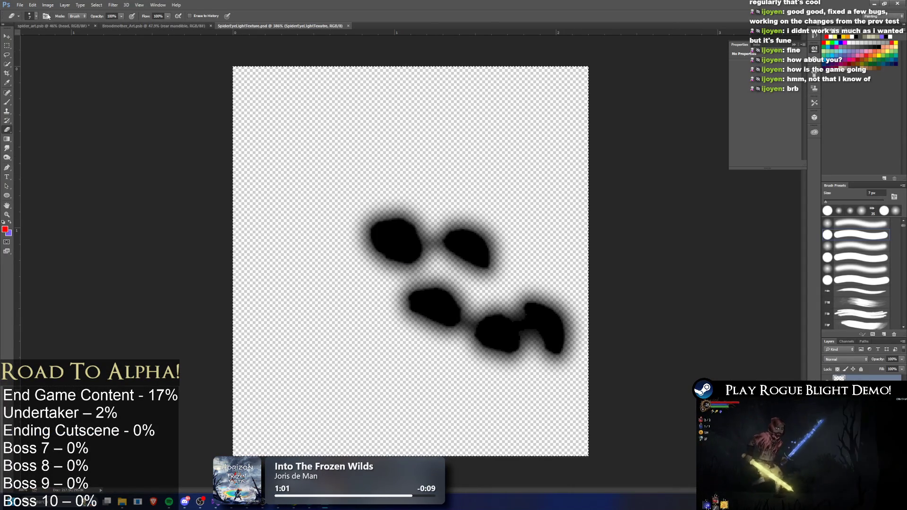
left_click(32, 16)
left_click(55, 142)
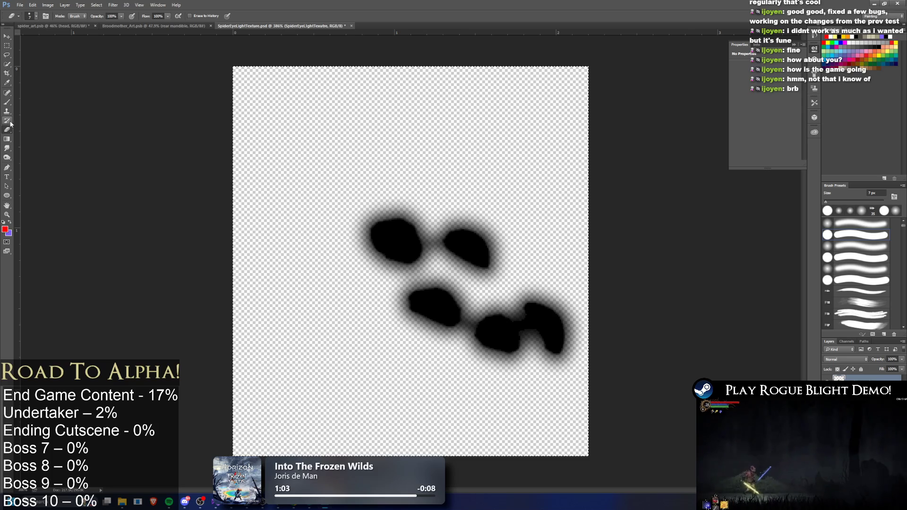
key("2")
key("3")
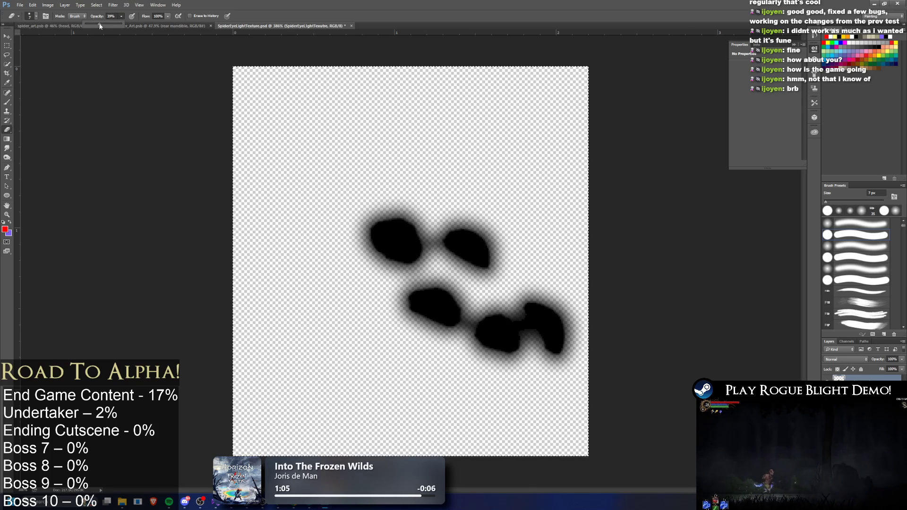
left_click(33, 16)
left_click_drag(45, 37, 60, 36)
left_click_drag(349, 246, 537, 233)
- Lower the eye light's intensity from 9.04 to 1
key("alt+Tab")
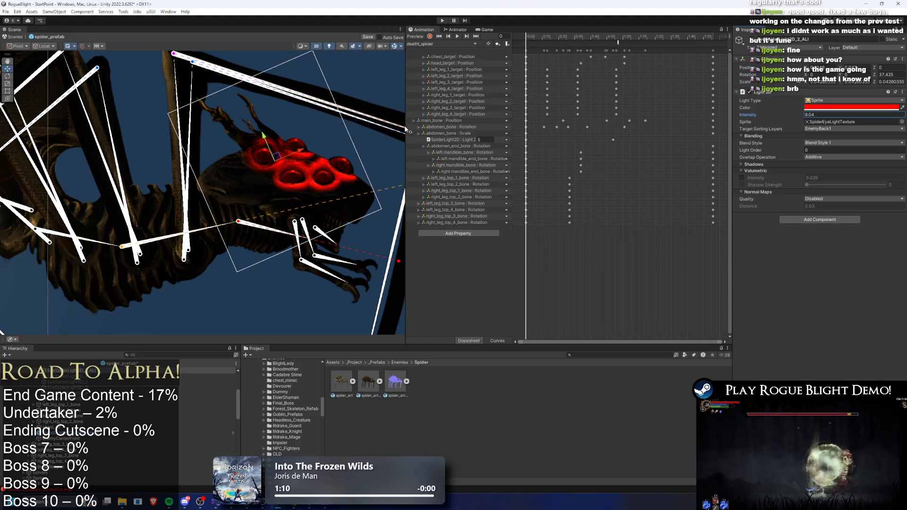
key("alt+Tab")
key("alt+Tab")
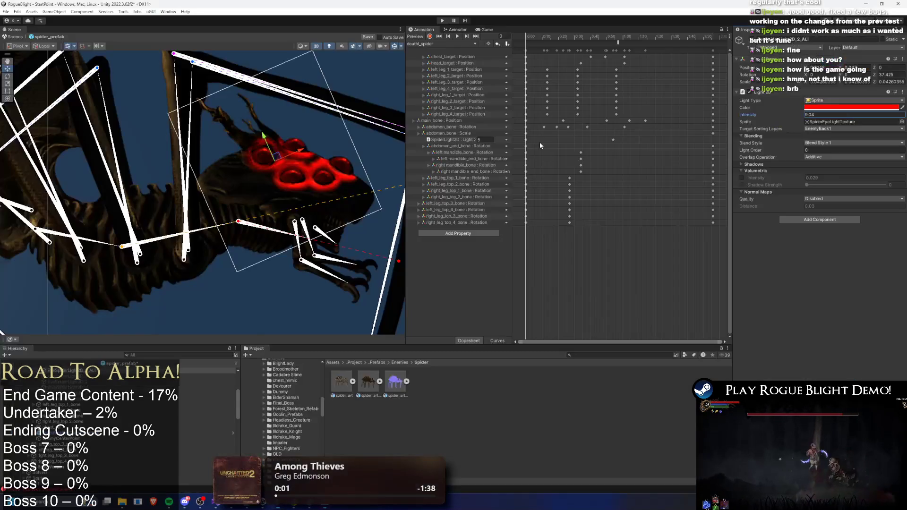
key("r")
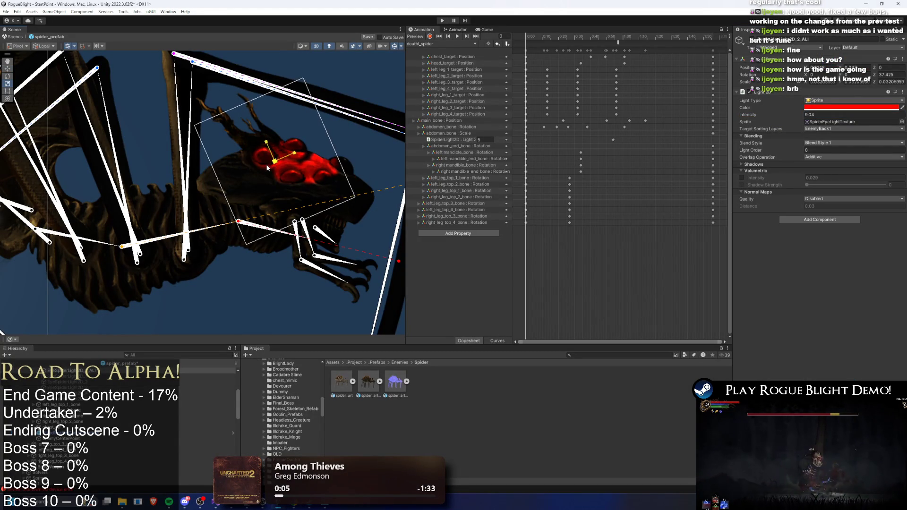
left_click(796, 117)
type("0.94")
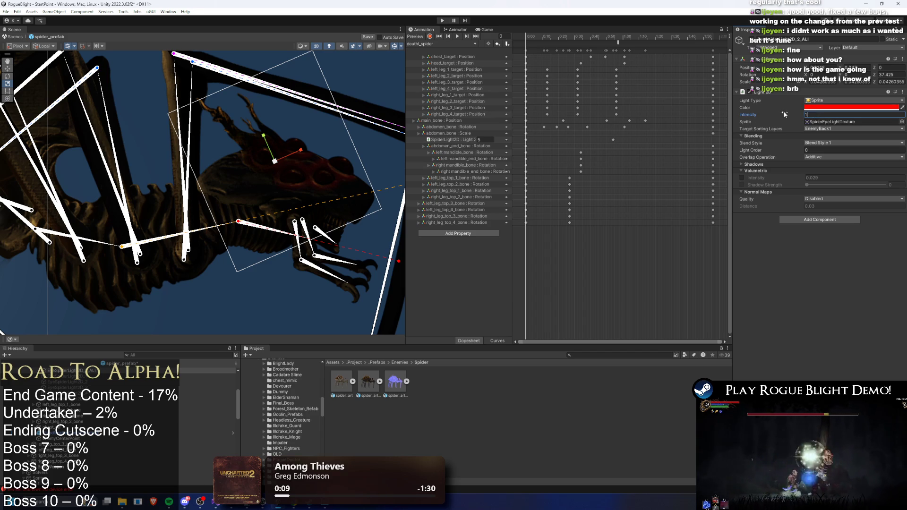
key("alt+Tab")
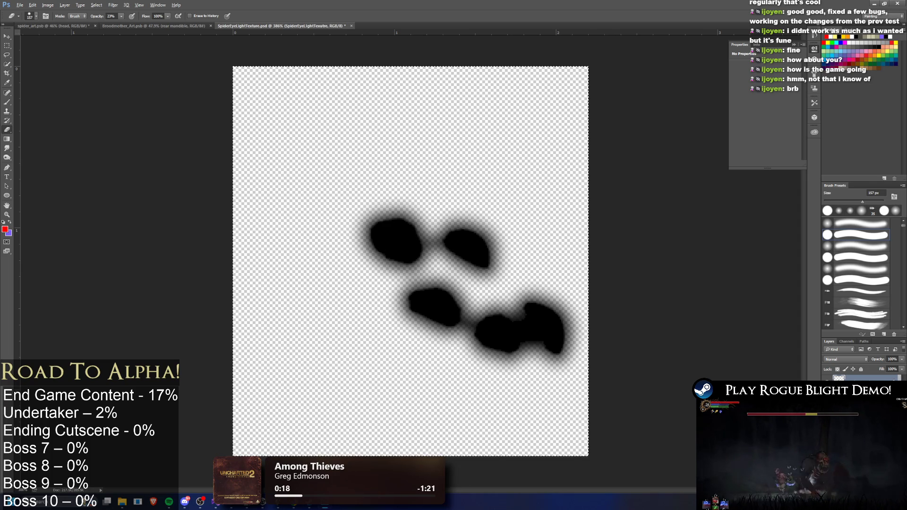
- Revert the earlier texture edits and raise Hue/Saturation Lightness to +100 so the five eyes turn pure white
key("ctrl+shift+z")
key("ctrl+shift+z")
key("ctrl+shift+z")
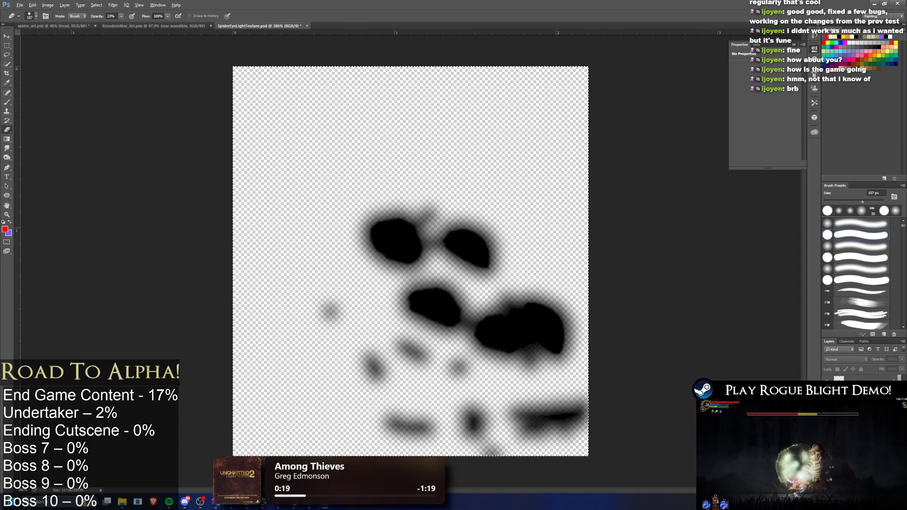
key("ctrl+shift+z")
key("ctrl+shift+z")
key("ctrl+shift+z")
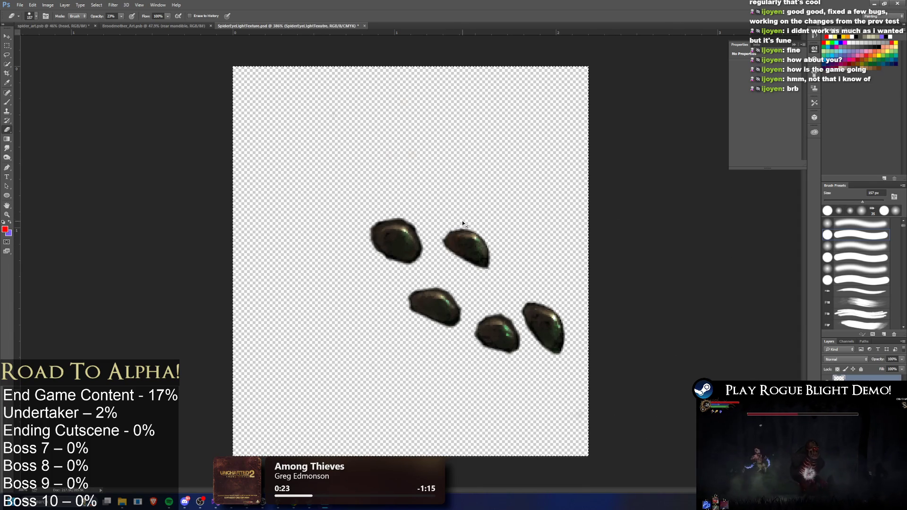
key("ctrl+u")
left_click_drag(593, 324, 679, 325)
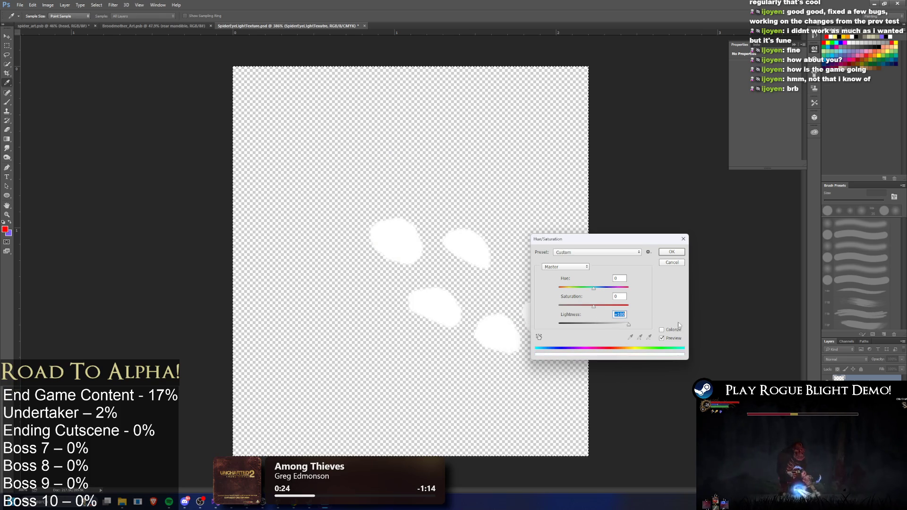
left_click(664, 253)
key("alt+Tab")
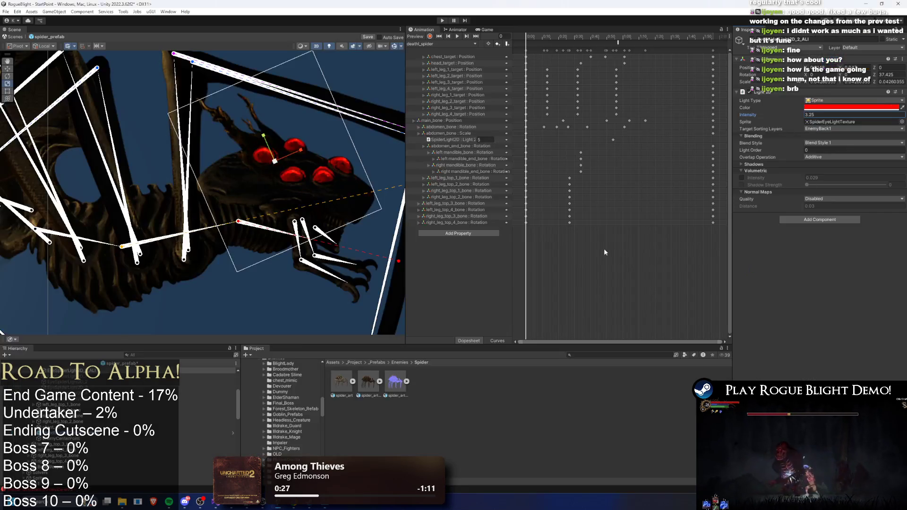
key("alt+Tab")
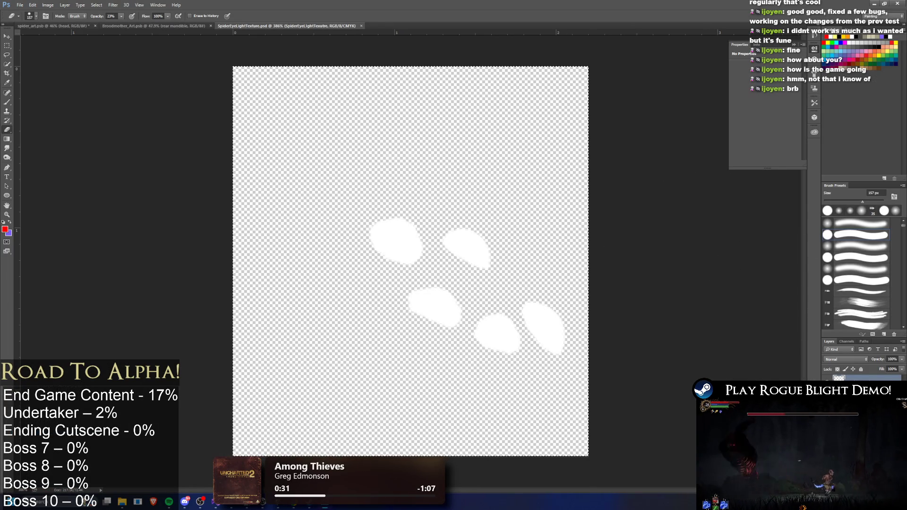
- Add a pure red (ff0000) drop shadow to the eye shapes layer
double_click(870, 378)
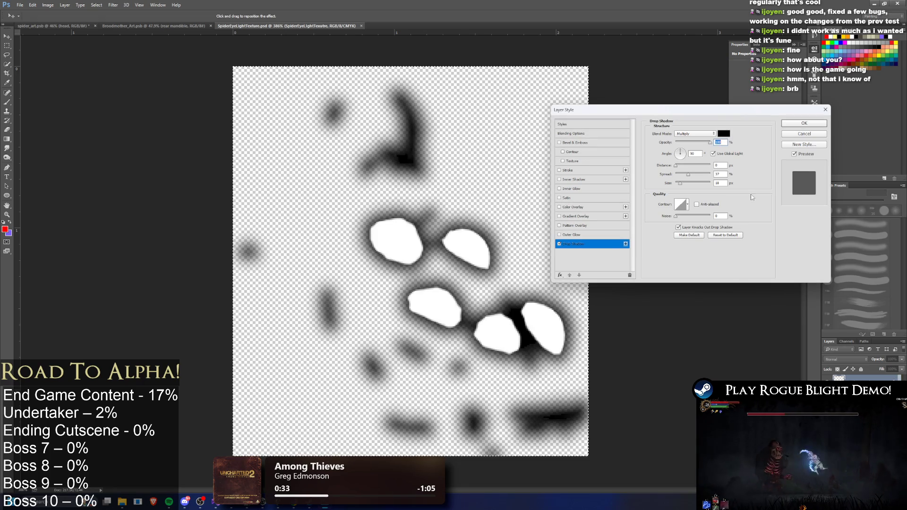
left_click(723, 134)
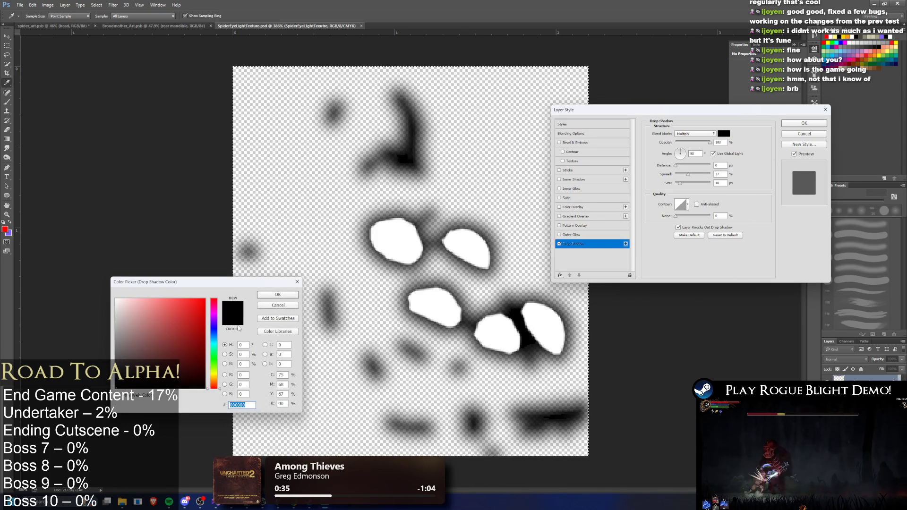
left_click(825, 43)
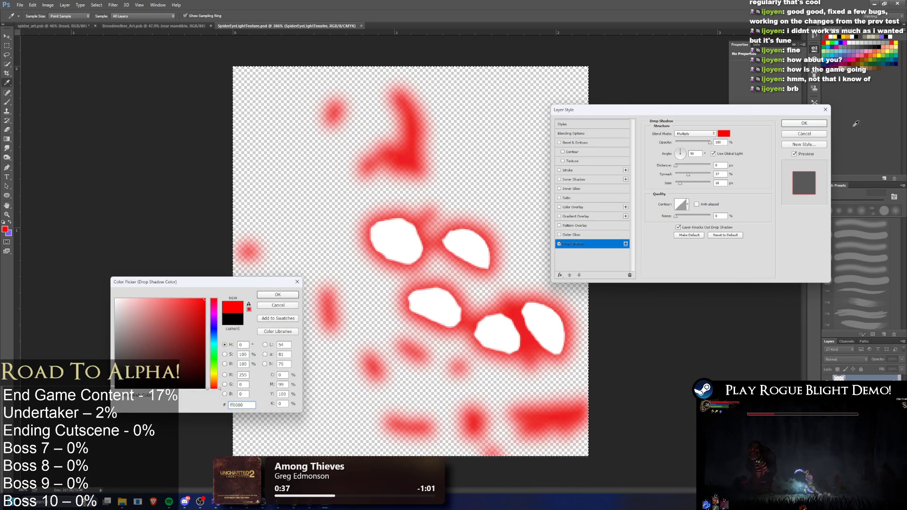
key("Return")
key("Return")
key("e")
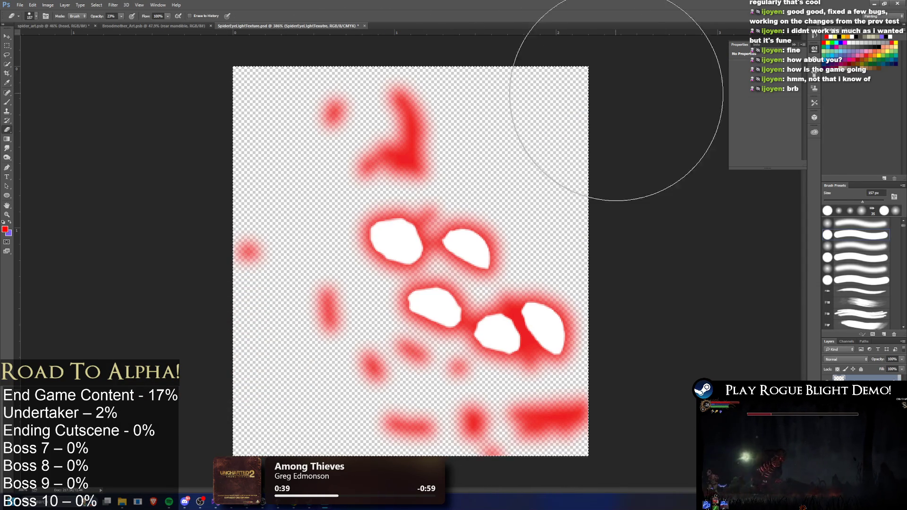
- Erase the stray red blobs and streaks with a 57 px Eraser at 100% opacity
left_click(37, 17)
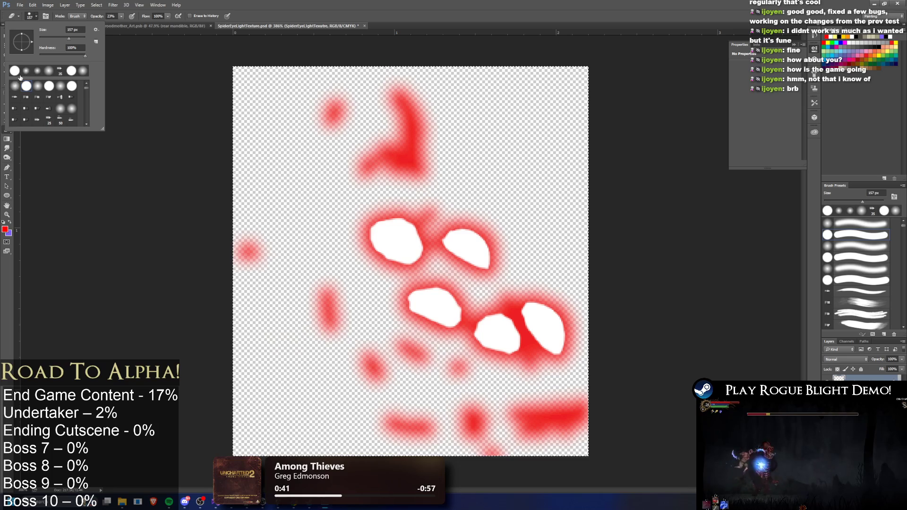
left_click(121, 17)
left_click_drag(116, 25, 156, 24)
left_click(37, 18)
left_click(52, 37)
mouse_move(407, 108)
left_mouse_down()
mouse_move(389, 85)
mouse_move(361, 148)
left_mouse_up()
mouse_move(224, 230)
left_mouse_down()
mouse_move(359, 378)
mouse_move(668, 435)
mouse_move(374, 375)
mouse_move(468, 399)
left_mouse_up()
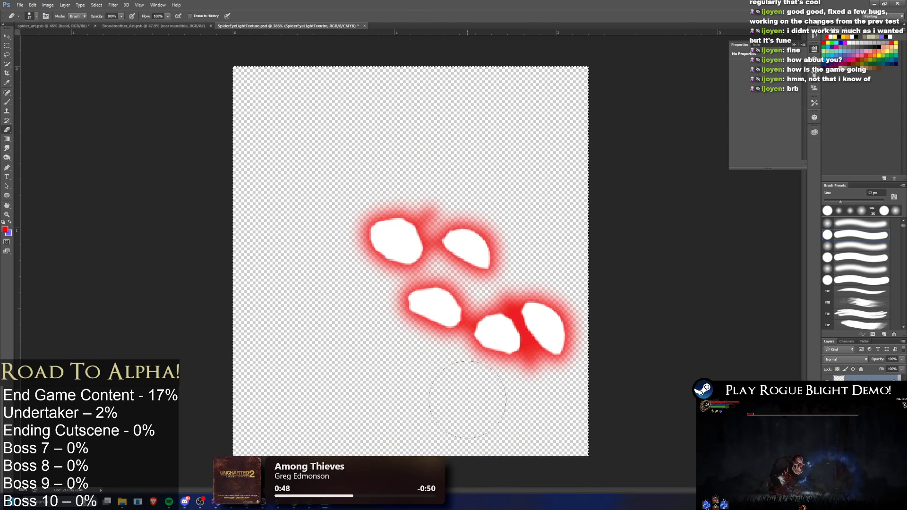
left_click(36, 16)
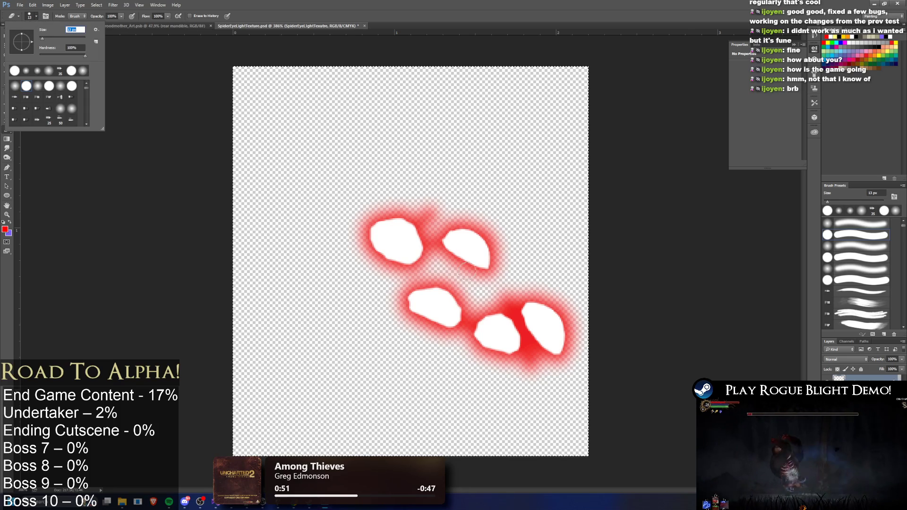
- Lighten parts of the red glow around the lower eyes with a 13 px eraser, then set it to 3 px
key("Return")
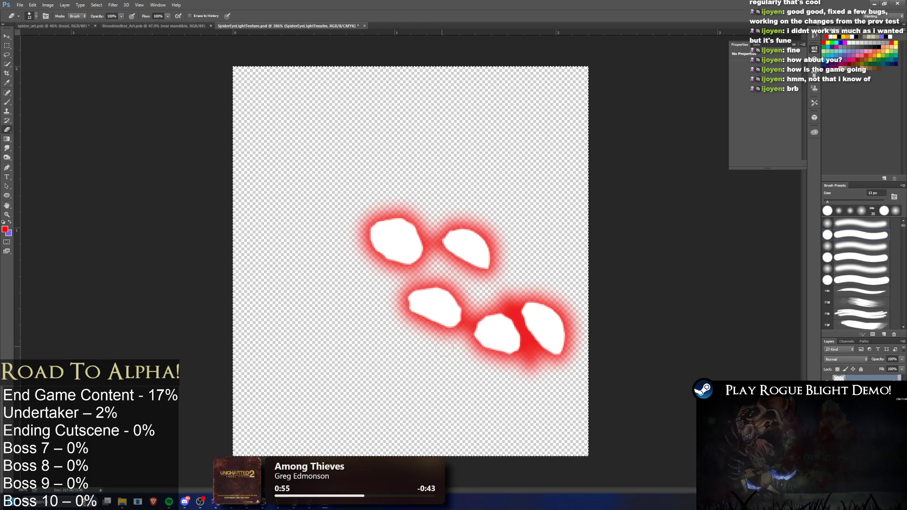
left_click(533, 368)
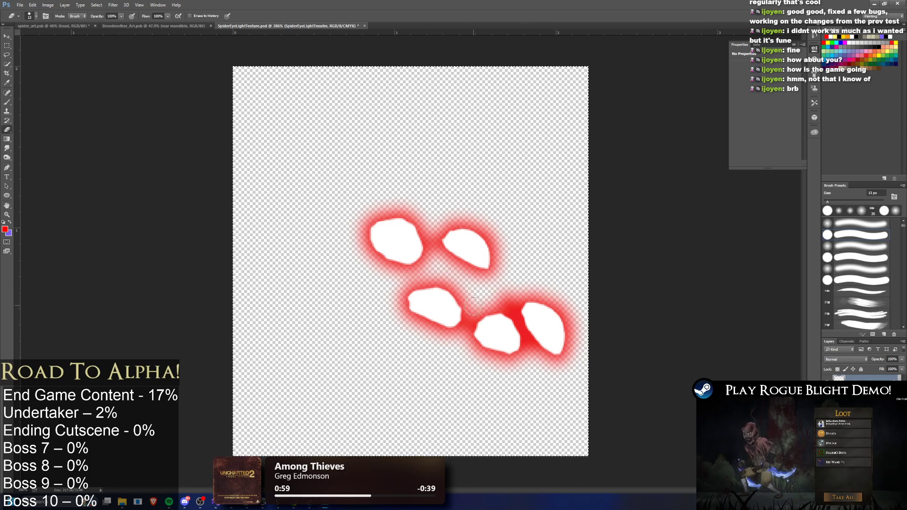
left_click(506, 298)
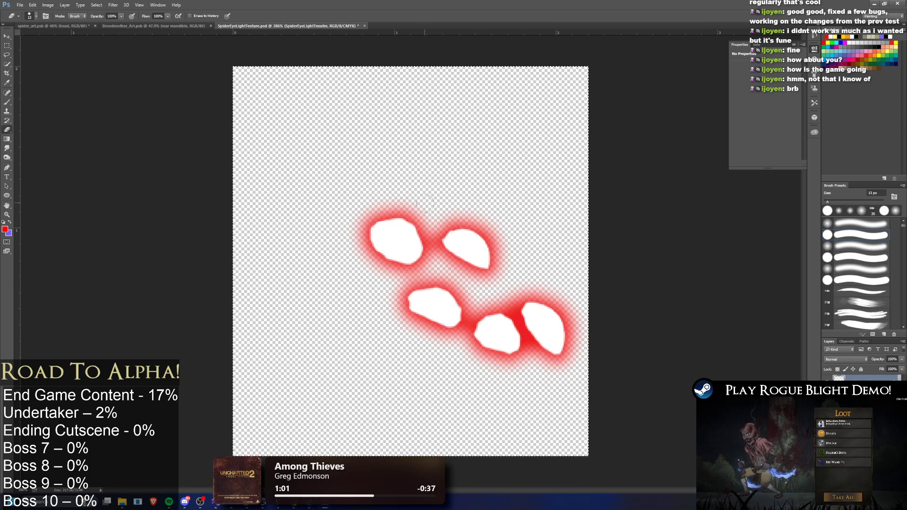
left_click(30, 16)
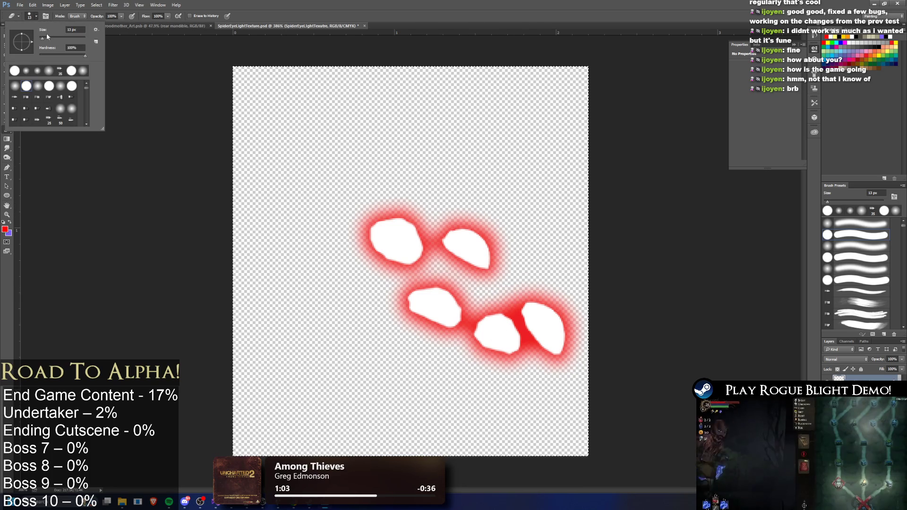
key("Return")
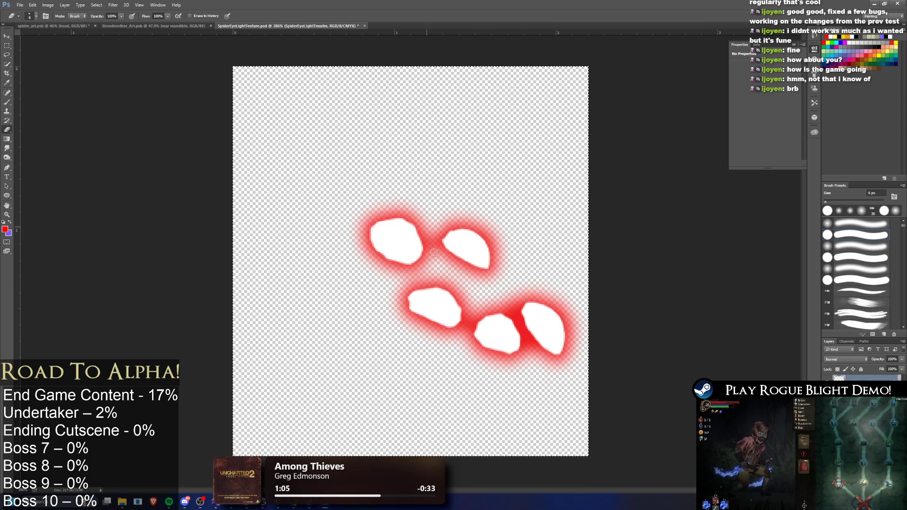
left_click(35, 17)
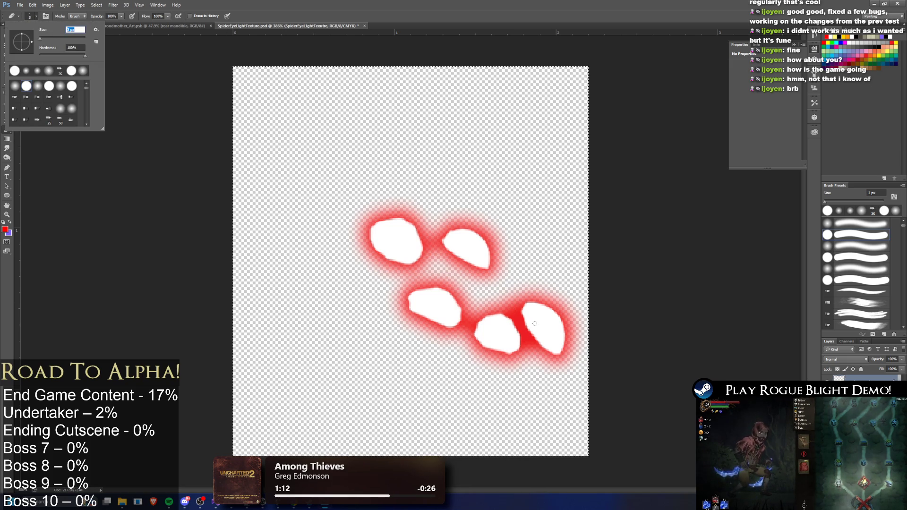
key("Return")
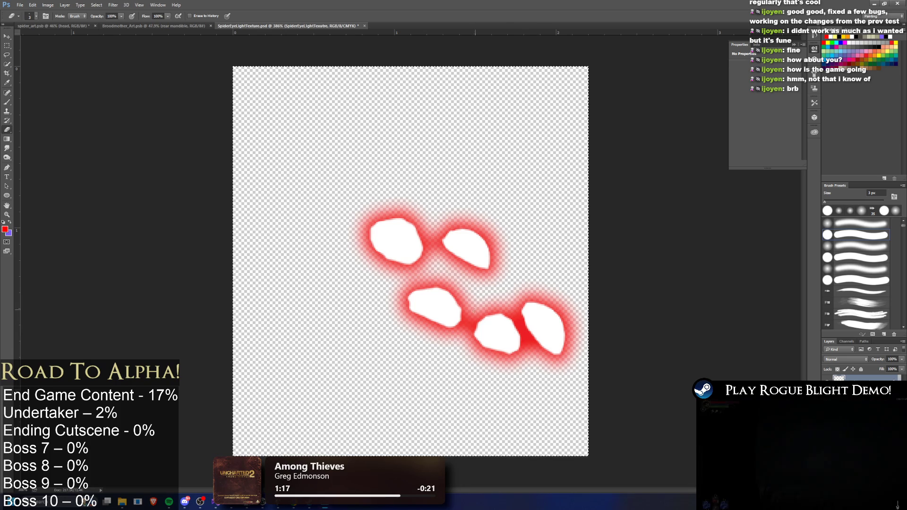
- Check the eye layer's context menu and the new fill/adjustment layer list without changing anything
right_click(845, 378)
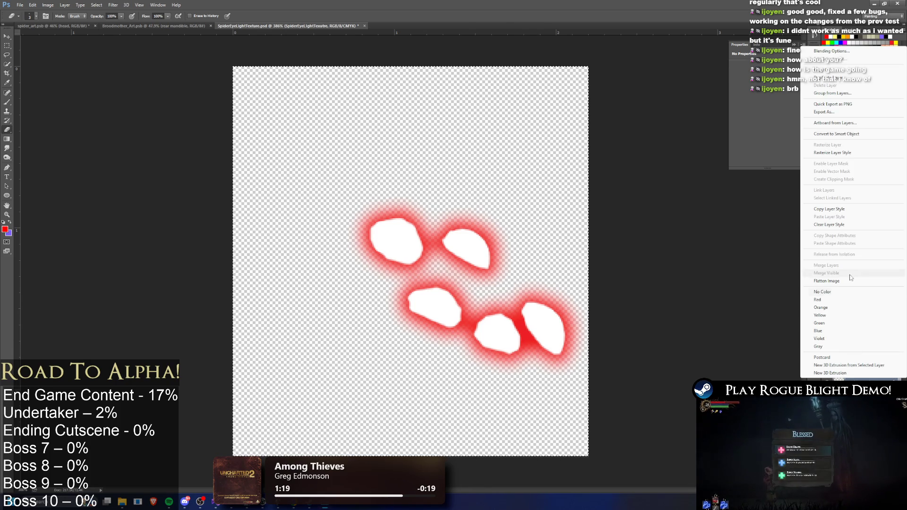
key("Escape")
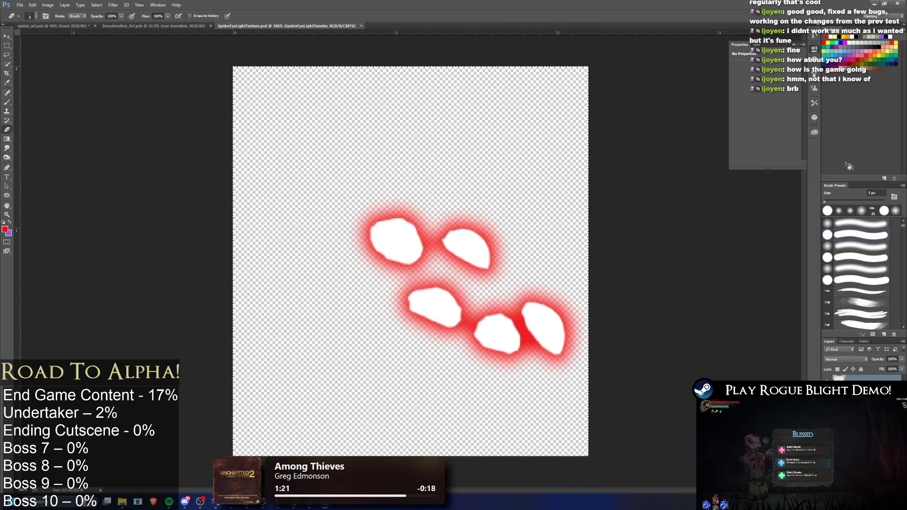
key("alt+Tab")
key("alt+Tab")
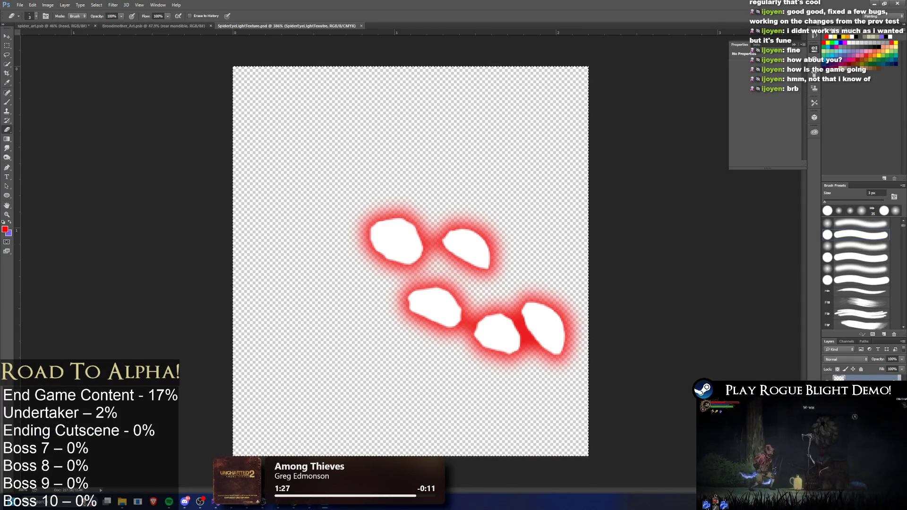
left_click(865, 486)
key("Escape")
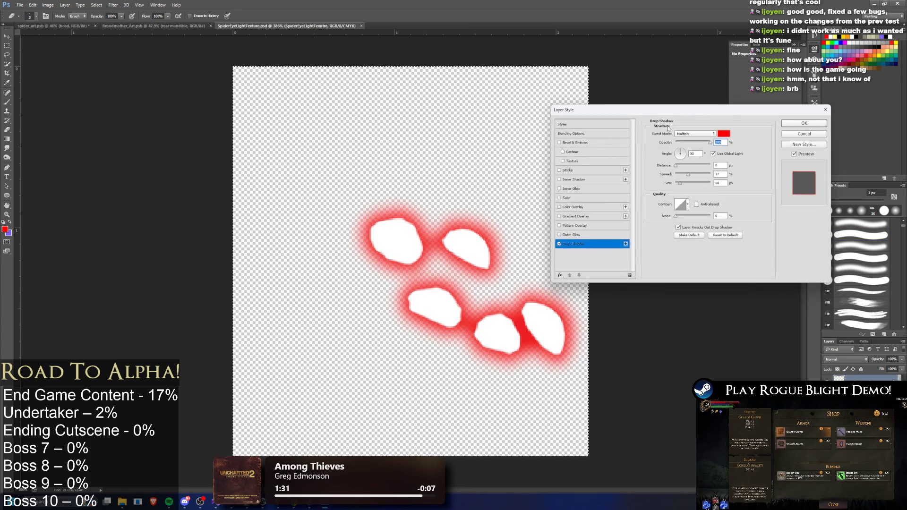
- Change the drop shadow colour to white (ffffff), lower its opacity, and apply the layer style
left_click(724, 134)
left_click(246, 271)
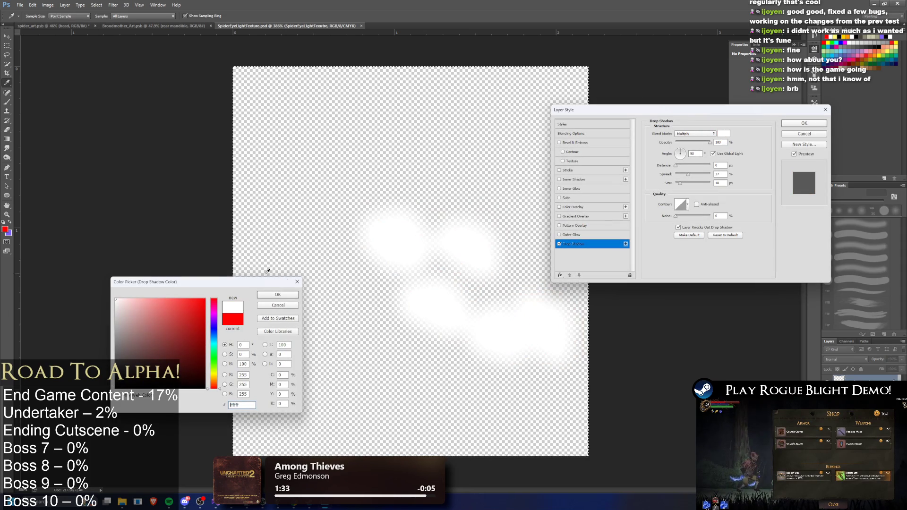
left_click(283, 295)
left_click_drag(695, 142, 683, 144)
left_click(804, 124)
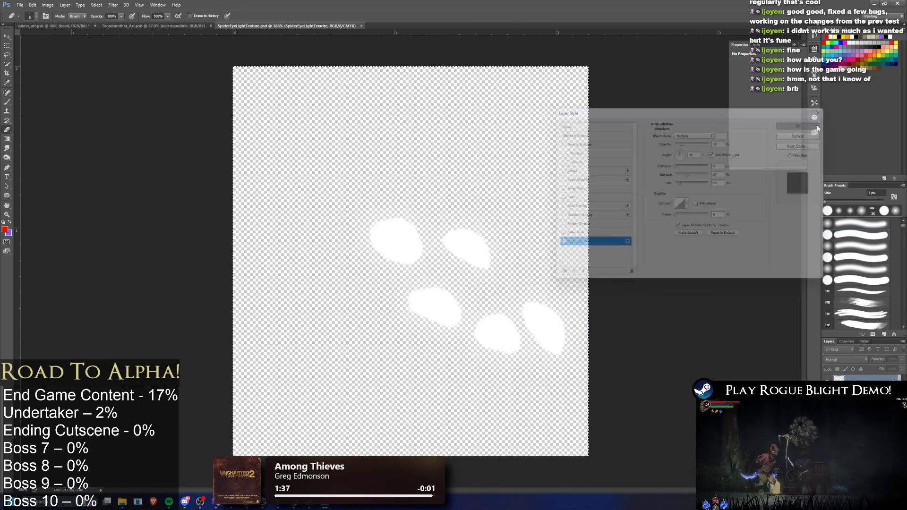
key("alt+Tab")
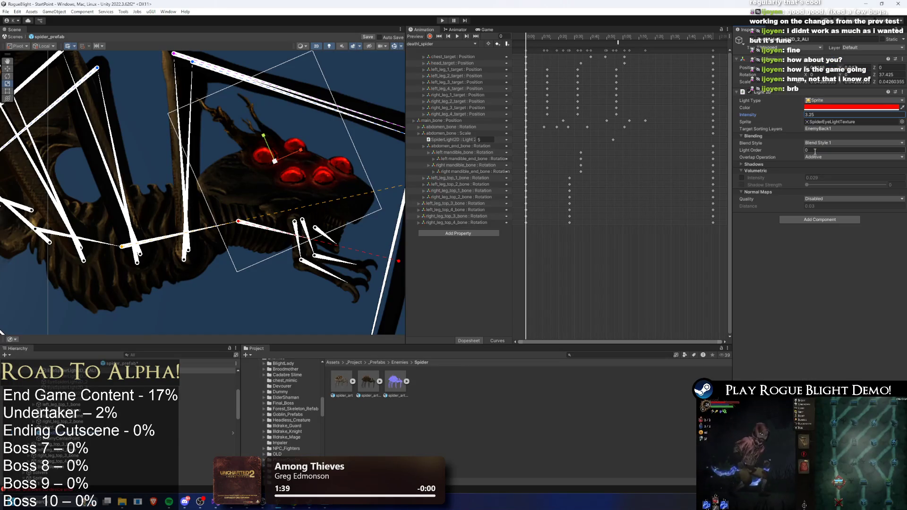
- Zoom in on the spider's eyes in the Unity scene to check the red glow, then return to Photoshop
key("w")
scroll(275, 168, "up", 5)
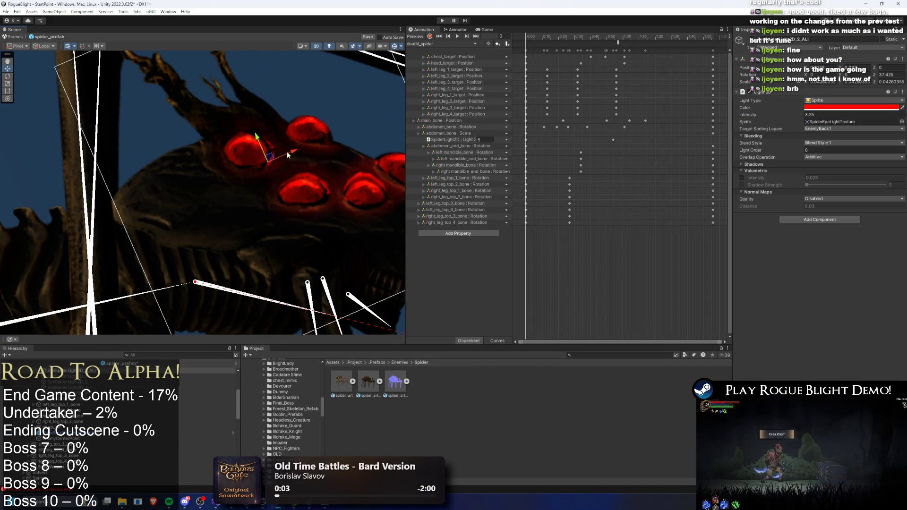
key("alt+Tab")
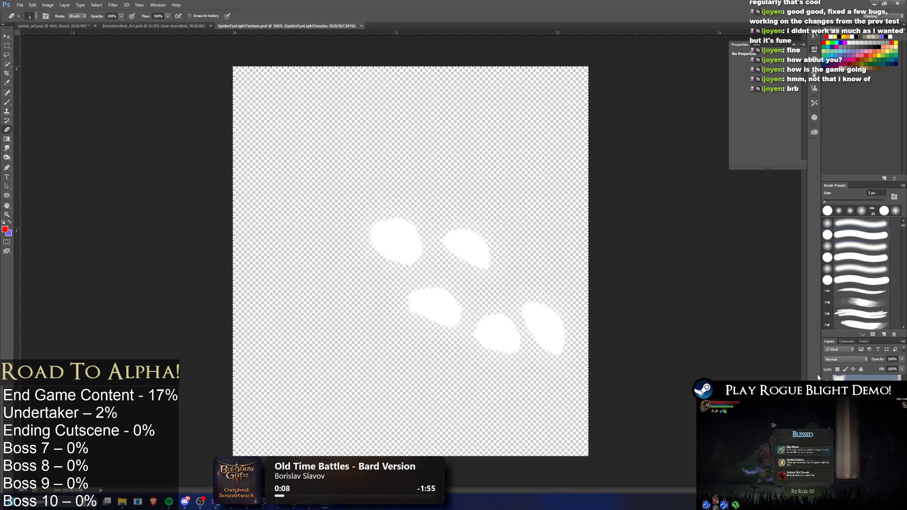
- Lightly fade all the white eye shapes with a 58 px eraser and compare the result in Unity
left_click(35, 18)
left_click_drag(36, 24, 65, 33)
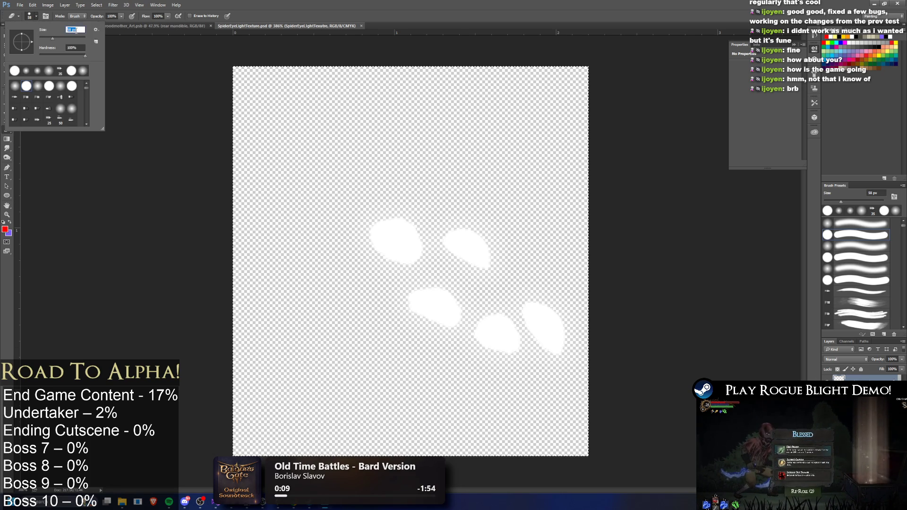
left_click(118, 18)
left_click_drag(388, 236, 543, 330)
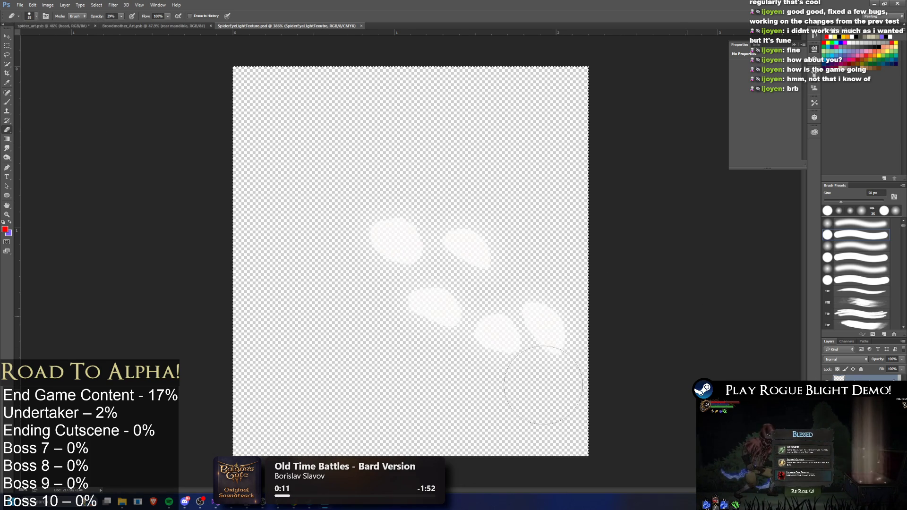
key("alt+Tab")
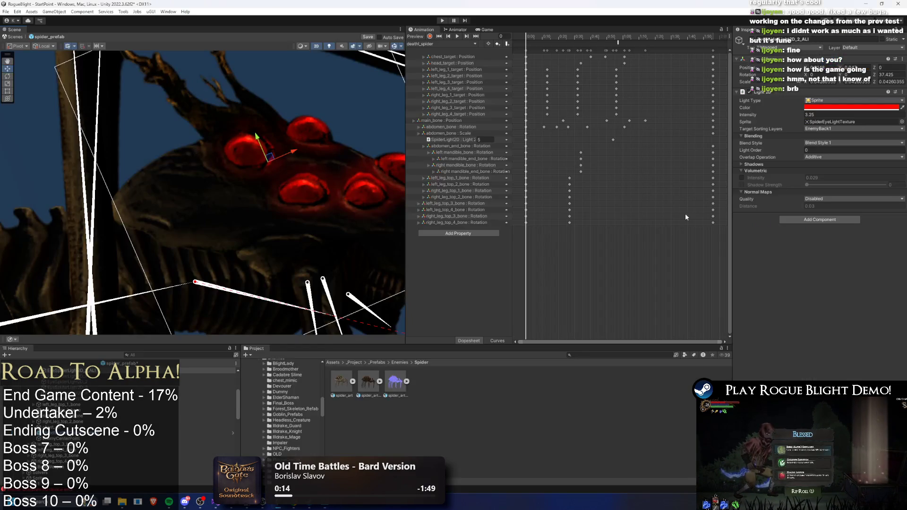
key("alt+Tab")
key("alt+Tab")
key("alt+Tab")
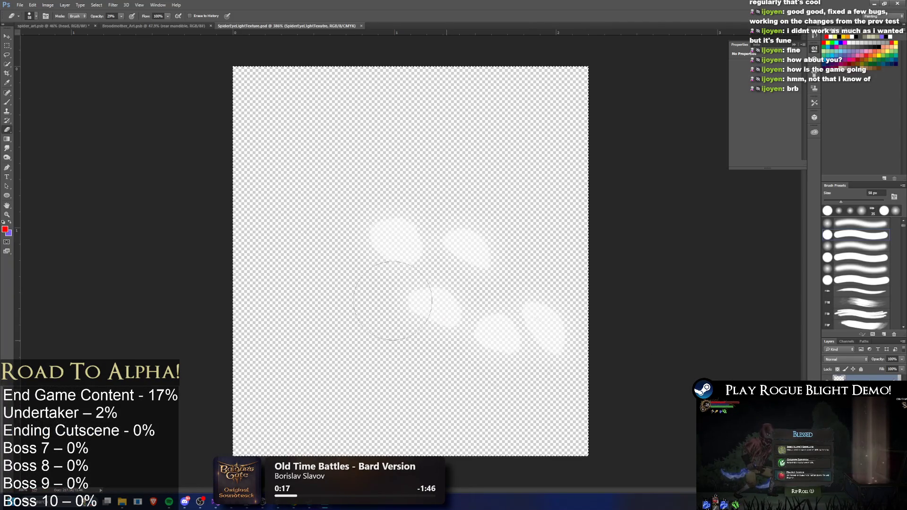
key("alt+Tab")
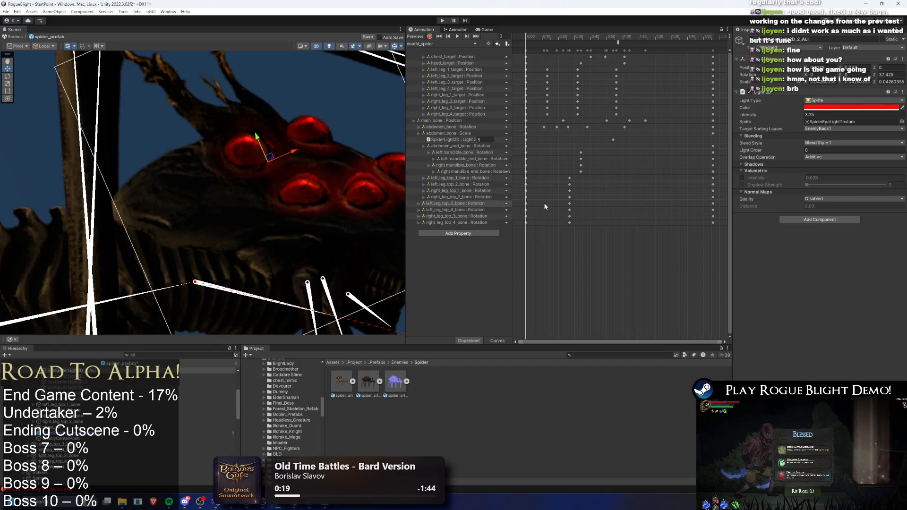
key("alt+Tab")
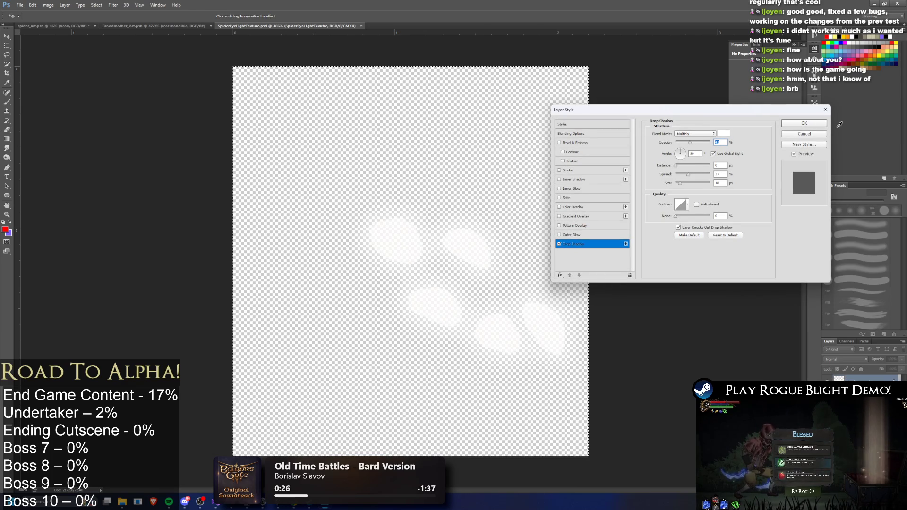
- Commit the drop shadow on the glow layer, checking the spider's eyes in Unity
left_click(801, 125)
key("alt+Tab")
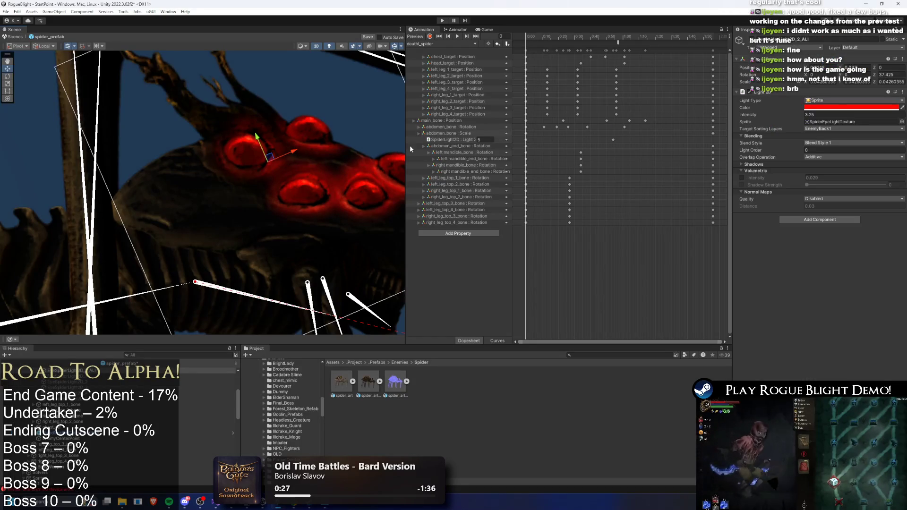
left_click_drag(305, 163, 195, 157)
key("alt+Tab")
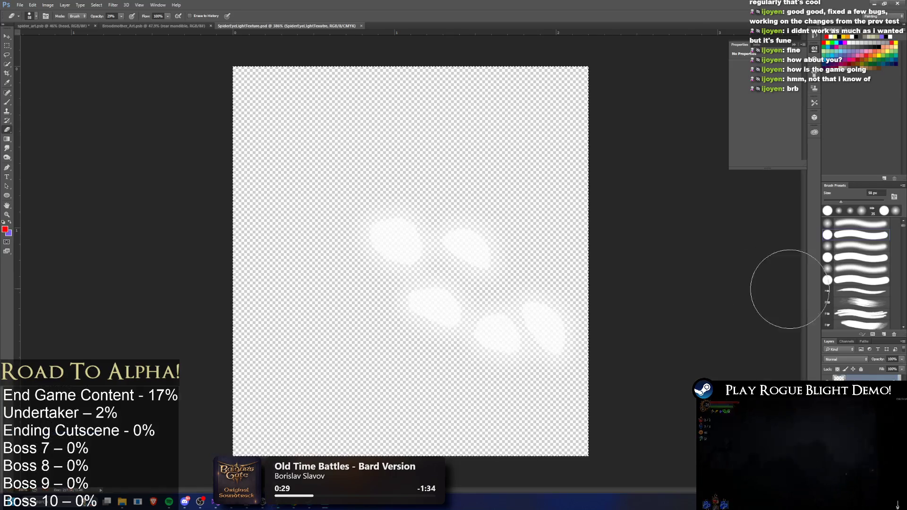
double_click(811, 402)
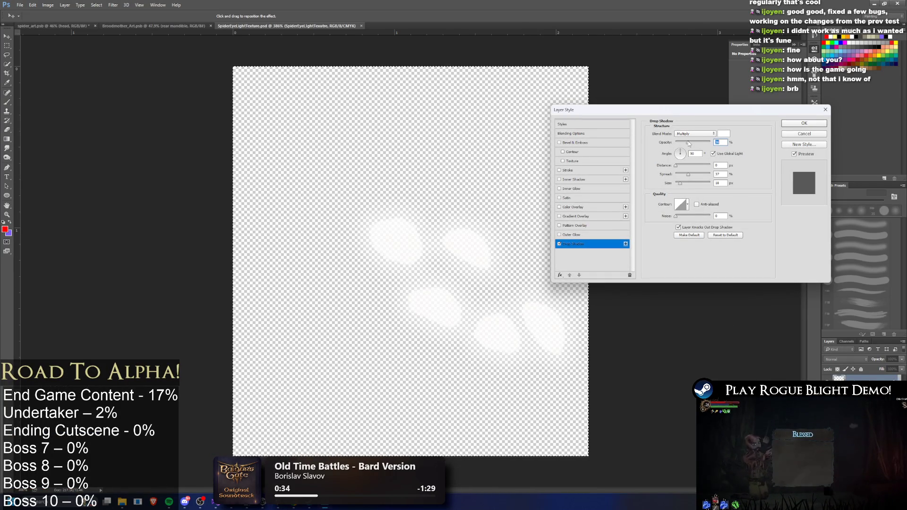
left_click(803, 123)
key("alt+Tab")
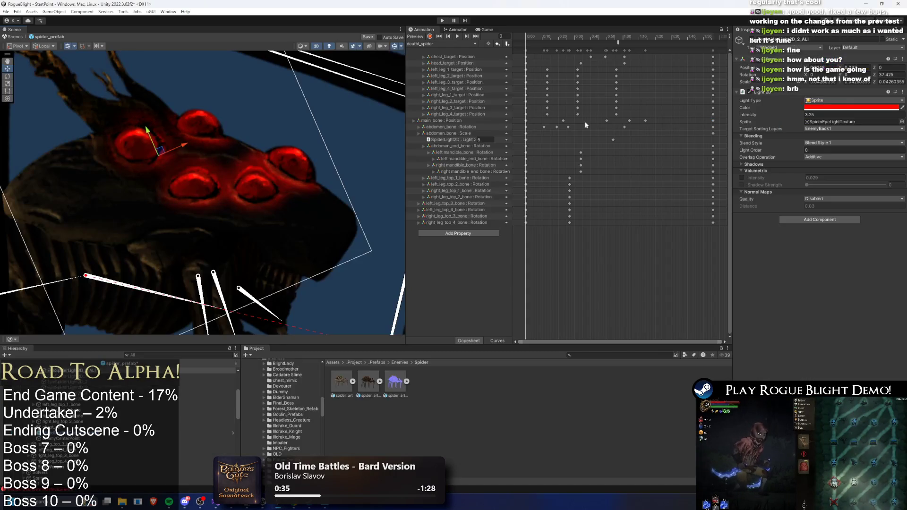
- Set the eye glow Light 2D intensity to 2 and enable volumetric glow at 0.029
scroll(249, 176, "down", 10)
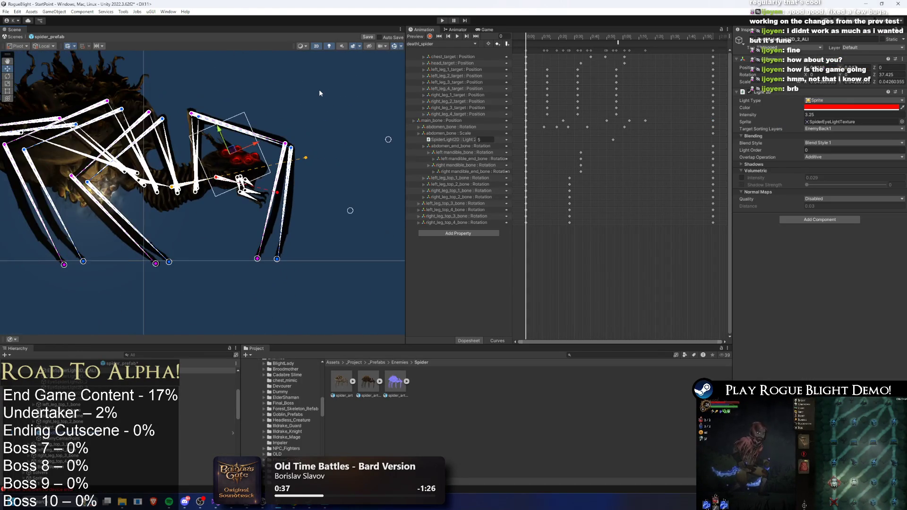
left_click(324, 100)
scroll(324, 106, "up", 5)
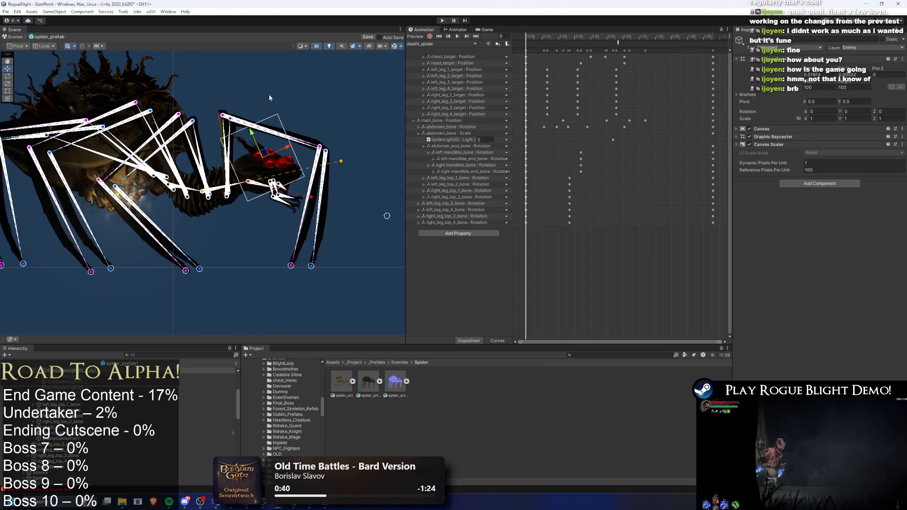
left_click(271, 109)
scroll(272, 112, "up", 2)
left_click(822, 116)
type("1")
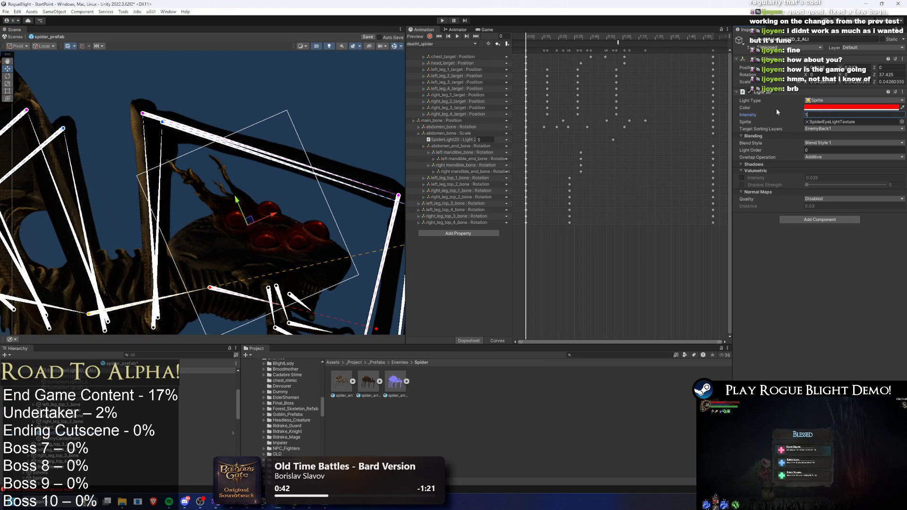
left_click(816, 108)
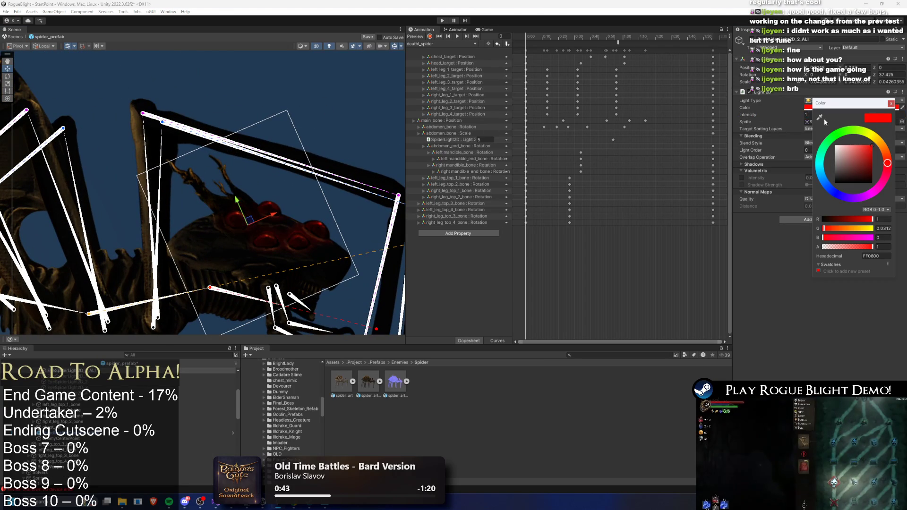
left_click(810, 114)
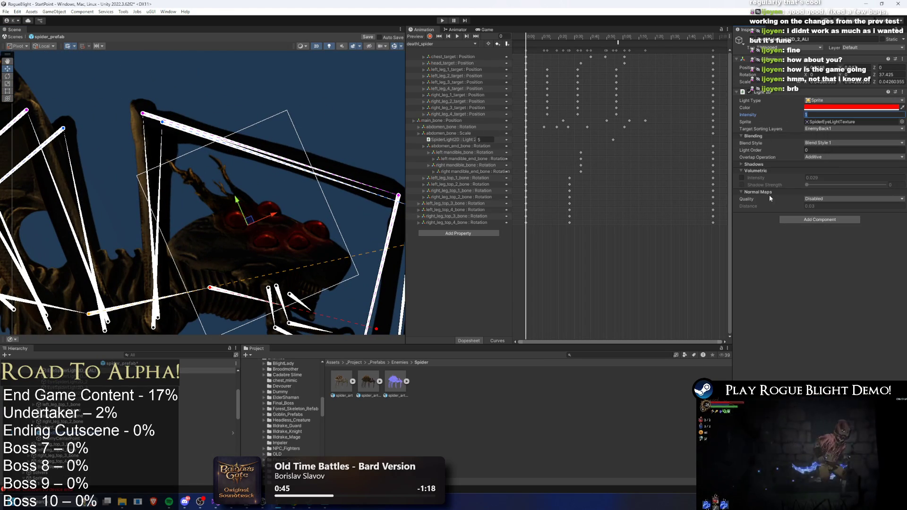
left_click(741, 179)
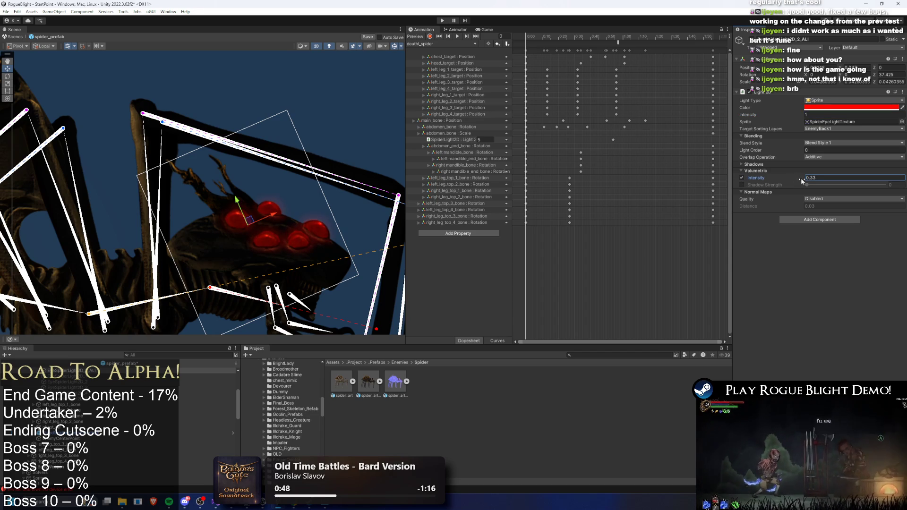
left_click(810, 177)
double_click(818, 178)
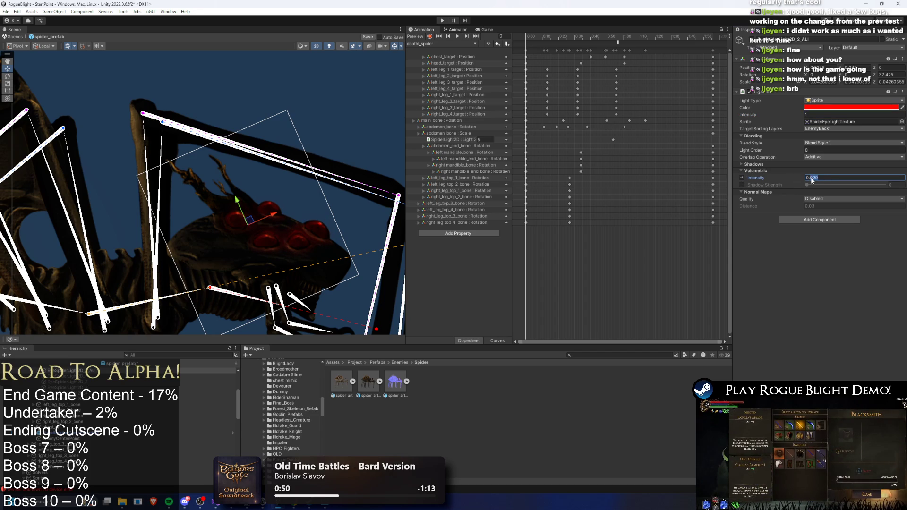
left_click(808, 115)
type("2")
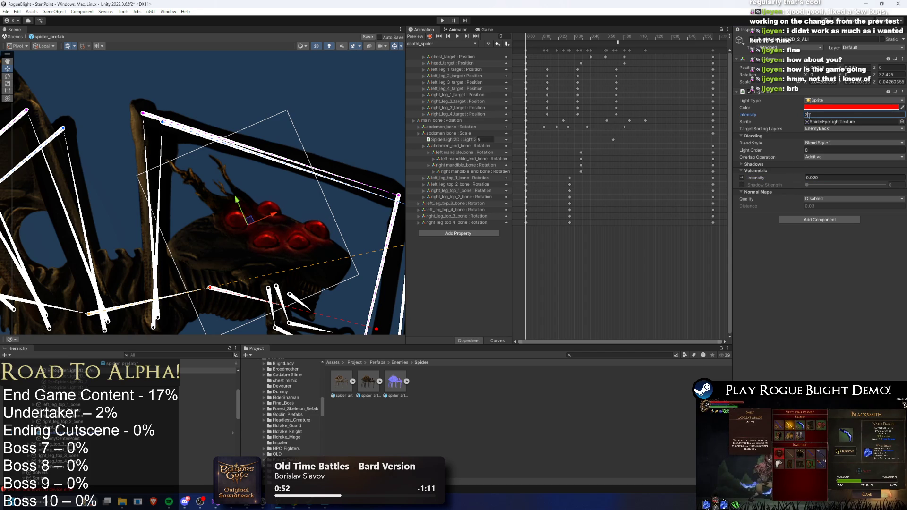
scroll(251, 222, "up", 6)
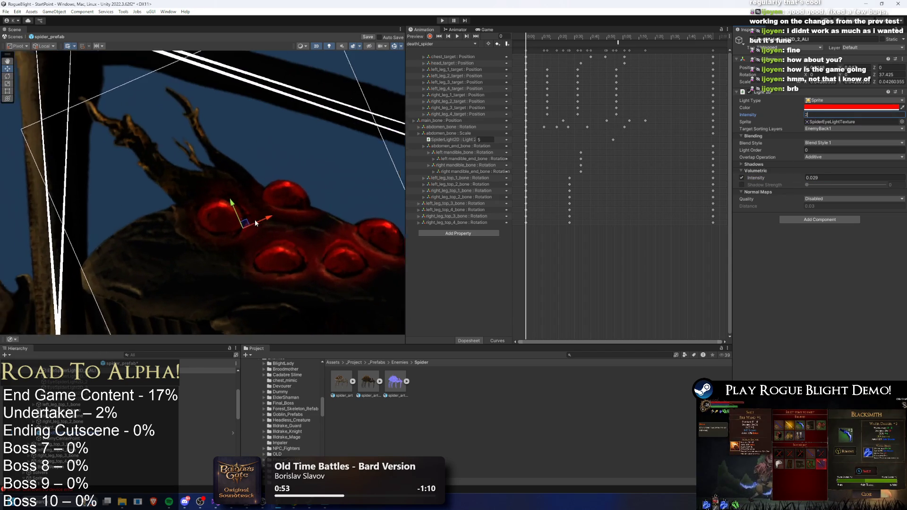
- Try nudging and rotating the eye light, then undo those changes
left_click_drag(250, 222, 242, 217)
key("ctrl+z")
key("r")
key("e")
mouse_move(268, 218)
left_mouse_down()
mouse_move(246, 218)
mouse_move(248, 228)
mouse_move(277, 222)
mouse_move(241, 233)
mouse_move(254, 231)
left_mouse_up()
key("w")
key("e")
key("r")
key("ctrl+z")
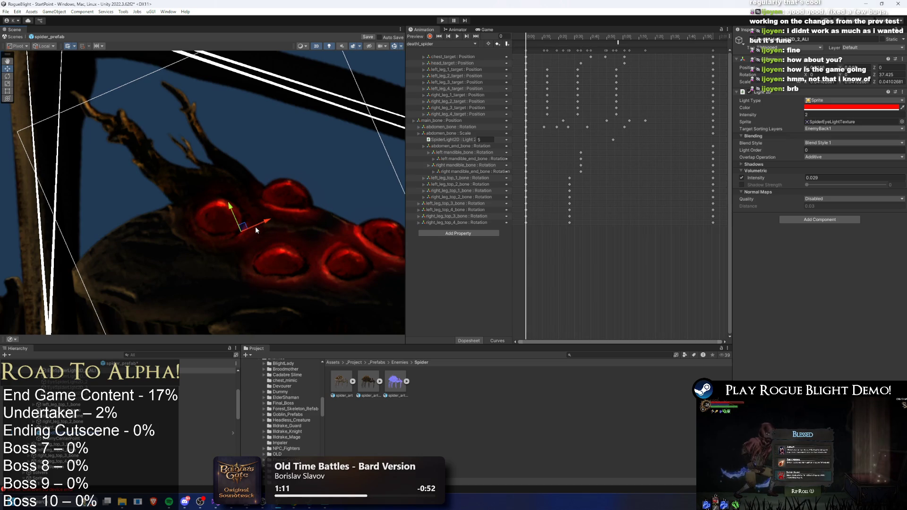
- Shift the eye light over the eyes, enlarge it slightly, frame the spider, and enter Play mode
left_click(296, 202)
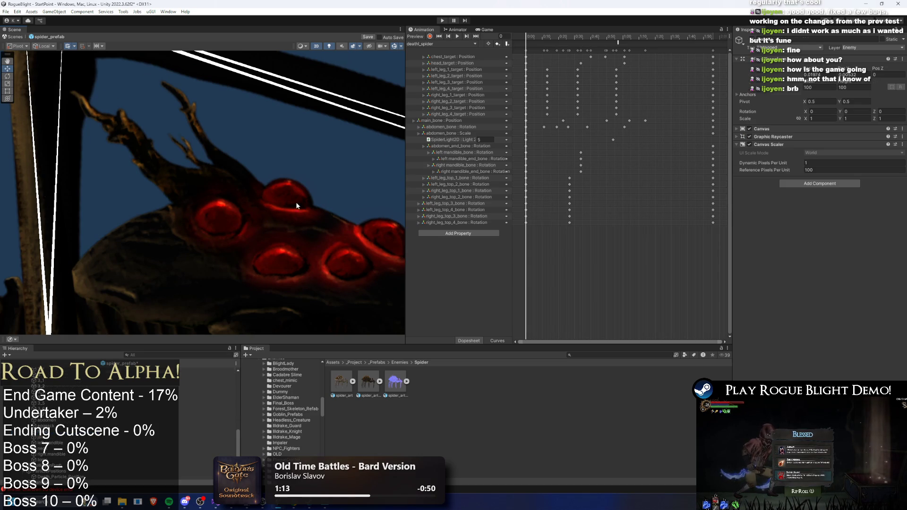
left_click(355, 152)
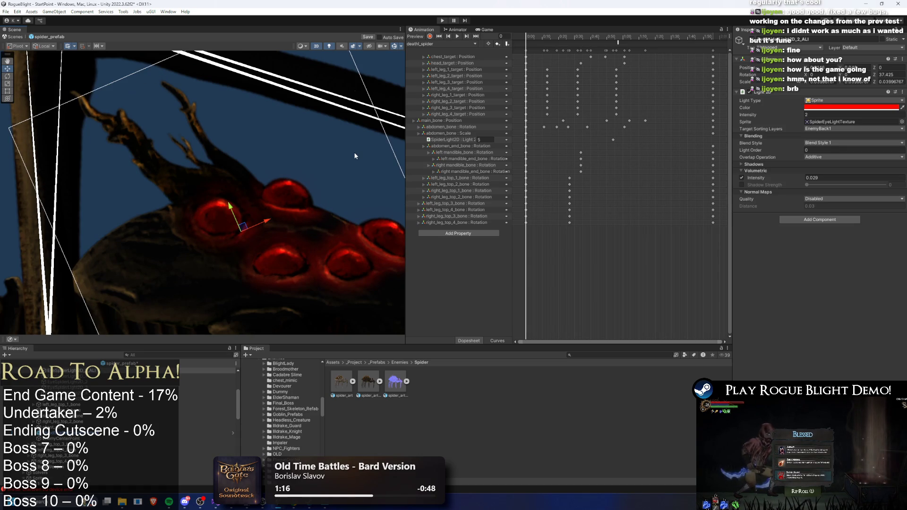
left_click_drag(245, 229, 280, 189)
key("r")
left_click_drag(188, 227, 189, 227)
left_click(366, 123)
key("f")
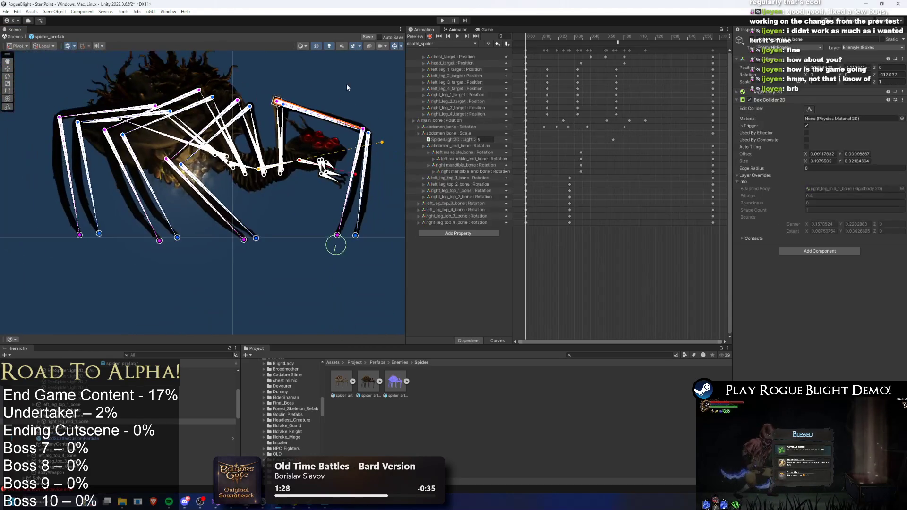
left_click(443, 20)
- Run the player back and forth around the spider to test the eye glow, then stop Play mode
key("Return")
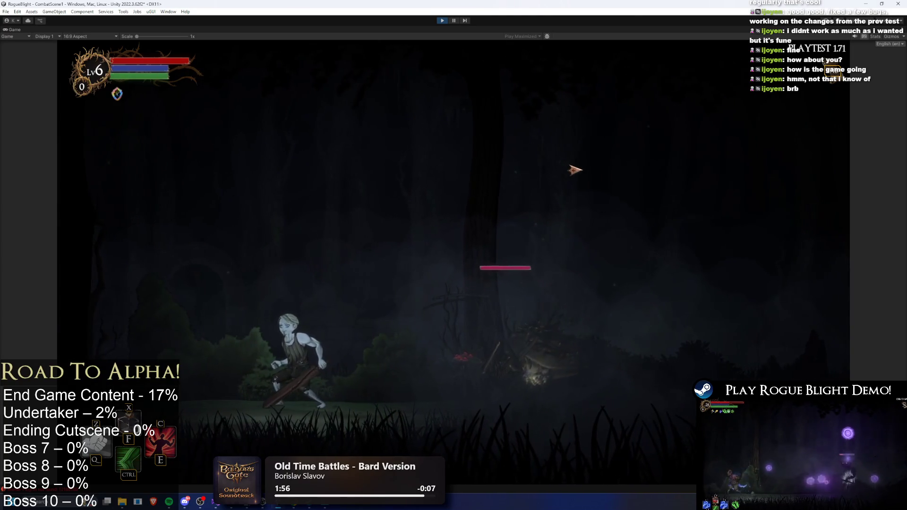
key("d")
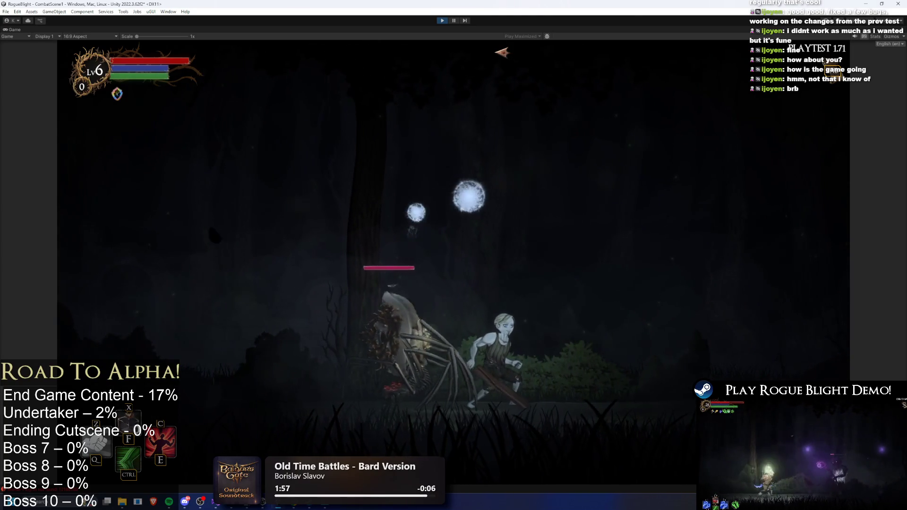
key("d")
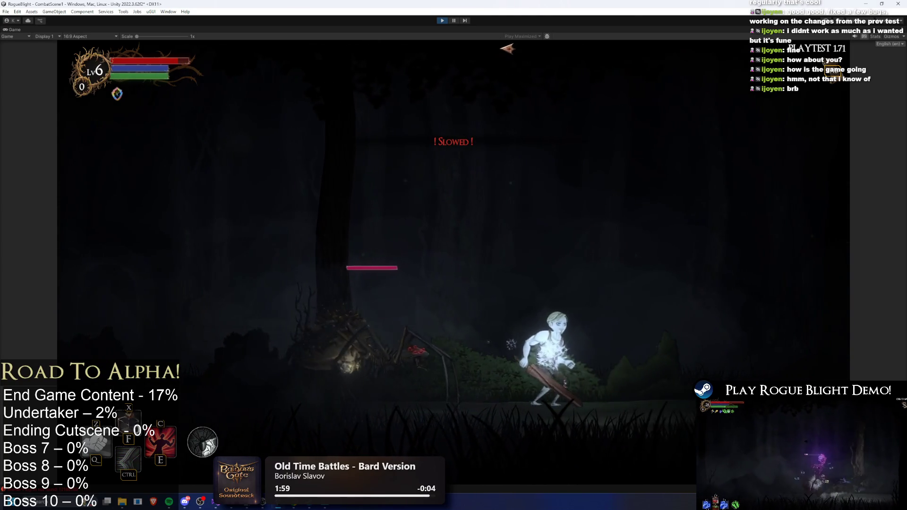
key("d")
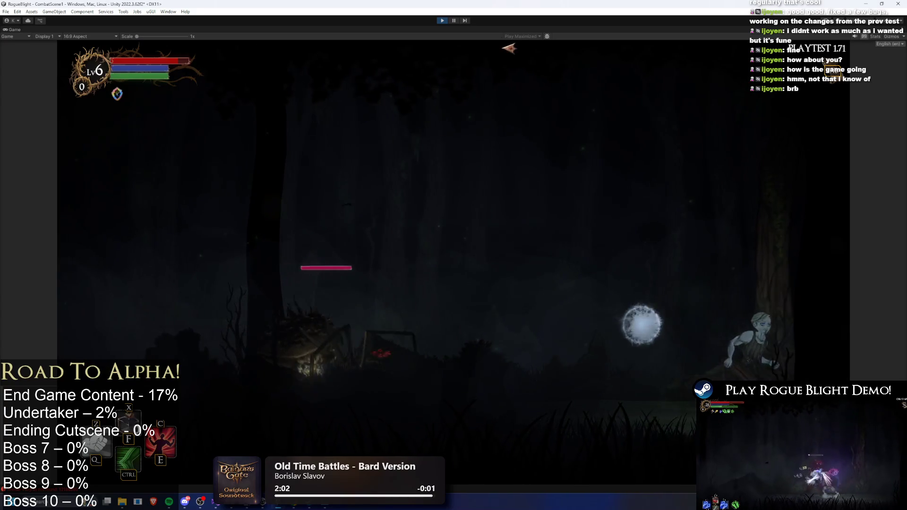
key("a")
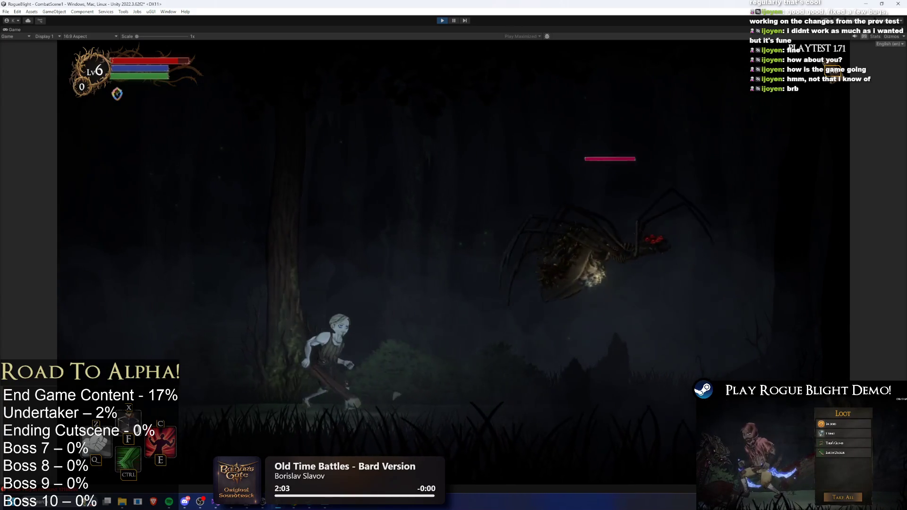
key("d")
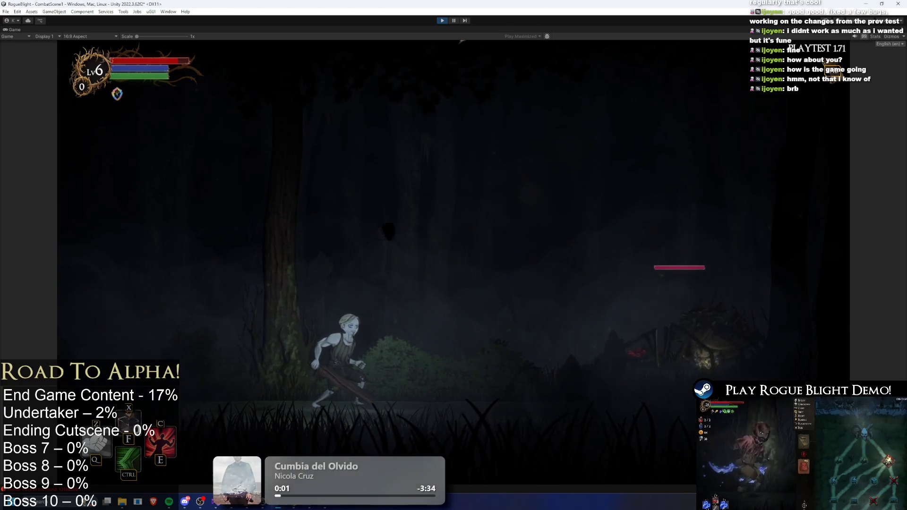
left_click(442, 21)
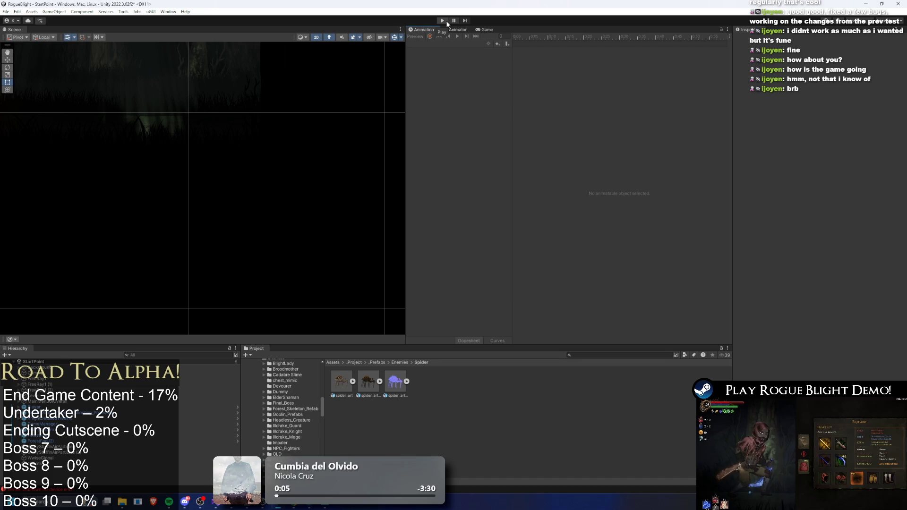
- Open spider_prefab from the project search, jump to animation frame 32, and select its sprites
left_click(585, 356)
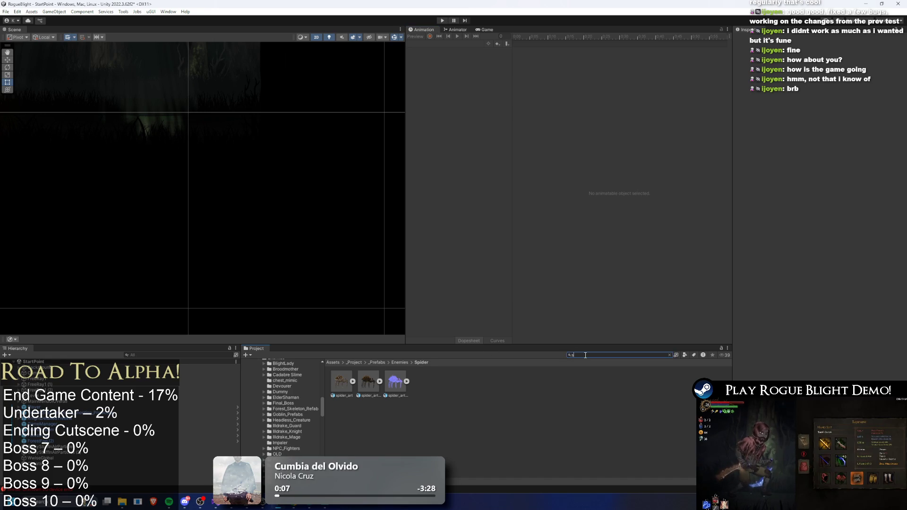
type("pider prefab")
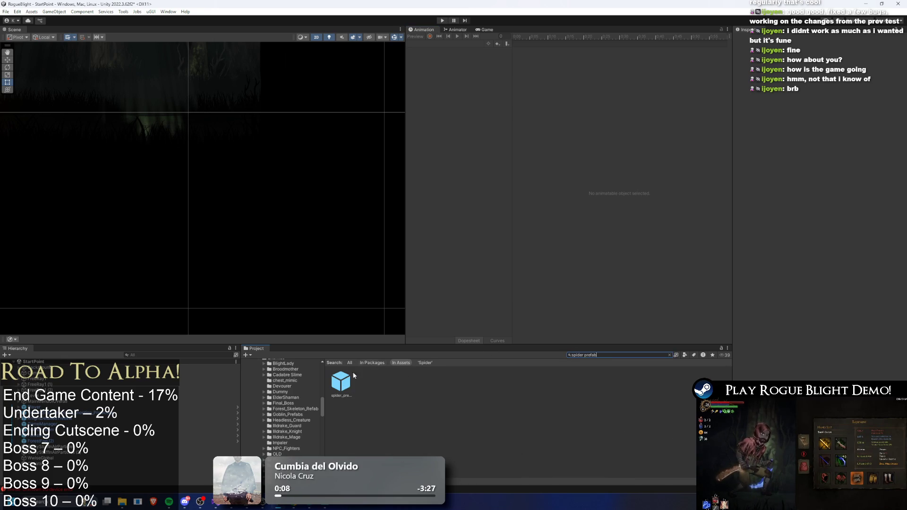
double_click(342, 383)
left_click(578, 37)
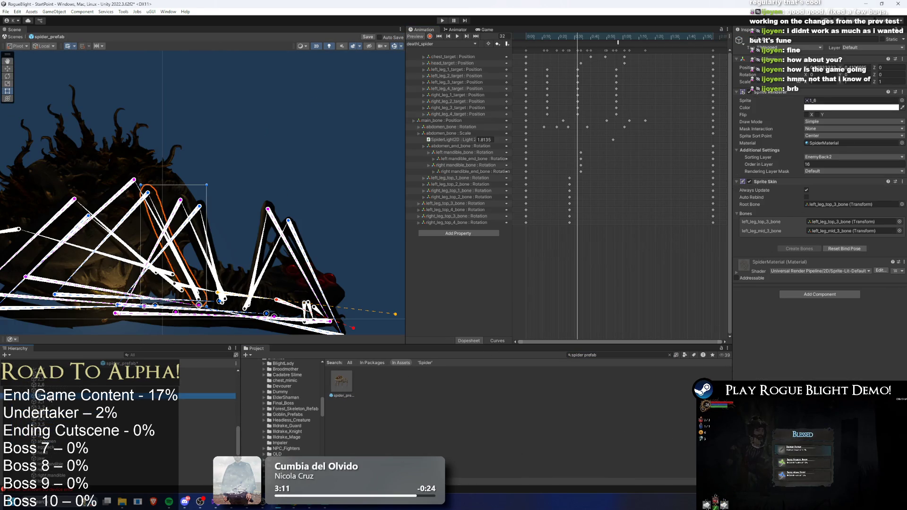
left_click(118, 396)
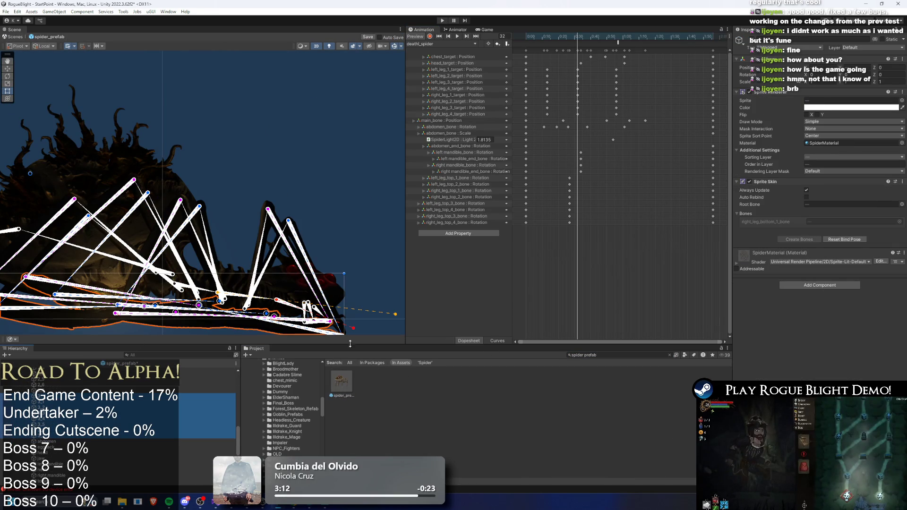
key("Down")
key("Down")
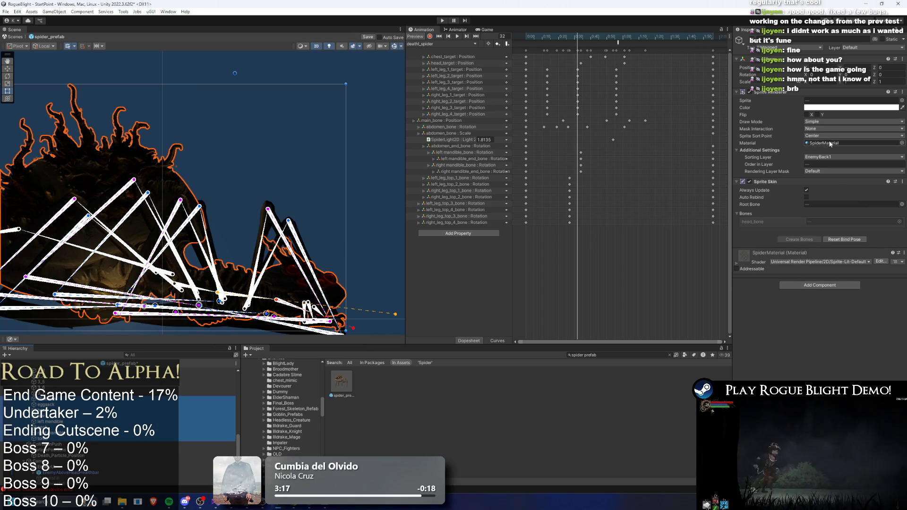
- Move the spider body sprites from EnemyBack1 to EnemyBack2 and filter the Hierarchy for 2D lights
left_click(834, 157)
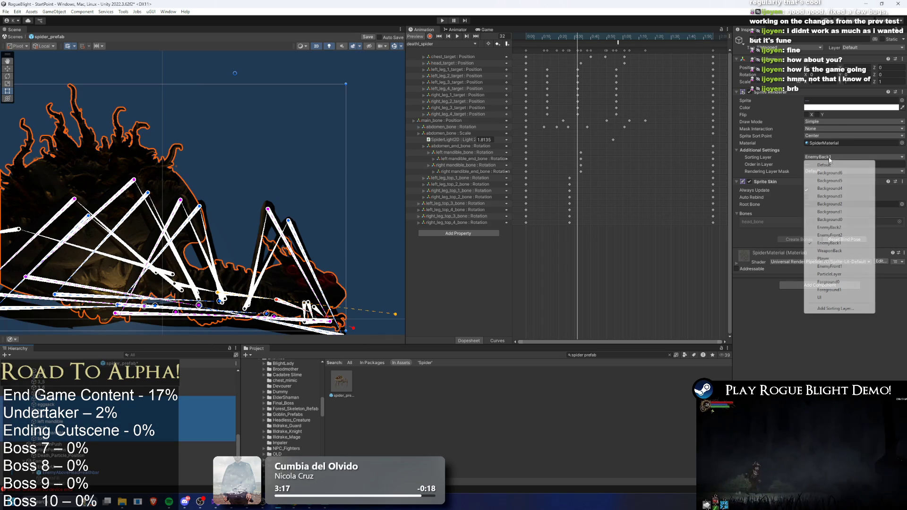
left_click(845, 229)
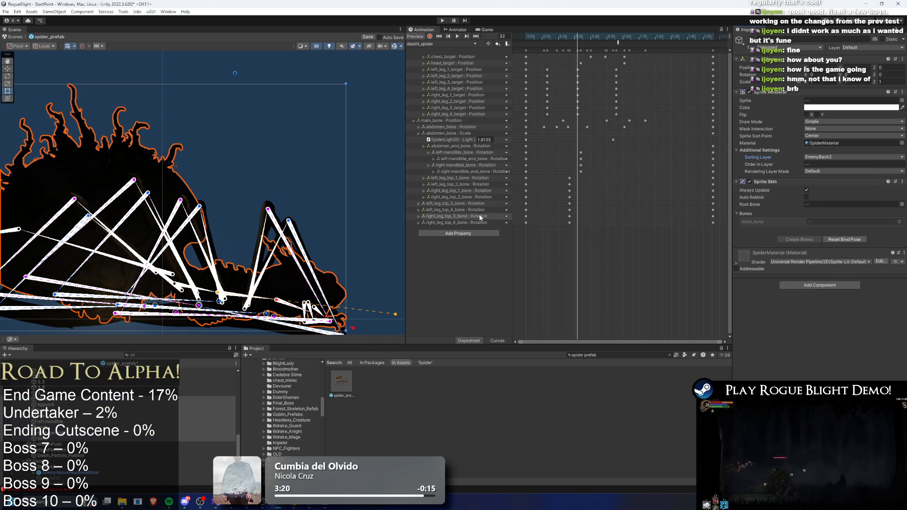
left_click(320, 195)
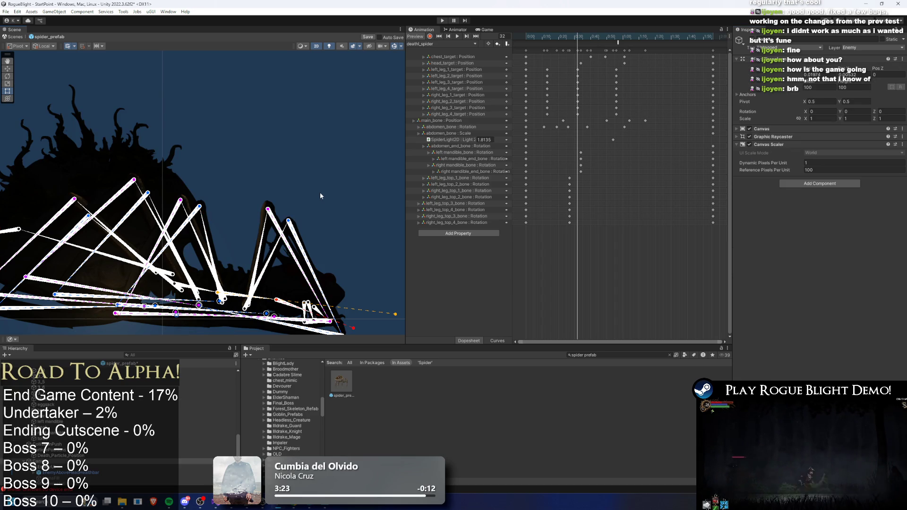
key("comma")
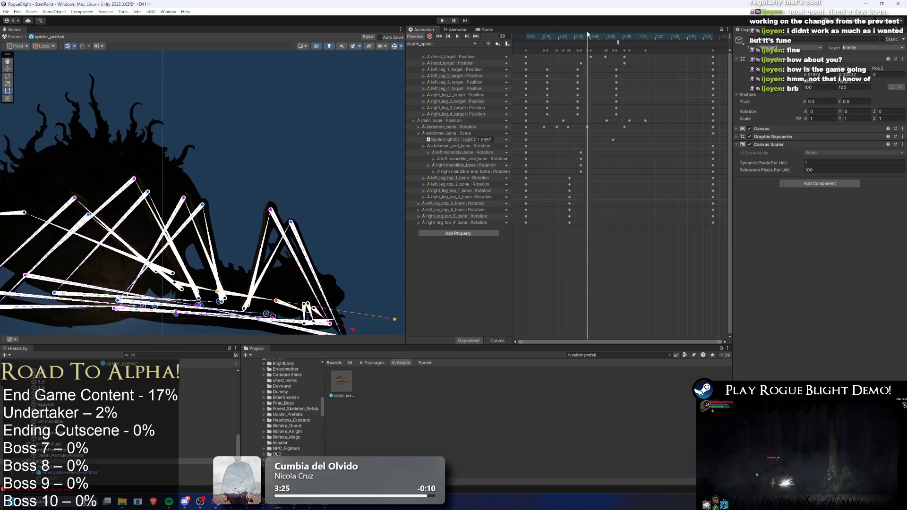
scroll(95, 425, "up", 3)
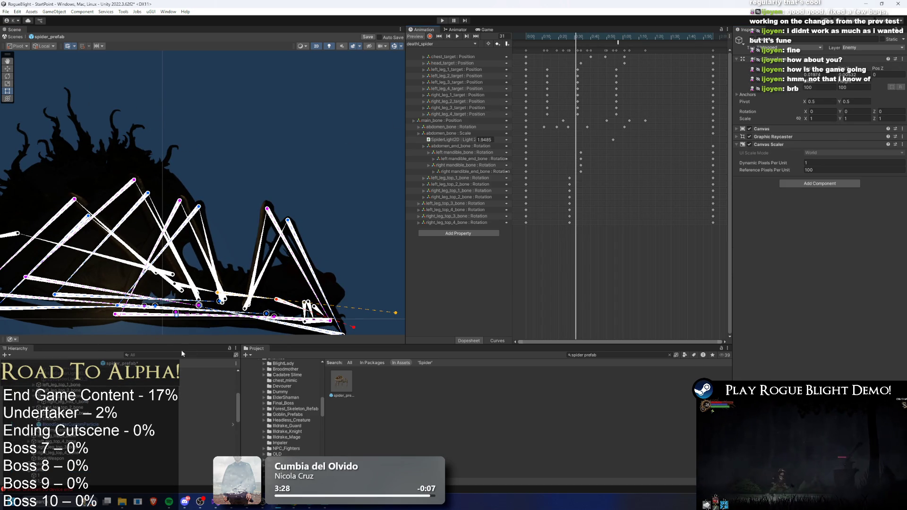
left_click(211, 329)
left_click(212, 338)
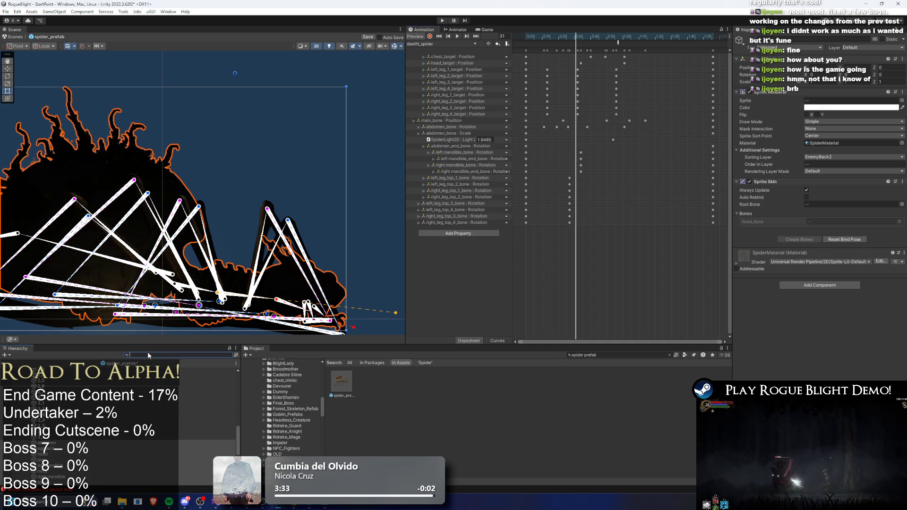
type("t2")
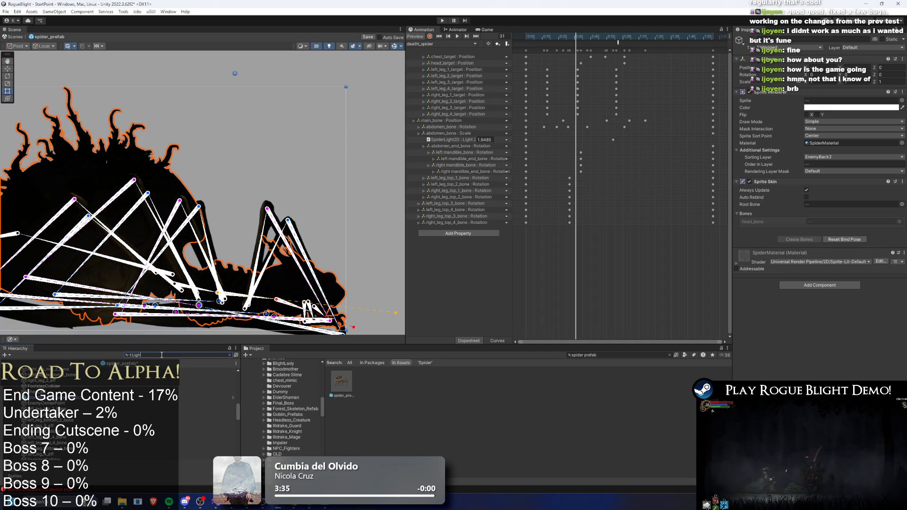
type("D")
- Make the eye sprite light target EnemyBack2 instead of EnemyBack1
left_click(71, 374)
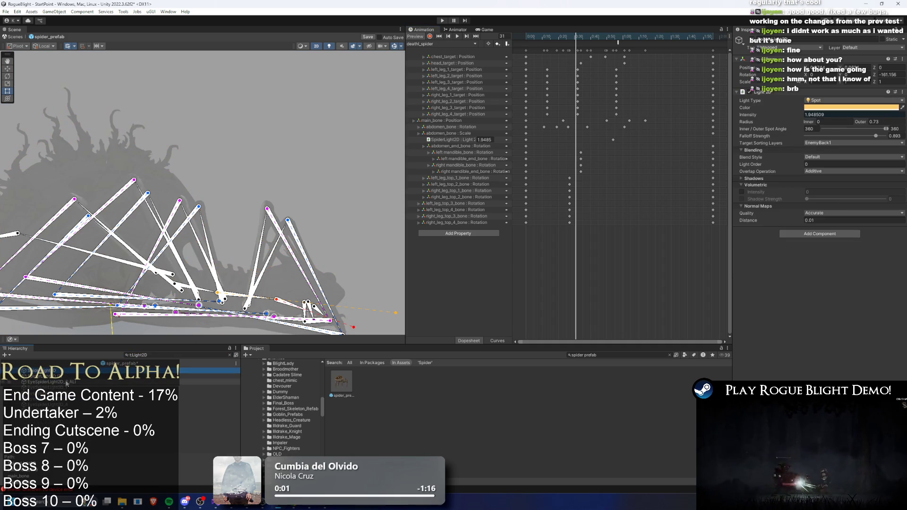
left_click(829, 142)
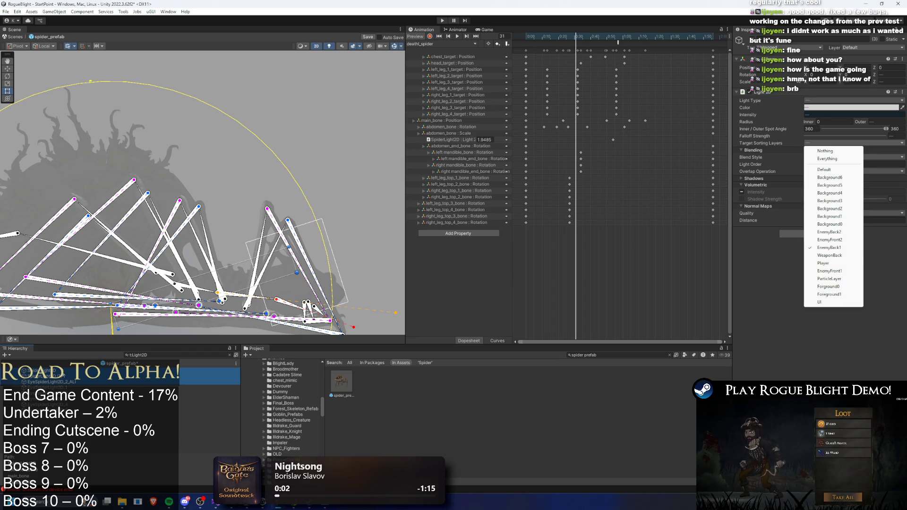
left_click(71, 382)
left_click(833, 129)
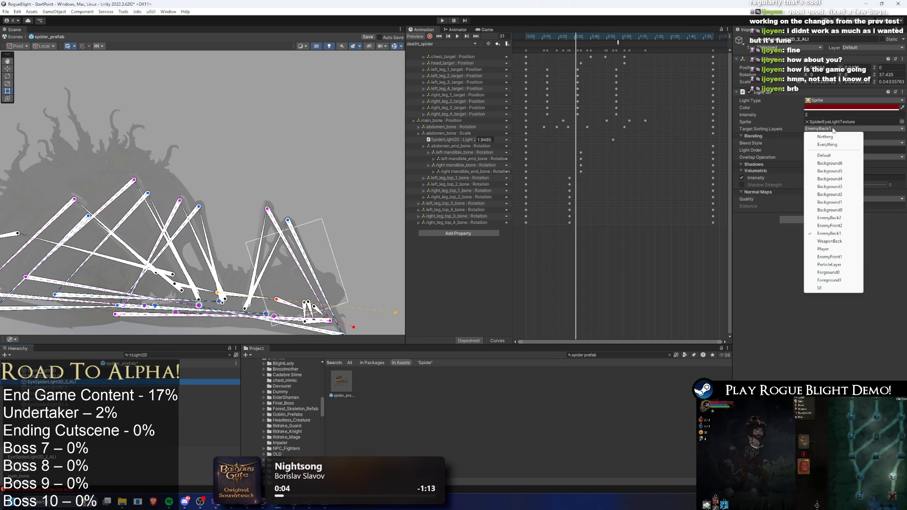
left_click(830, 218)
left_click(833, 129)
left_click(837, 233)
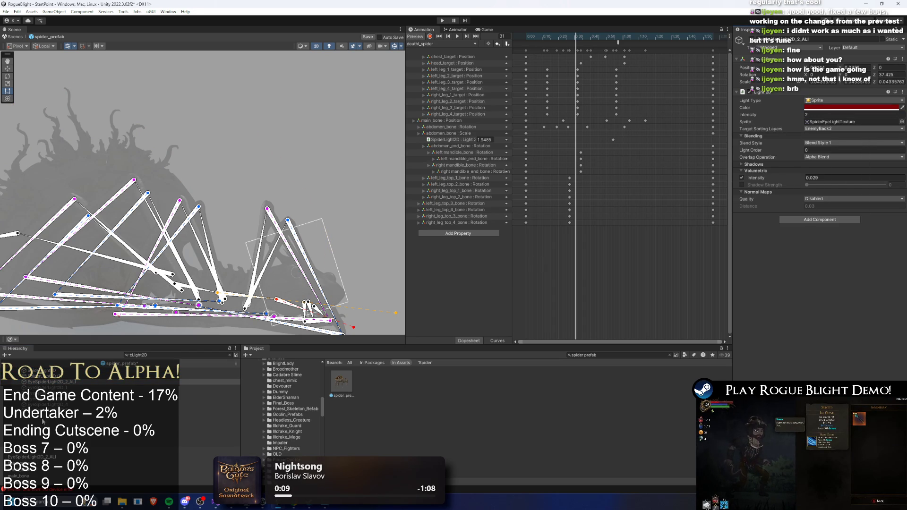
- Make the spider's spot lights target only the EnemyBack2 sorting layer
left_click(203, 376)
left_click(853, 144)
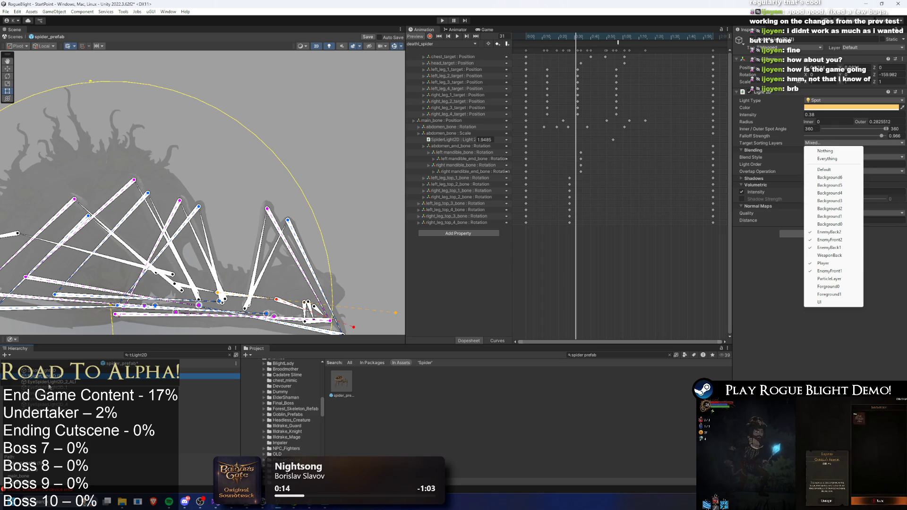
left_click(210, 370)
left_click(853, 142)
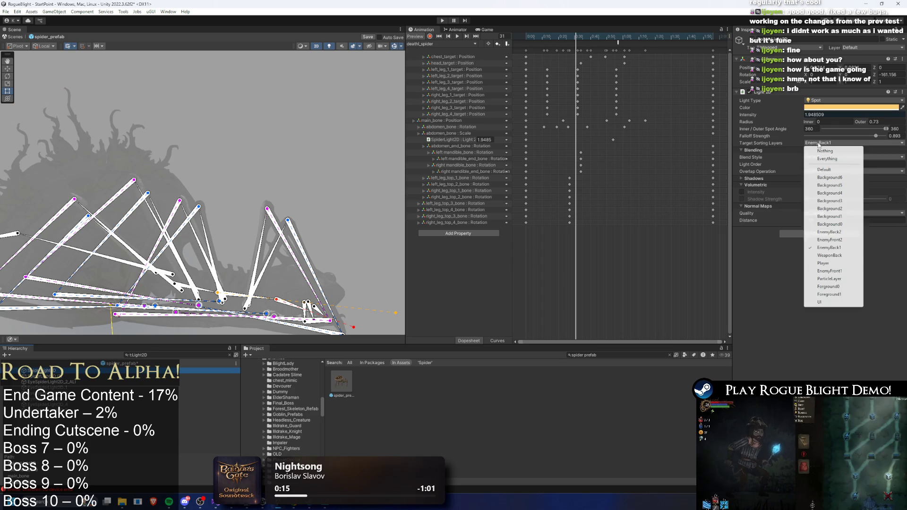
left_click(845, 233)
left_click(853, 143)
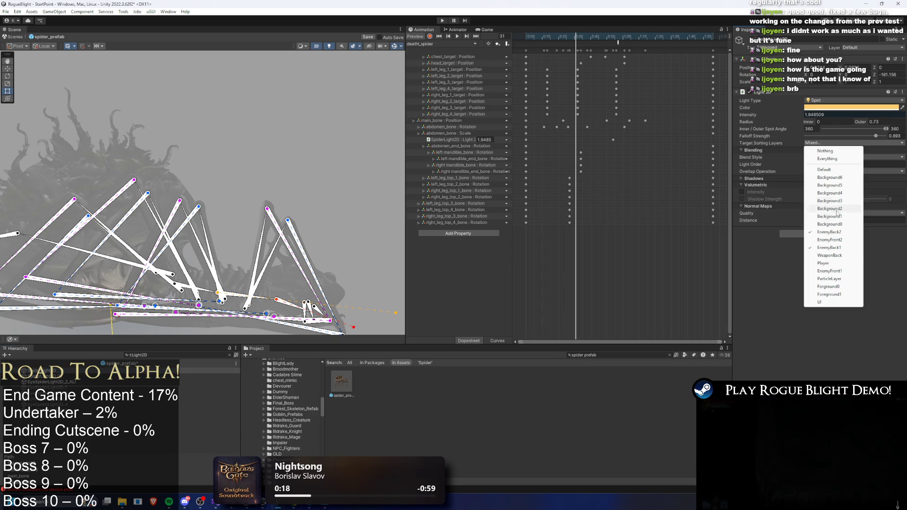
left_click(831, 249)
- Scrub the animation back toward frame 0, clear the Light2D filter, and reselect the eye light
left_click_drag(578, 39, 545, 36)
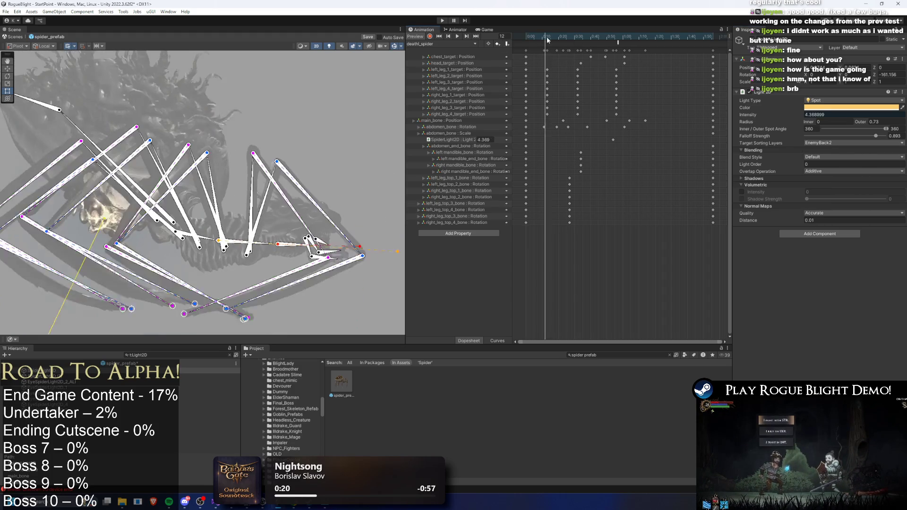
left_click(313, 52)
left_click(329, 47)
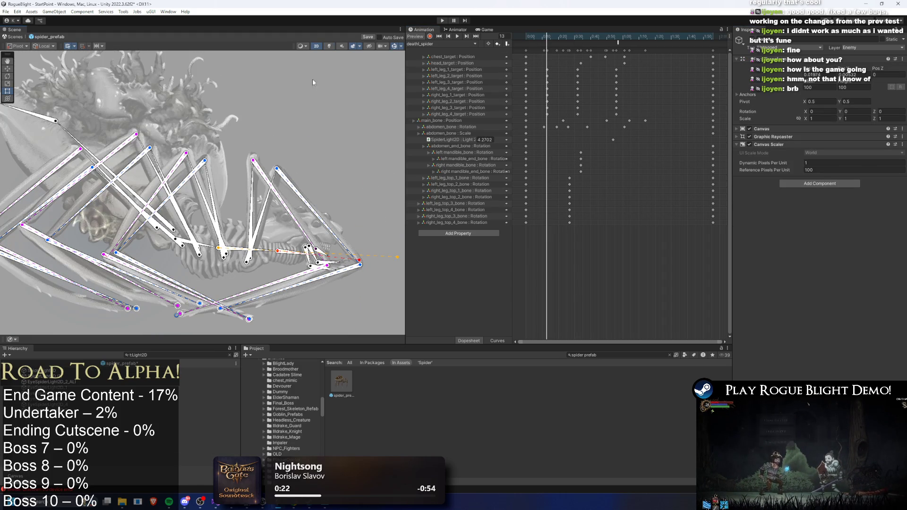
left_click(230, 355)
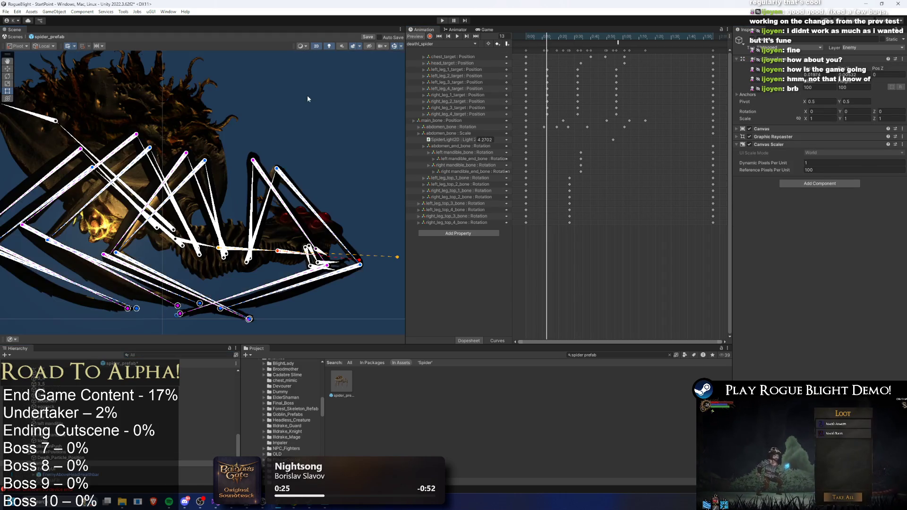
scroll(307, 95, "down", 1)
mouse_move(523, 35)
left_mouse_down()
mouse_move(512, 39)
mouse_move(561, 40)
mouse_move(257, 140)
left_mouse_up()
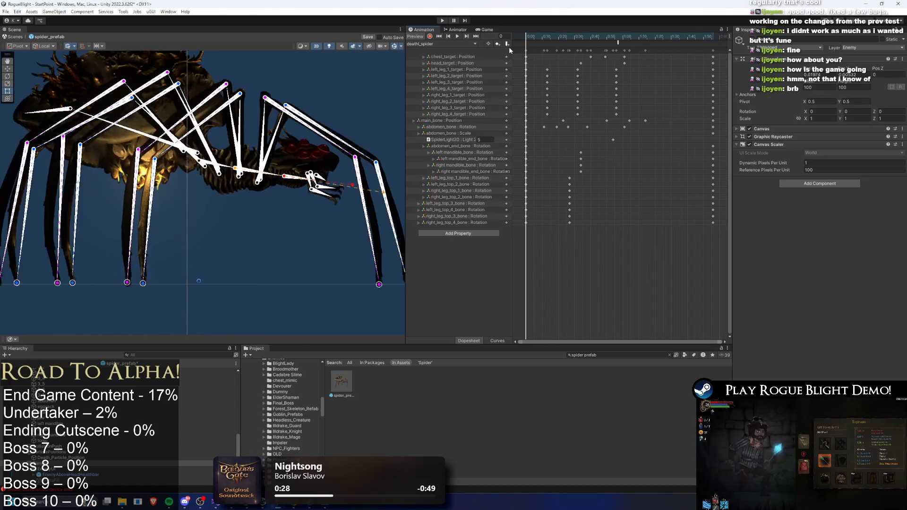
scroll(256, 140, "up", 2)
left_click(288, 189)
scroll(291, 204, "up", 3)
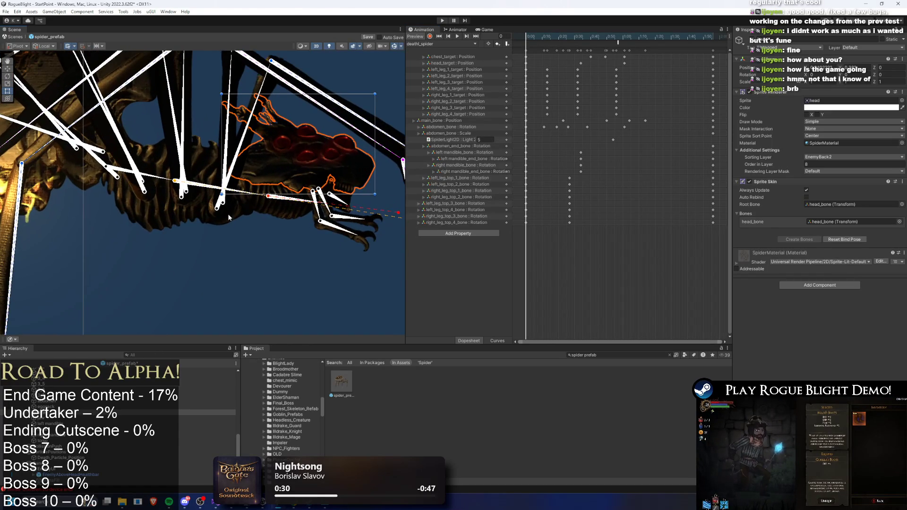
left_click(355, 123)
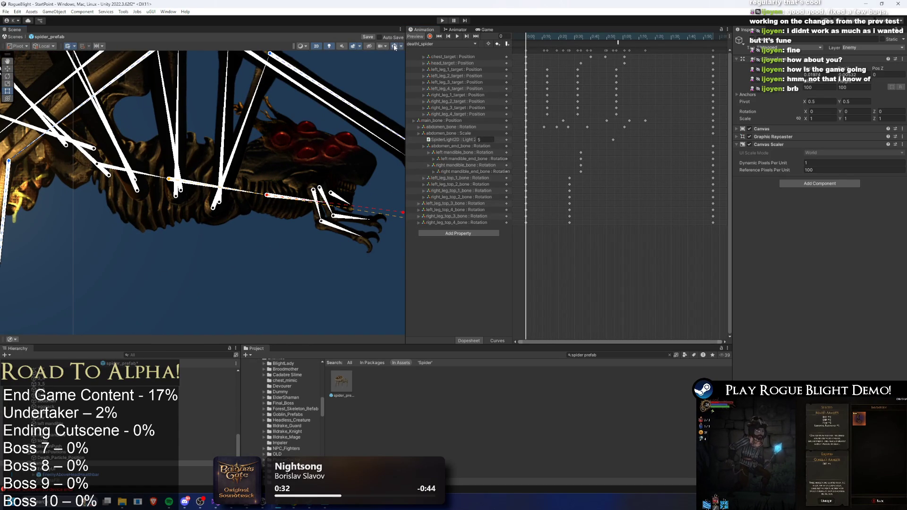
left_click(285, 200)
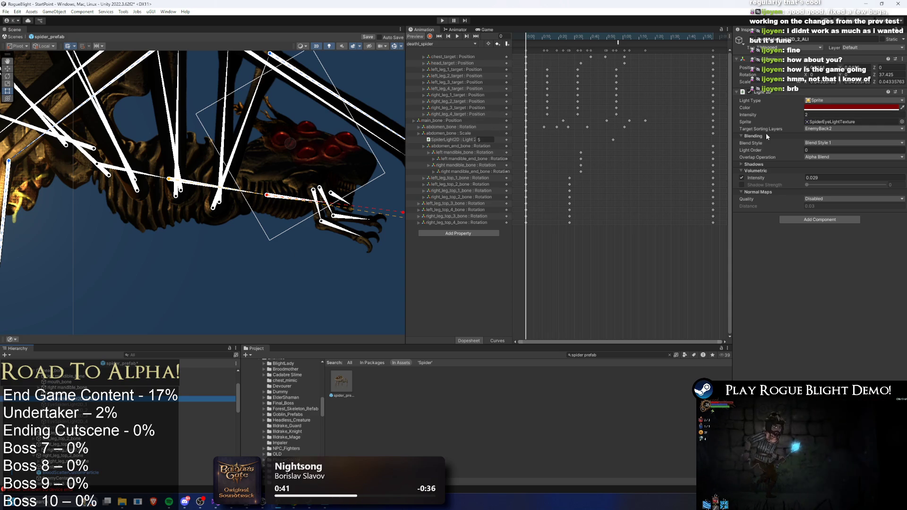
key("alt+Tab")
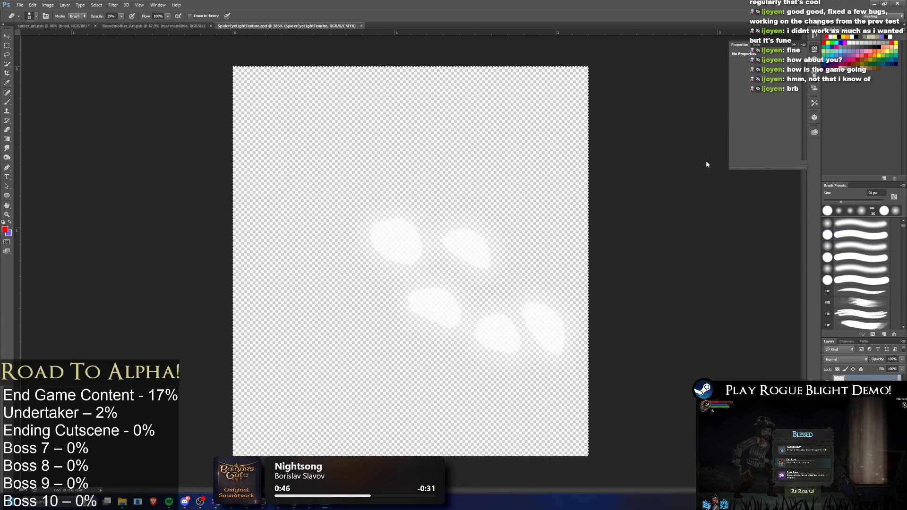
key("ctrl+alt+shift+d")
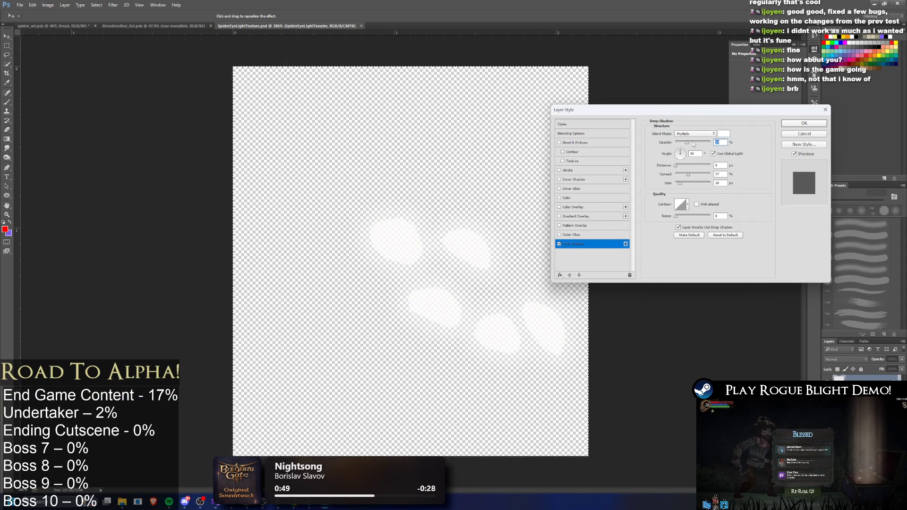
left_click(808, 124)
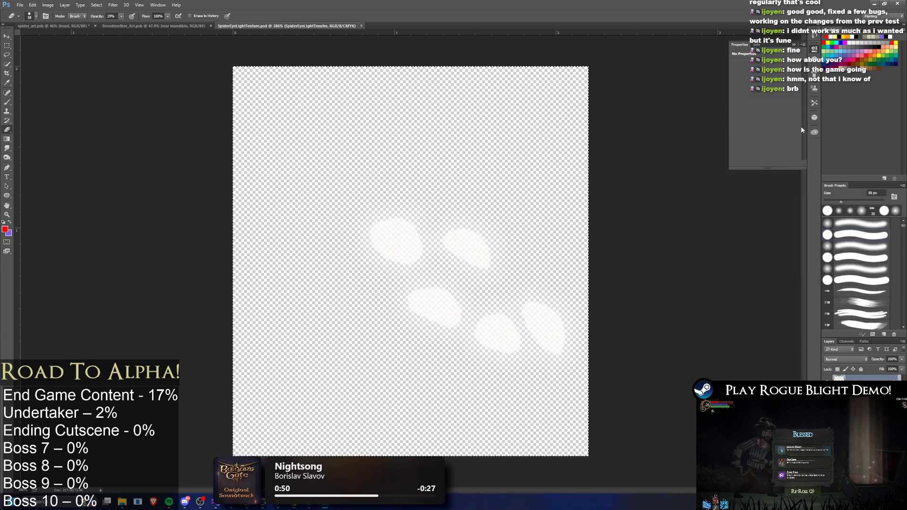
key("alt+Tab")
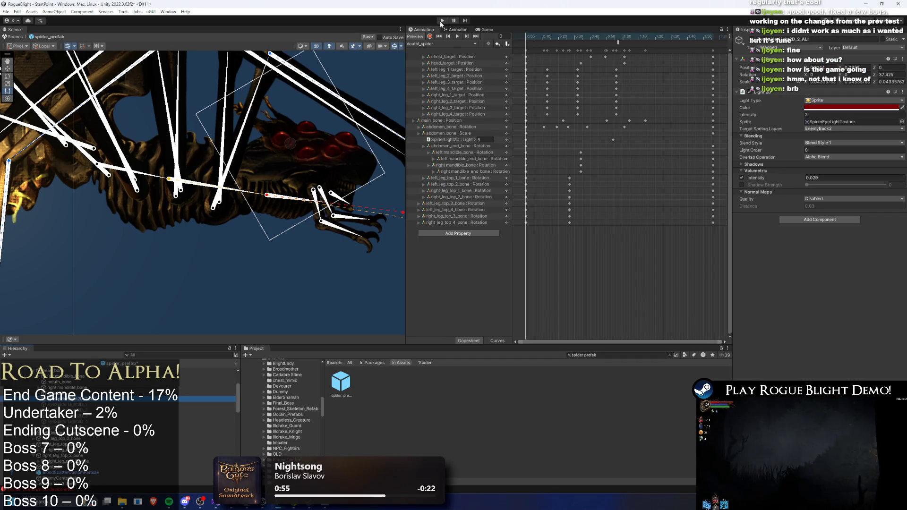
- Save the spider prefab and enter Play Mode, ignoring the unwanted-modifications warning
key("ctrl+s")
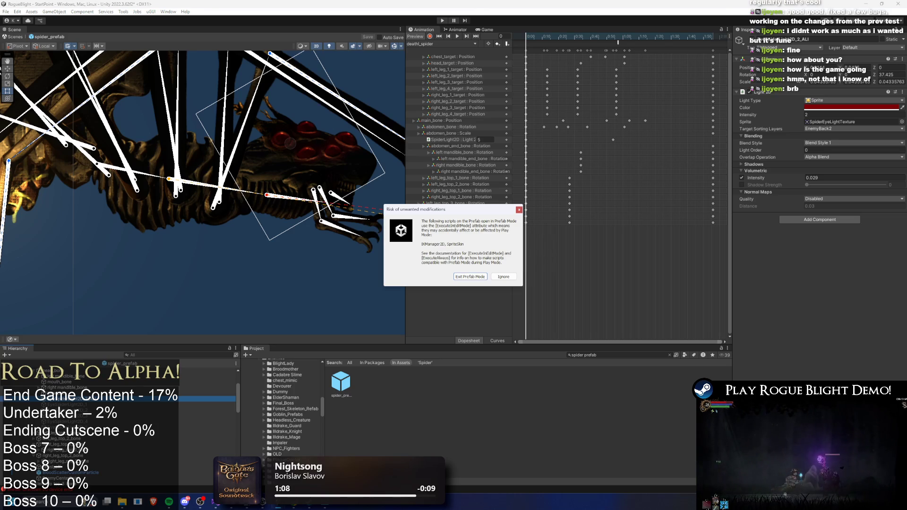
left_click(484, 276)
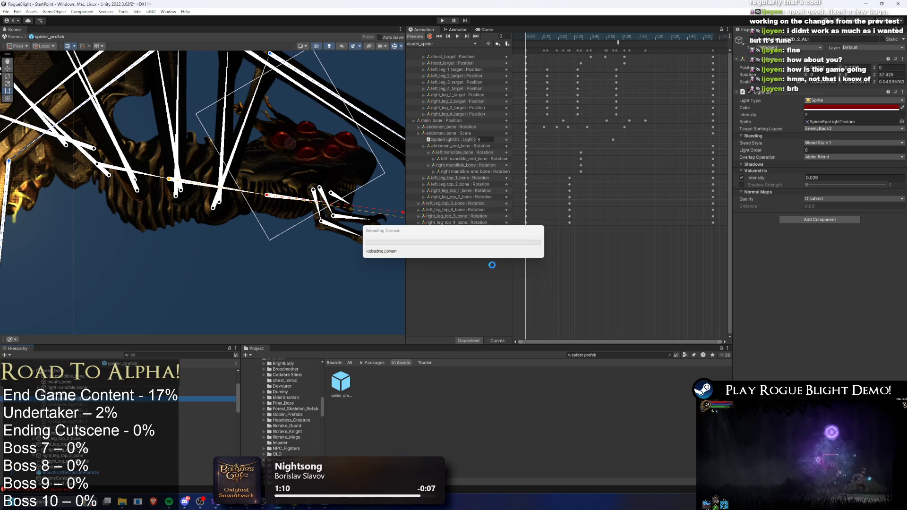
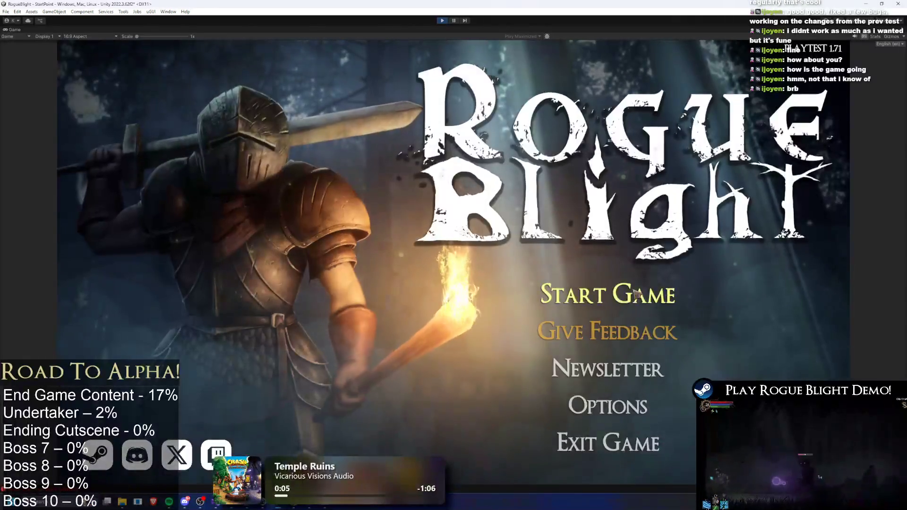
- Start a new game in the first save slot, fight the spider, and pause beside it
left_click(662, 295)
left_click(618, 250)
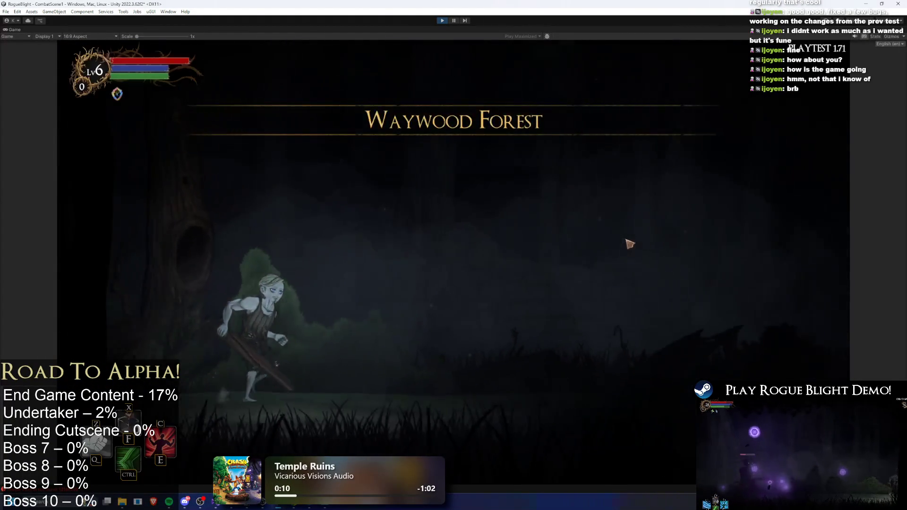
key("d")
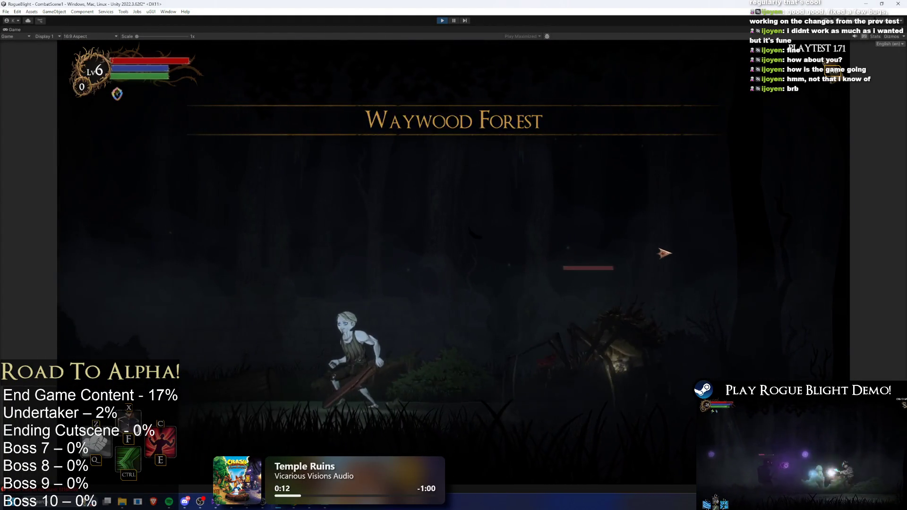
key("a")
key("a")
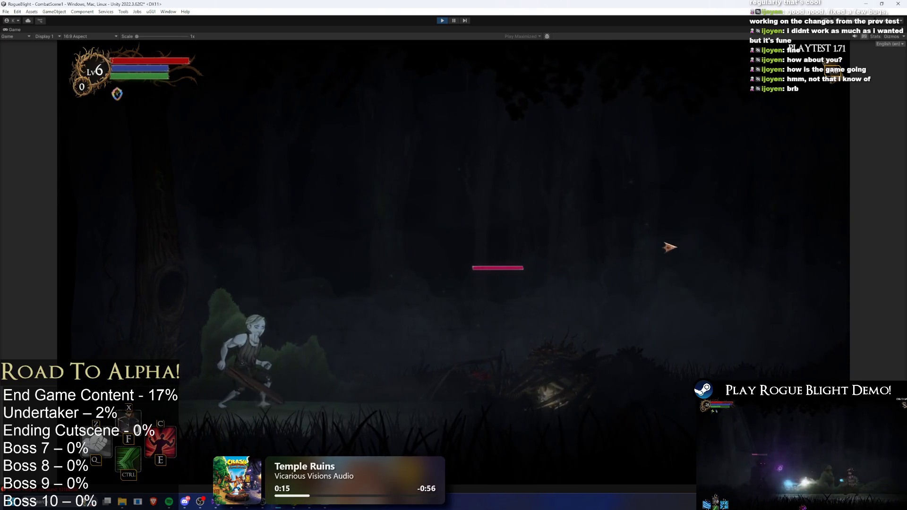
key("d")
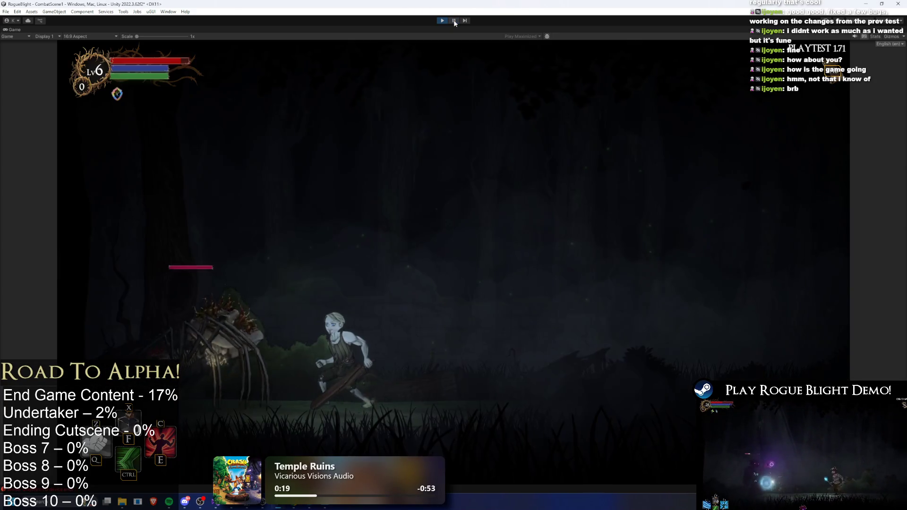
left_click(454, 20)
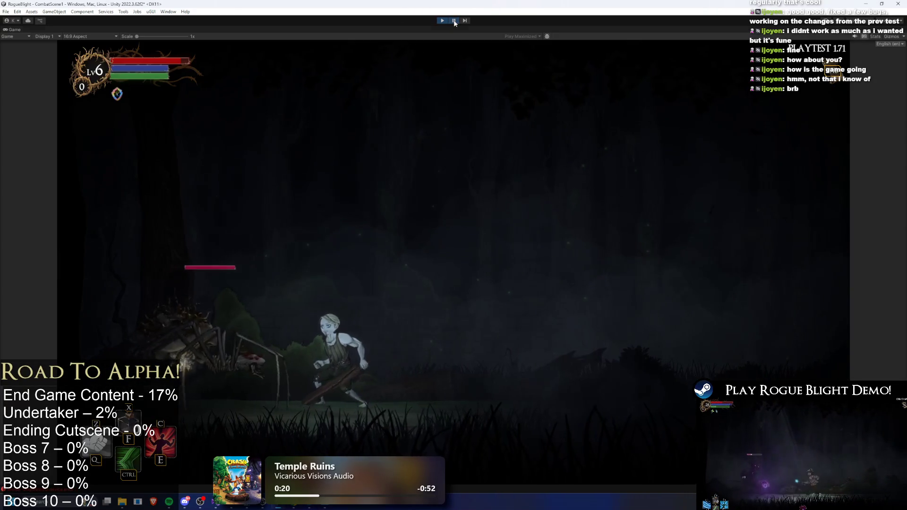
- Step the paused game two frames and select spider parts to inspect its running animation
scroll(166, 107, "up", 10)
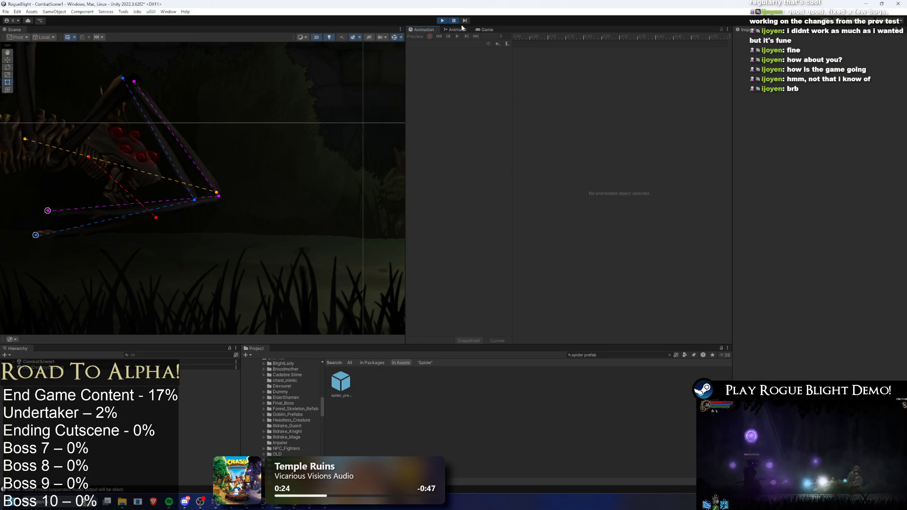
left_click(466, 20)
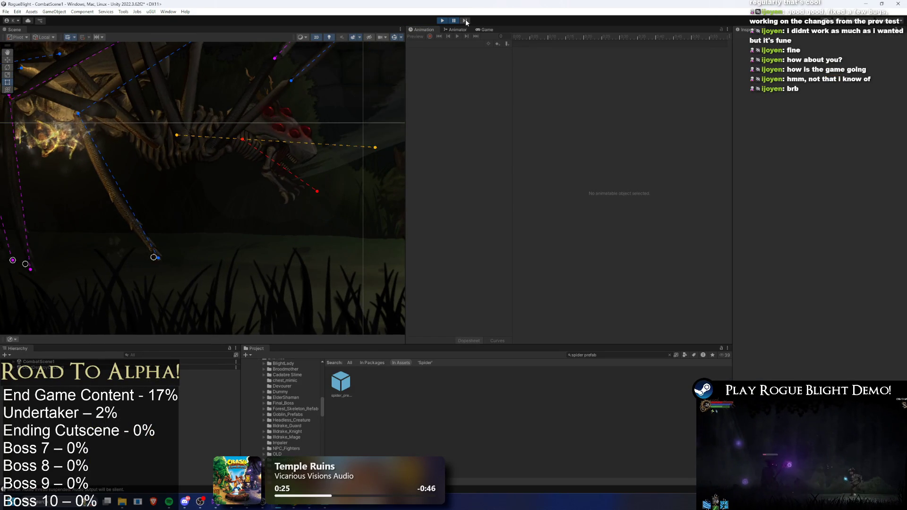
left_click(466, 21)
left_click_drag(359, 90, 237, 151)
scroll(198, 167, "up", 2)
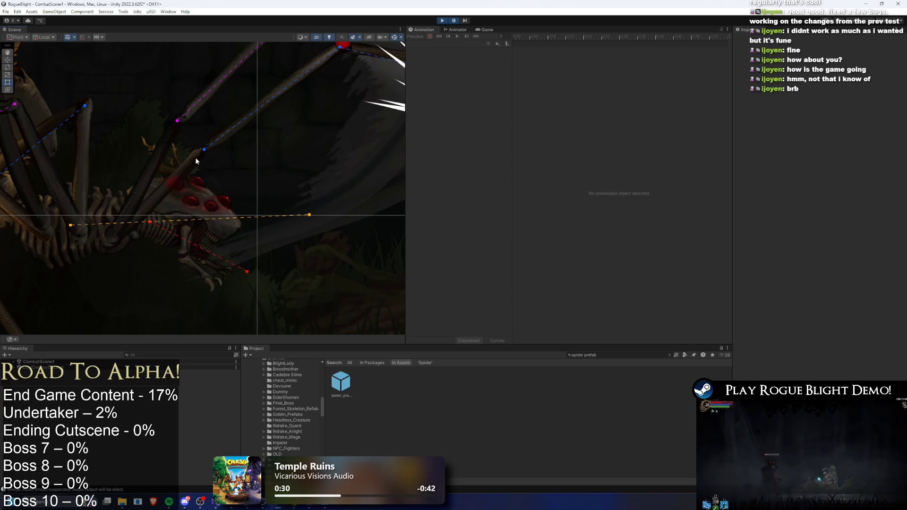
left_click(189, 167)
left_click(189, 165)
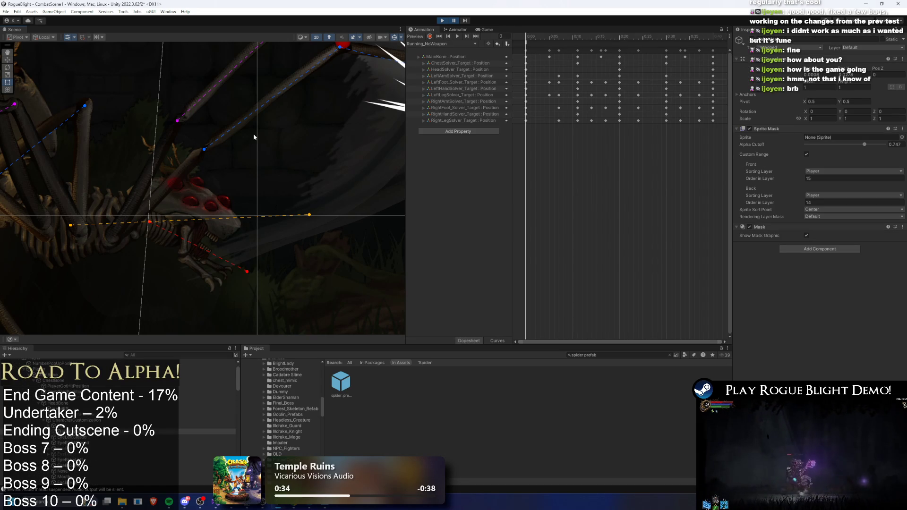
- Exit Play mode and open spider_prefab for editing
left_click(440, 22)
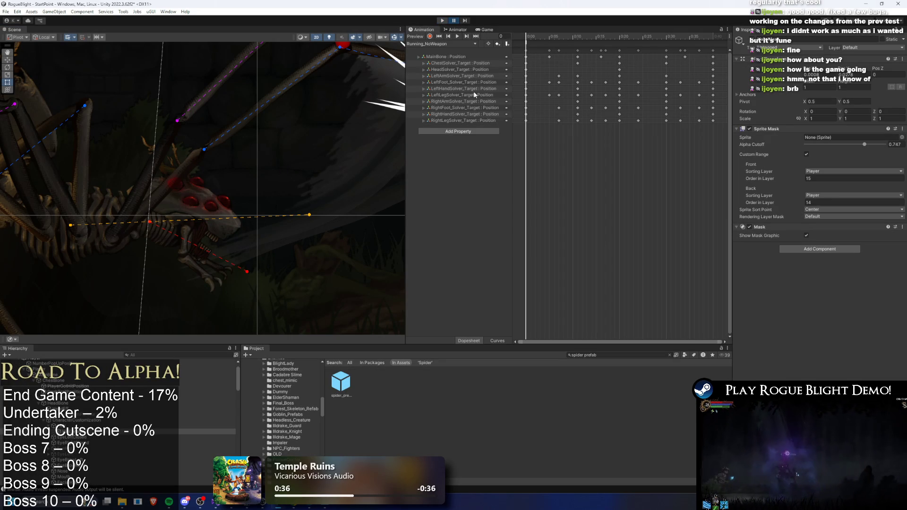
key("ctrl+p")
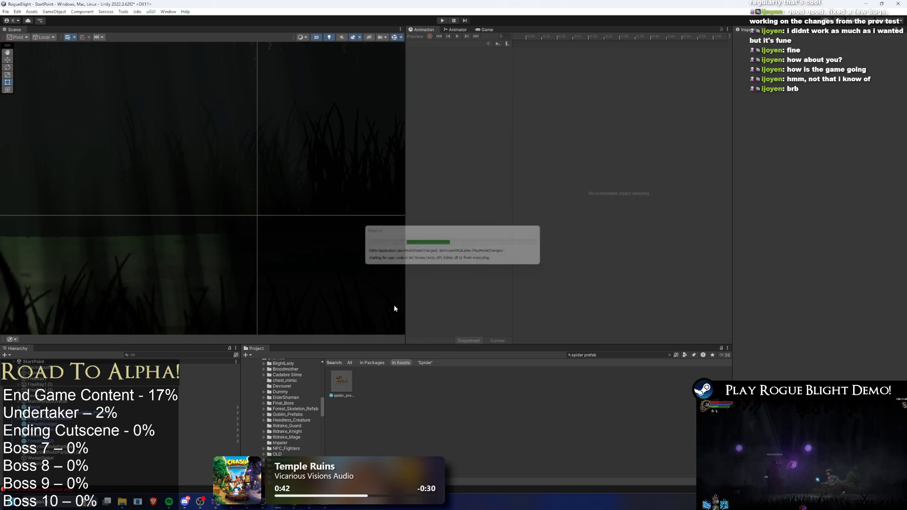
double_click(340, 381)
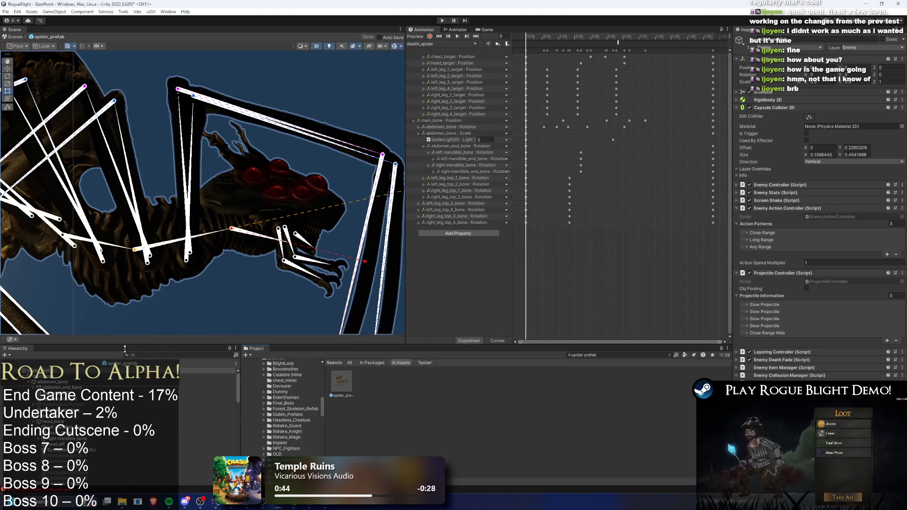
- Select the leg sprites bound to left_leg_top_3_bone and left_leg_top_4_bone
scroll(146, 311, "up", 2)
left_click(136, 160)
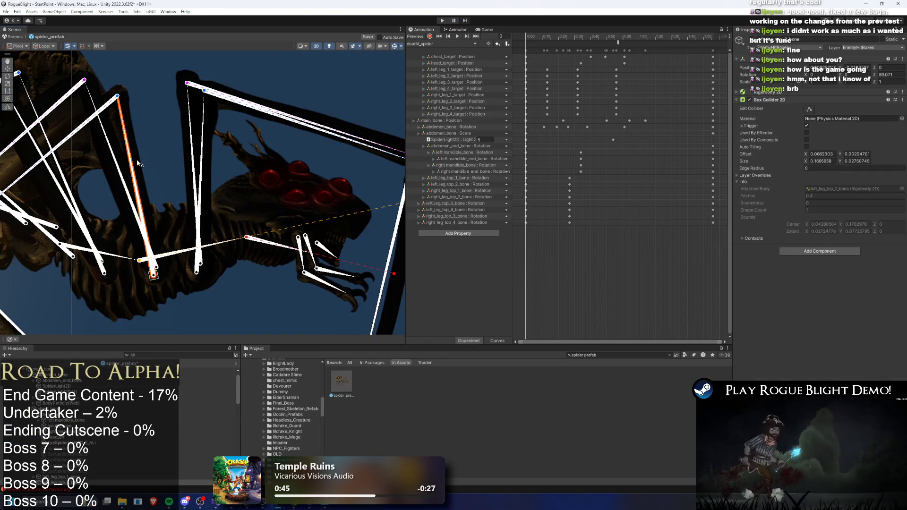
left_click(144, 173)
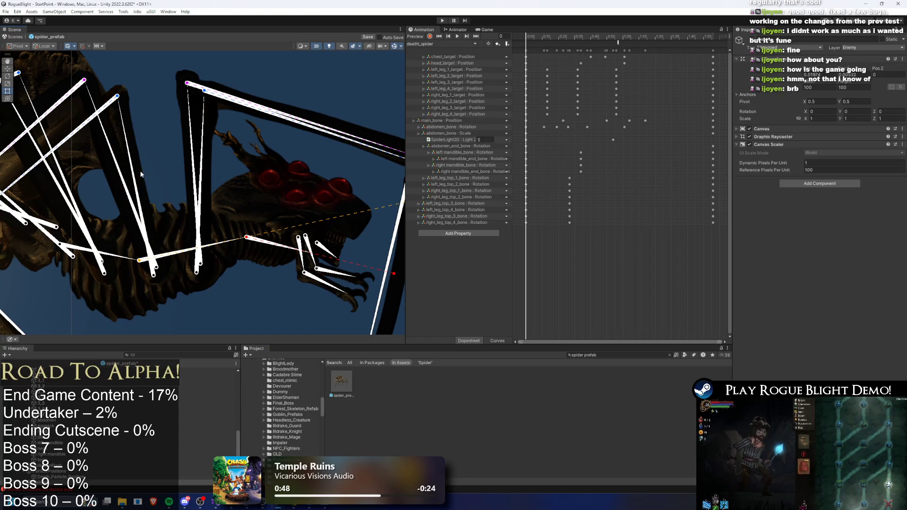
left_click(144, 174)
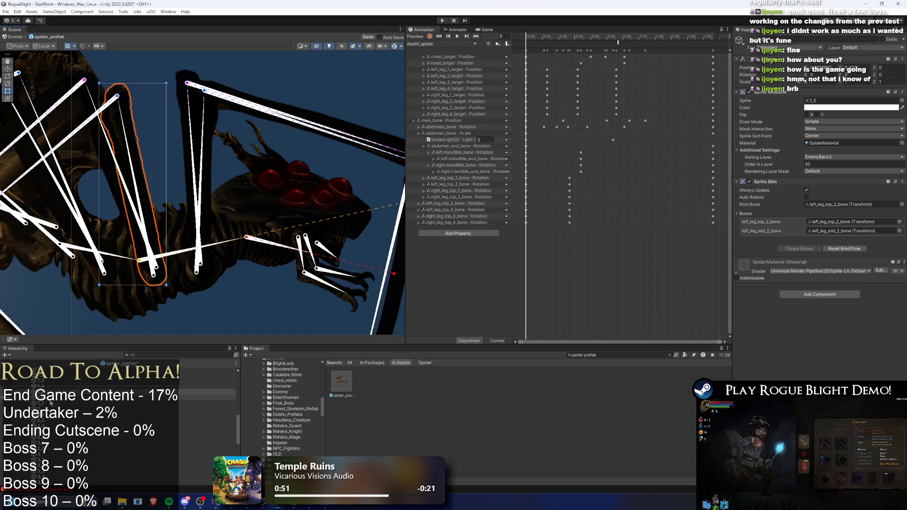
left_click(59, 399)
left_click(60, 404)
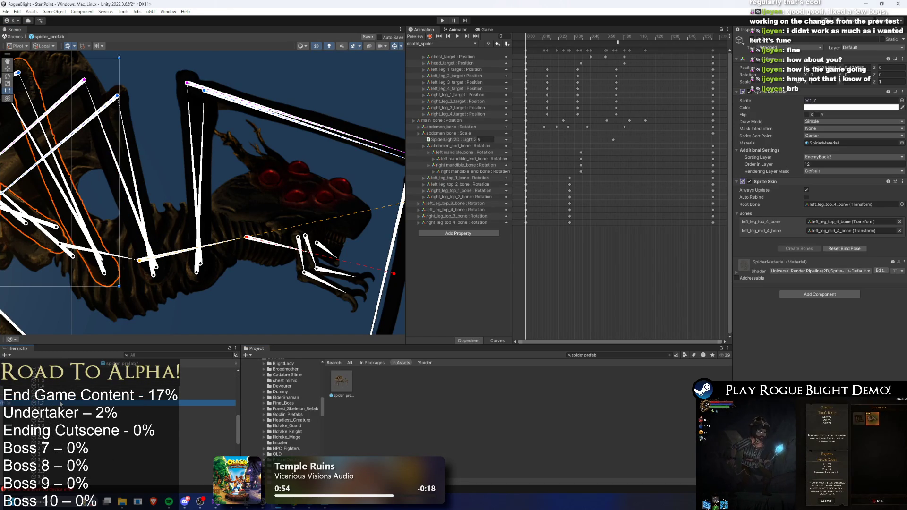
key("shift+Up")
key("shift+Up")
key("shift+Up")
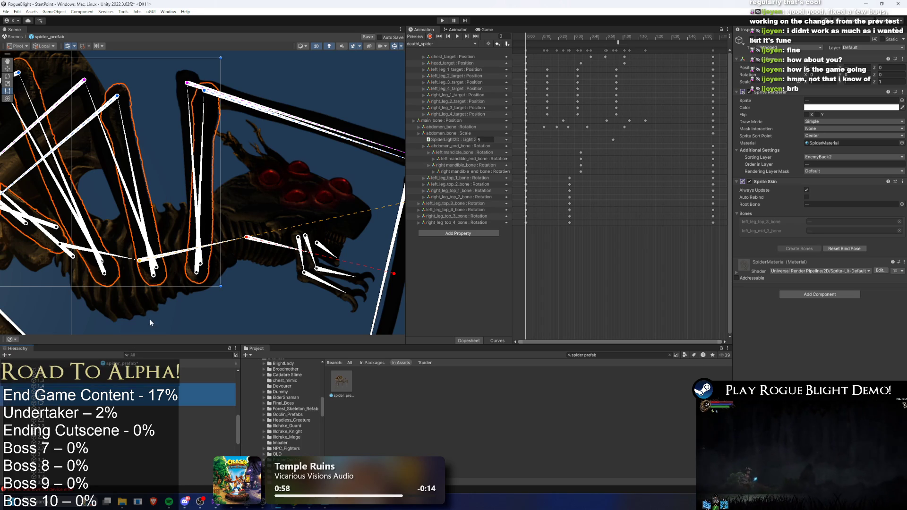
left_click(71, 385)
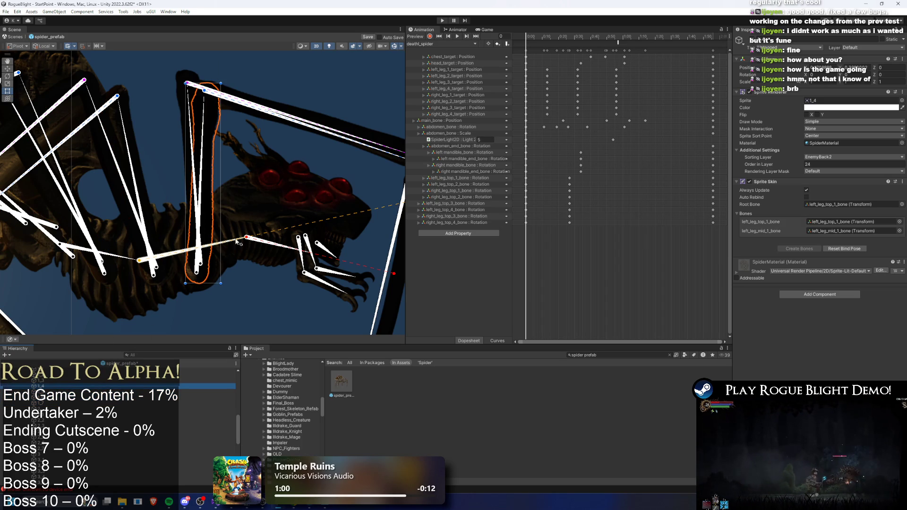
- Turn on scene lighting and step through the upper leg sprites, extending the selection
scroll(215, 261, "up", 2)
left_click(332, 47)
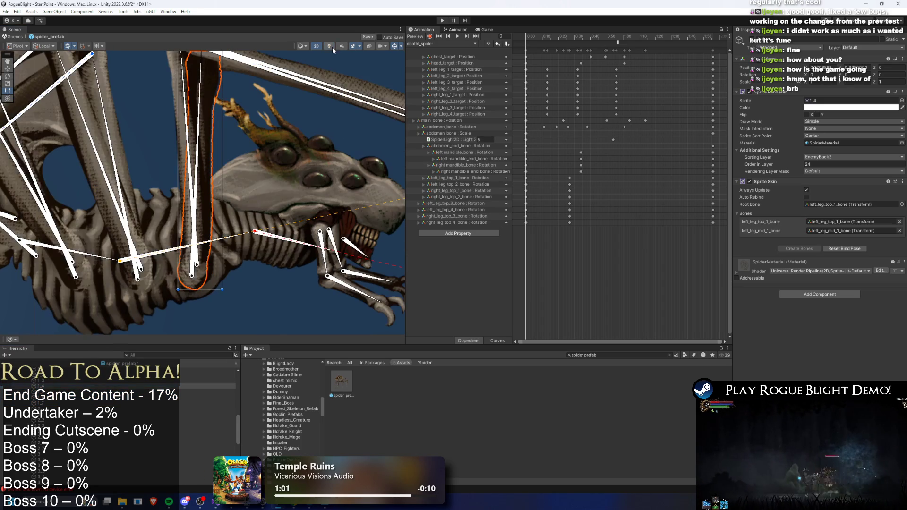
scroll(248, 179, "down", 2)
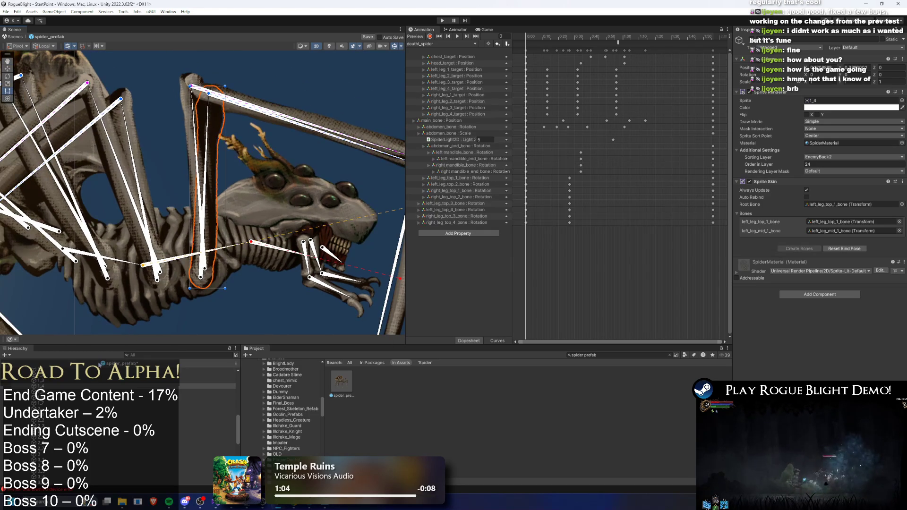
left_click(56, 382)
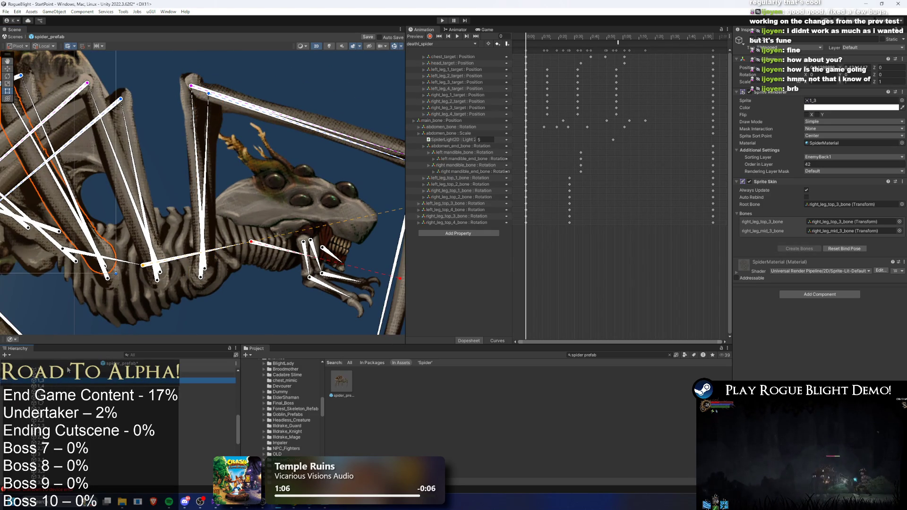
key("Down")
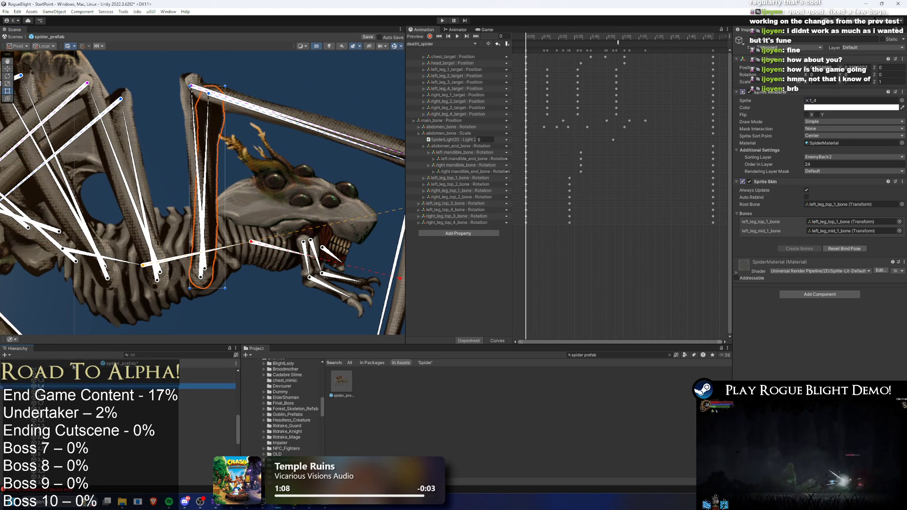
key("Down")
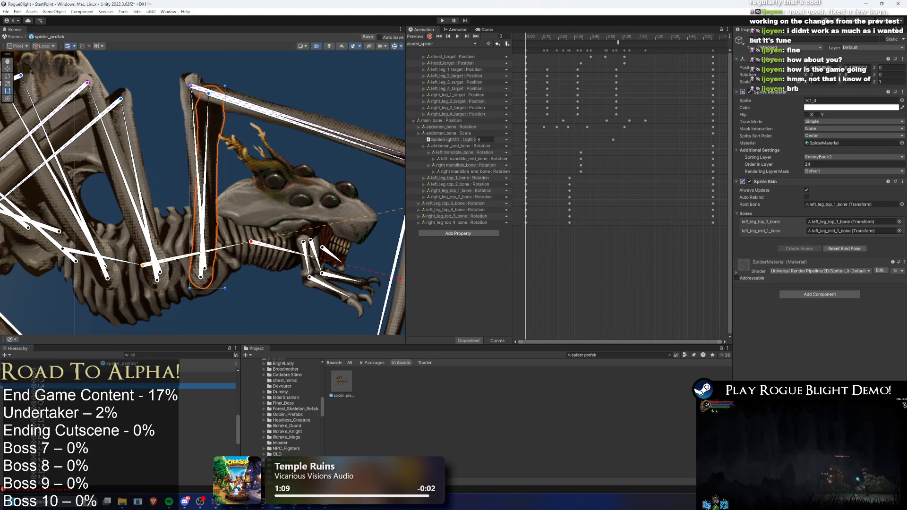
key("Down")
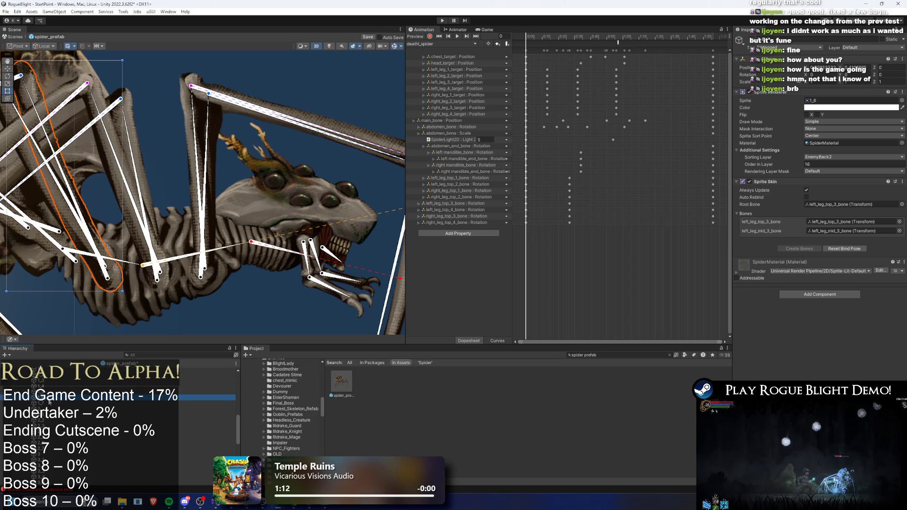
key("shift+Up")
key("shift+Up")
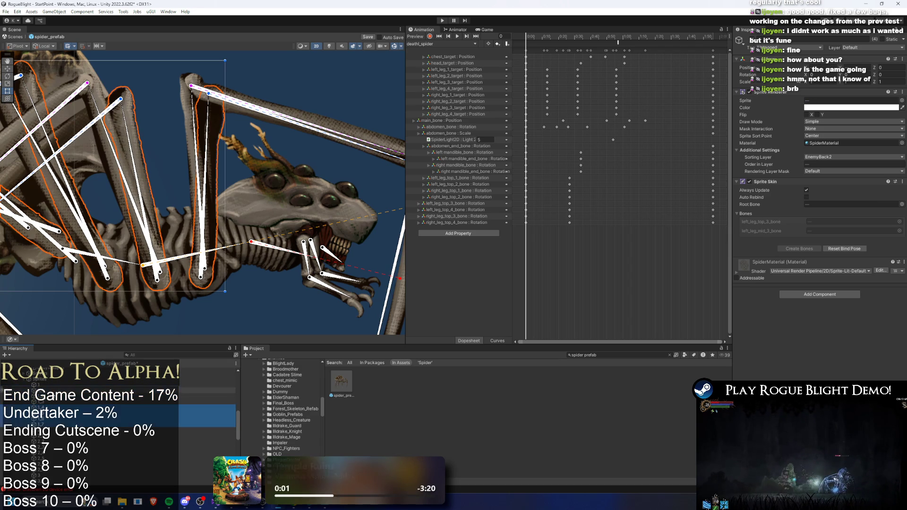
left_click(208, 431, "ctrl")
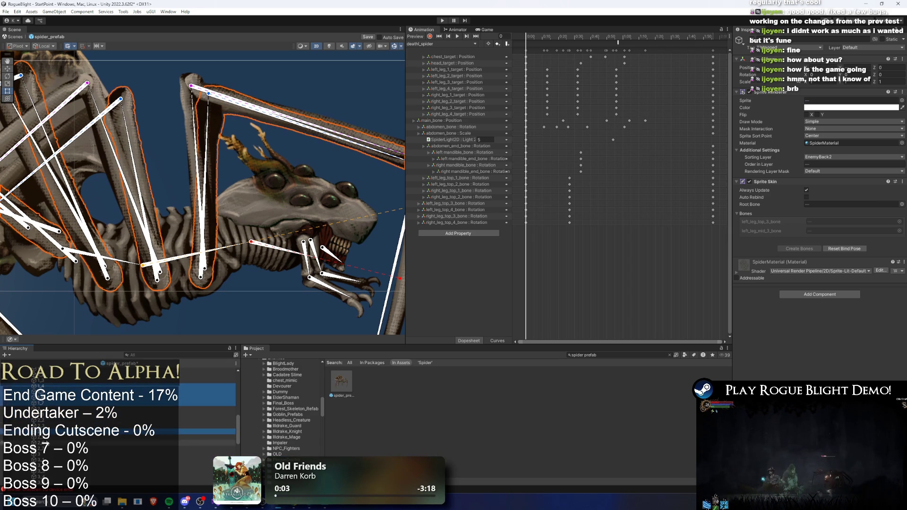
- Add another leg sprite, then zoom out and pan to frame the whole spider
scroll(50, 456, "down", 2)
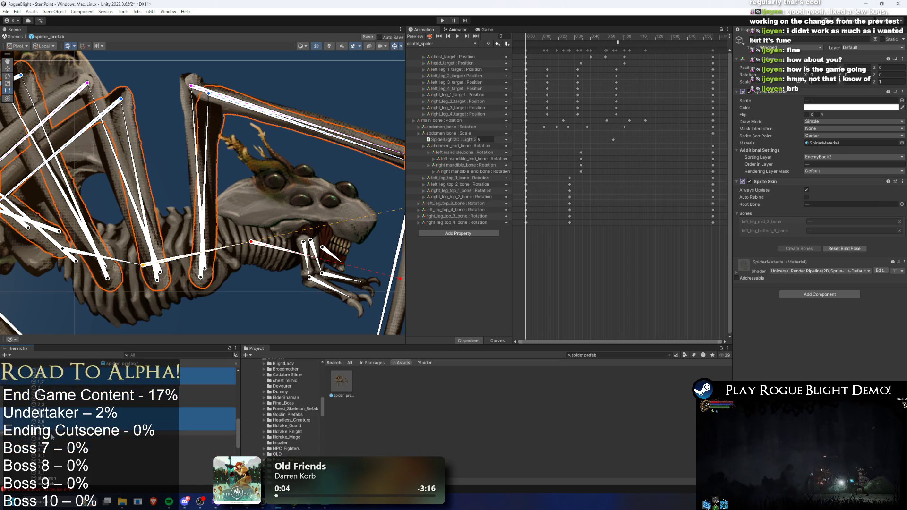
left_click(49, 467, "ctrl")
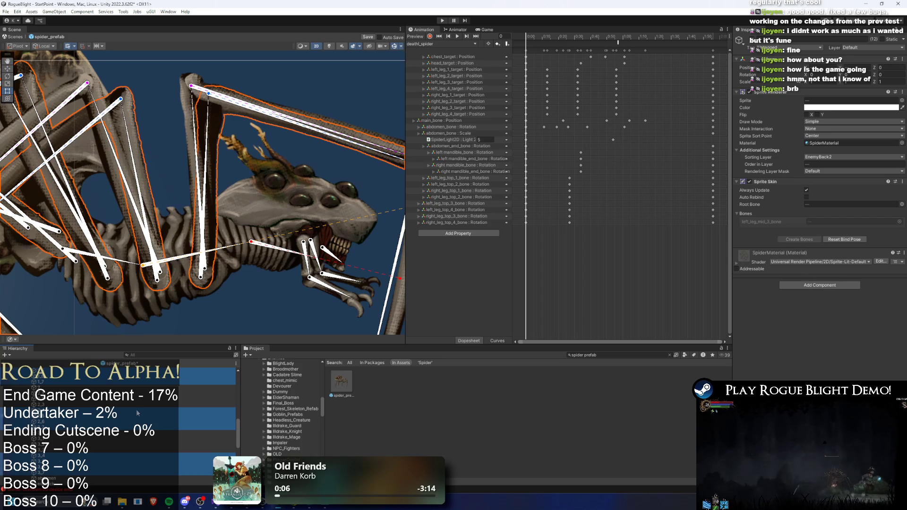
scroll(160, 159, "down", 5)
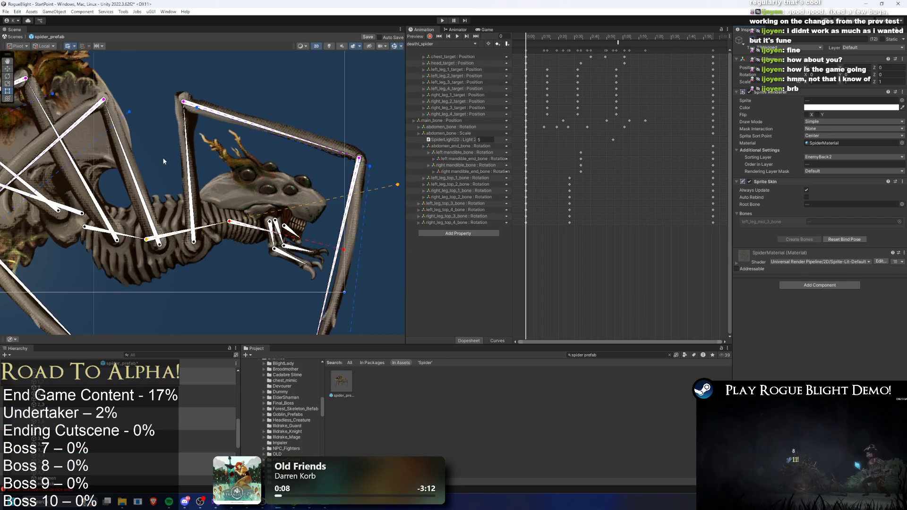
scroll(167, 161, "down", 3)
mouse_move(139, 151)
left_mouse_down()
mouse_move(179, 171)
mouse_move(179, 191)
left_mouse_up()
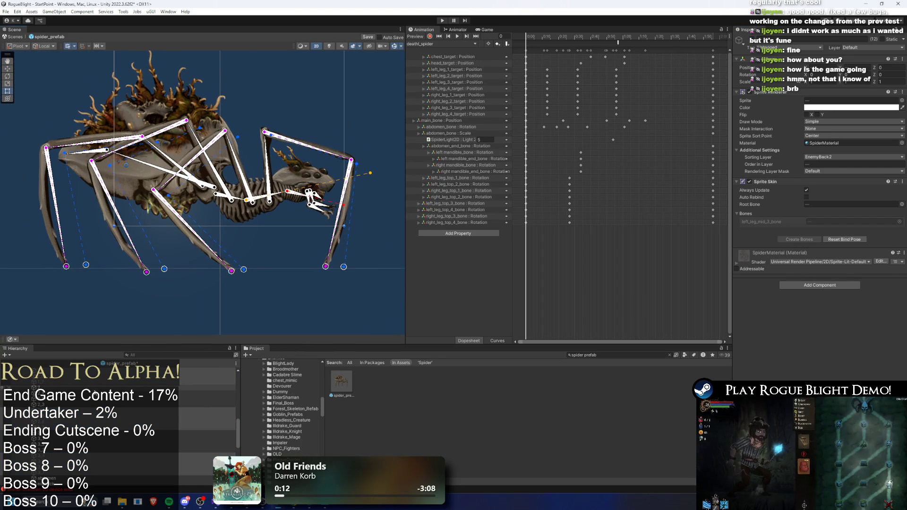
- Set the selected leg sprite's Order in Layer to -26
left_click(70, 405)
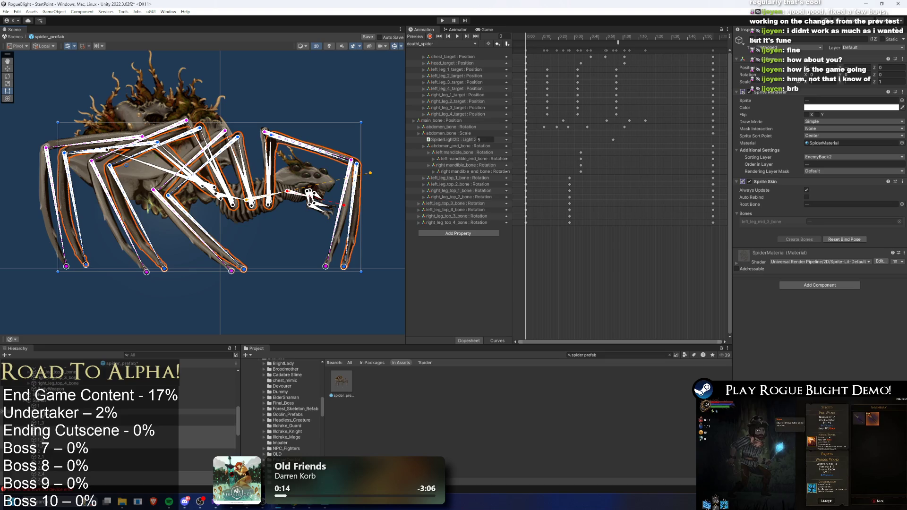
left_click(49, 431)
left_click(814, 172)
left_click(869, 172)
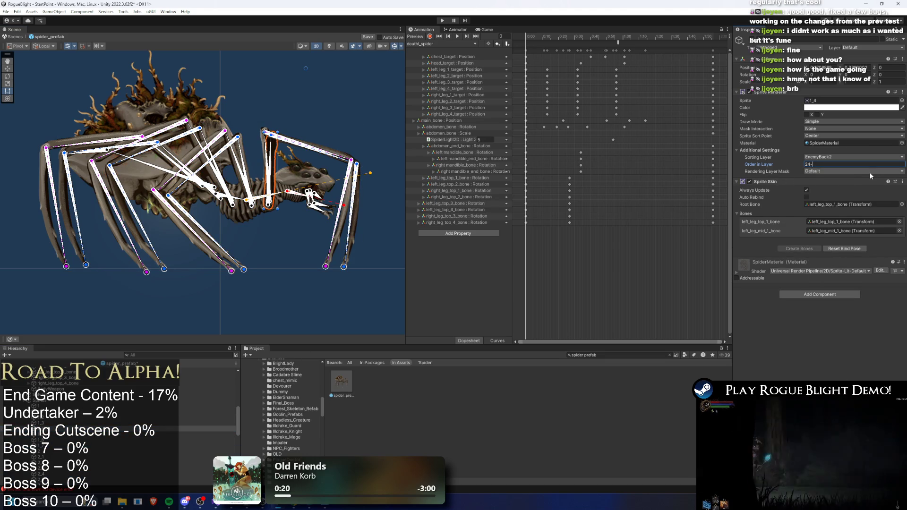
type("-5")
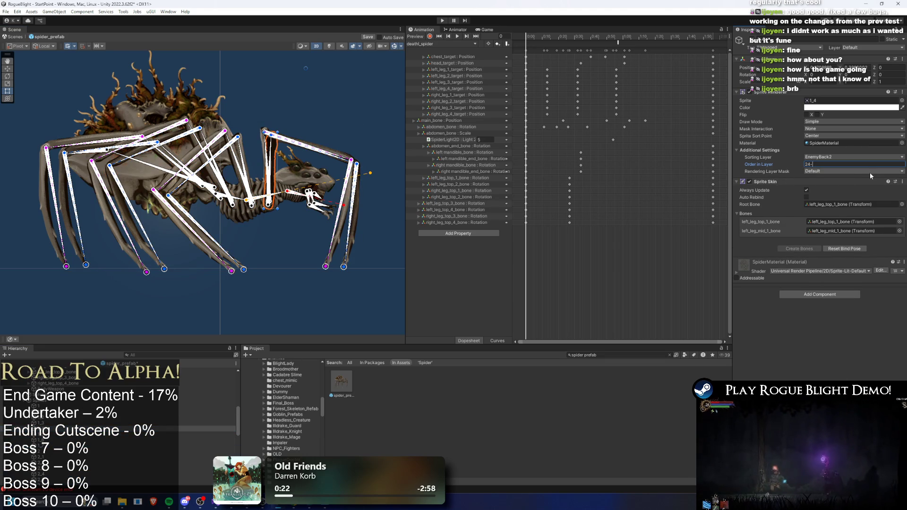
type("0")
key("shift+Left")
key("shift+Left")
key("Return")
scroll(289, 189, "up", 8)
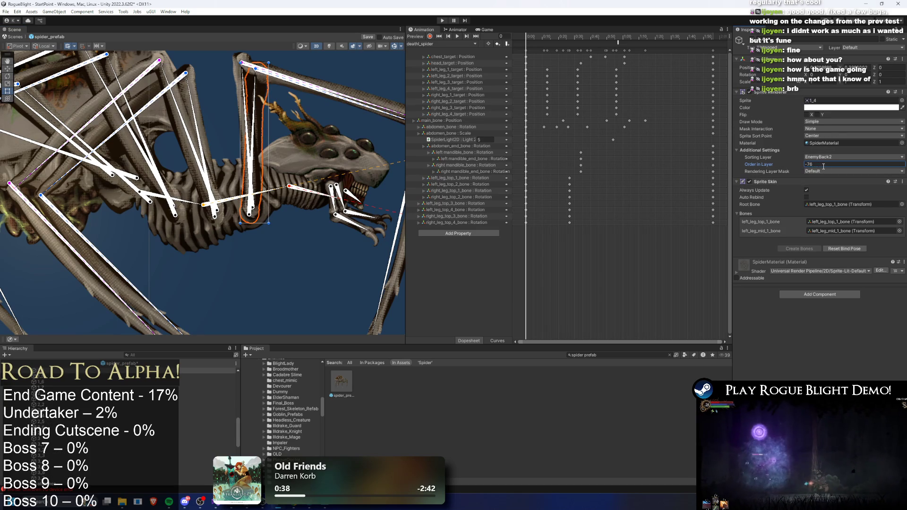
- Undo the torso selection and set the leg sprite's Order in Layer to -76
left_click(186, 243)
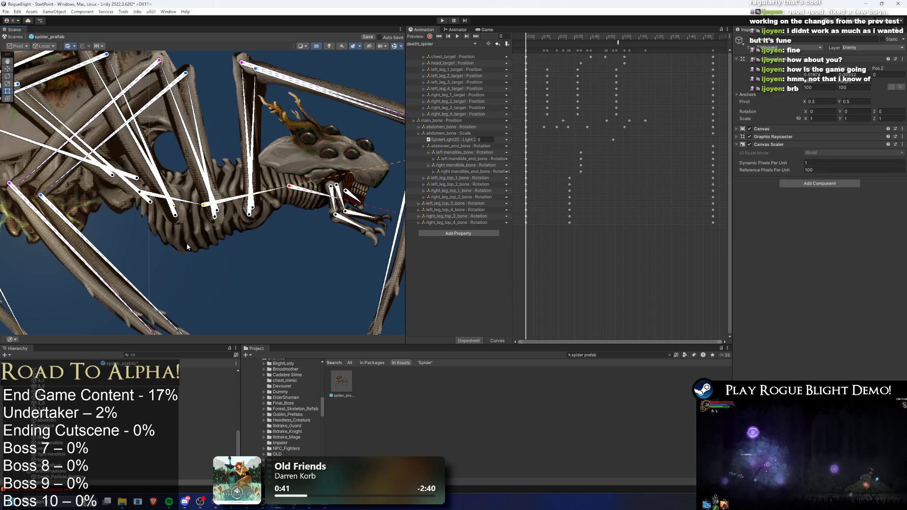
left_click(198, 242)
key("ctrl+z")
key("ctrl+z")
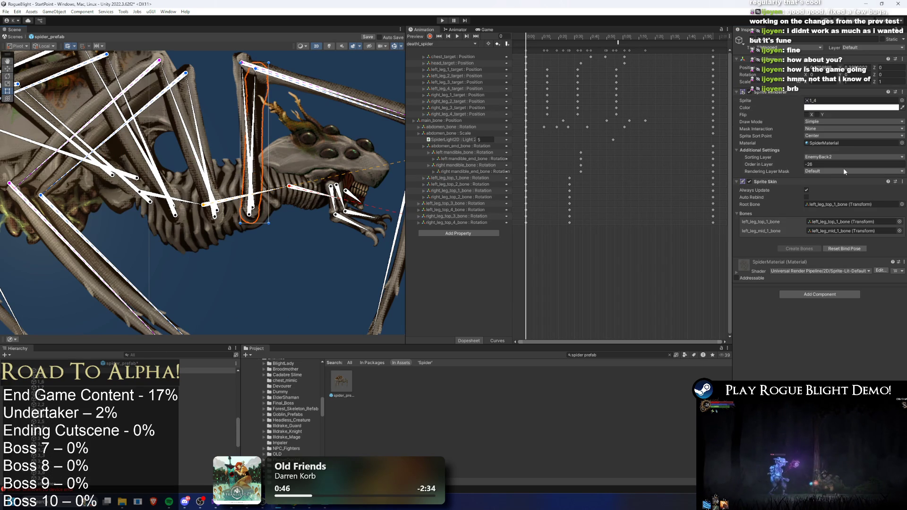
left_click(827, 164)
type("24-100")
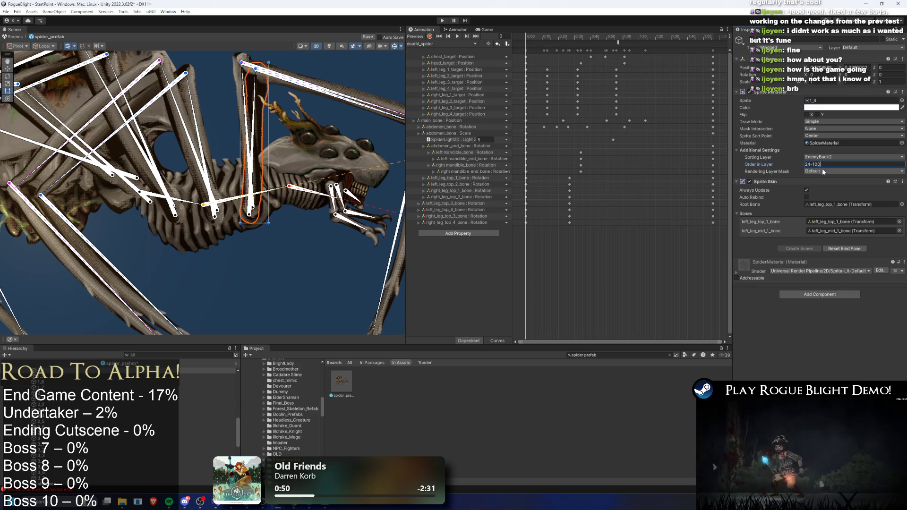
key("ctrl+shift+Left")
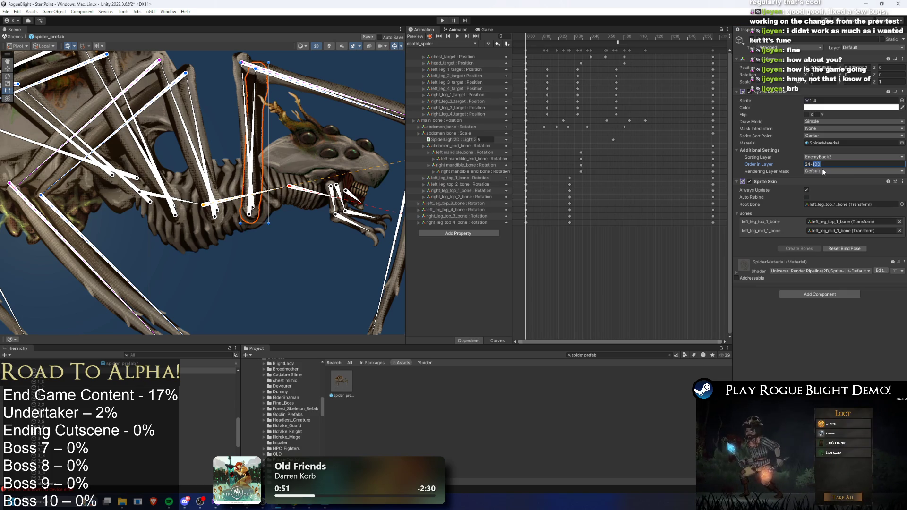
key("Return")
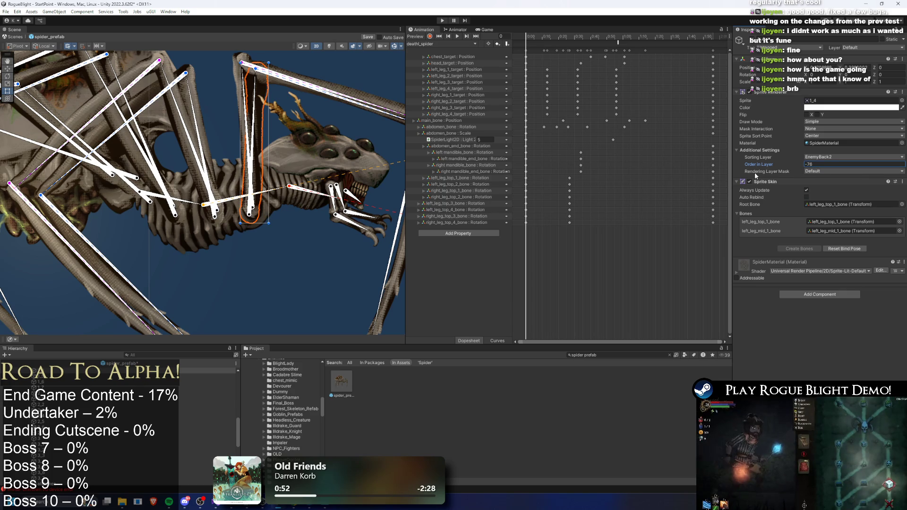
- Lower leg sprites 1_5, 1_6 and 1_7 by 100, giving orders such as -84 and -88
left_click(43, 376)
left_click(821, 164)
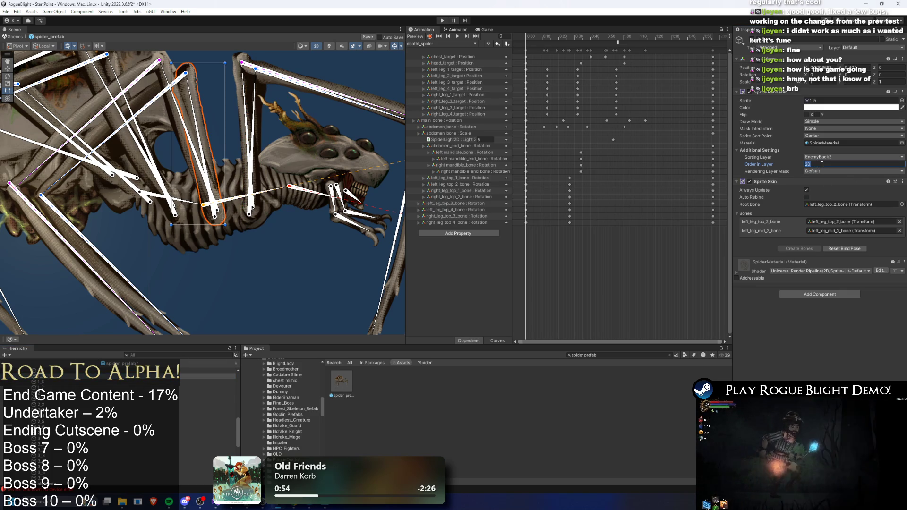
key("End")
type("-100")
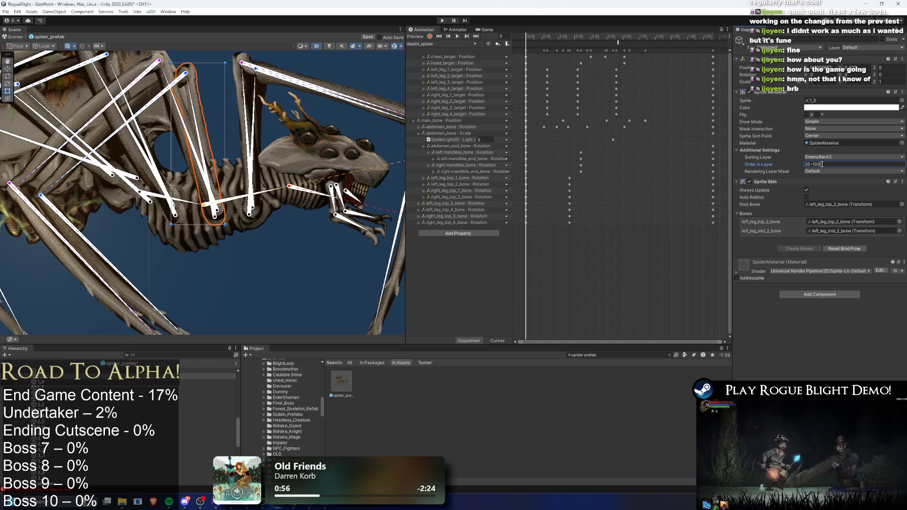
left_click(43, 382)
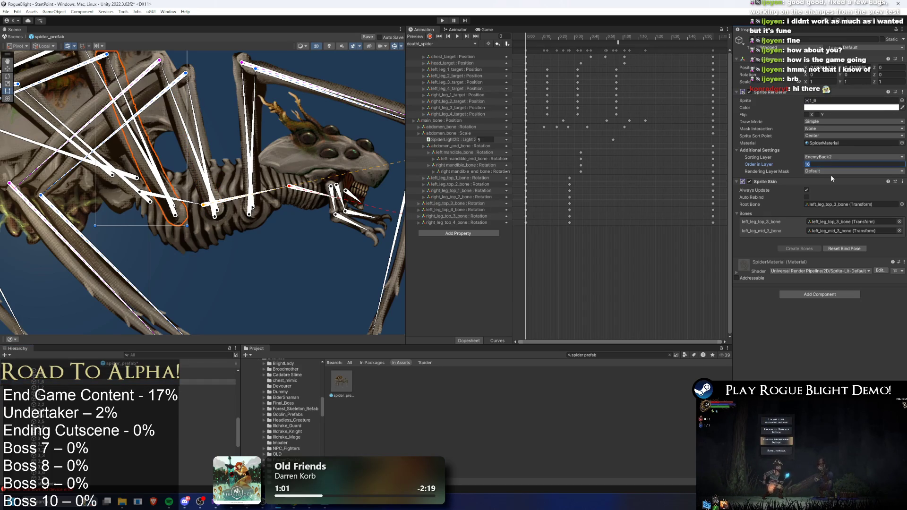
type("-100")
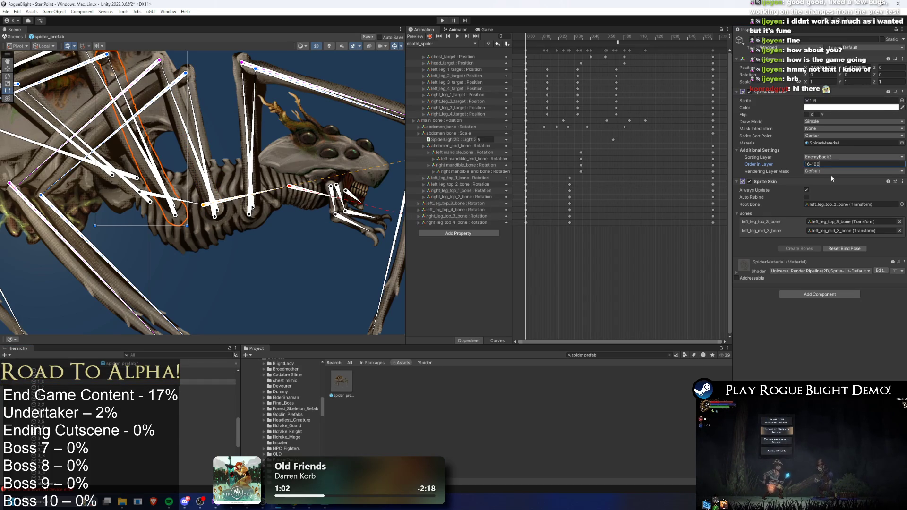
key("Return")
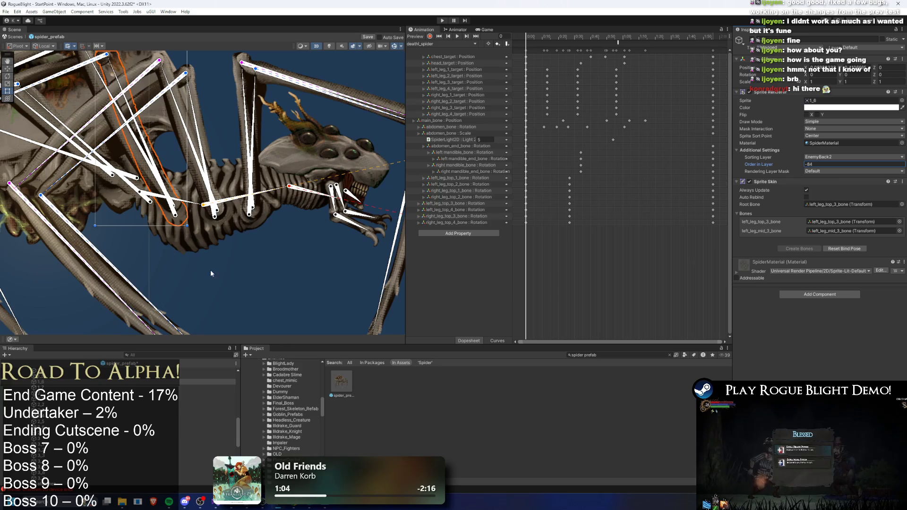
left_click(208, 387)
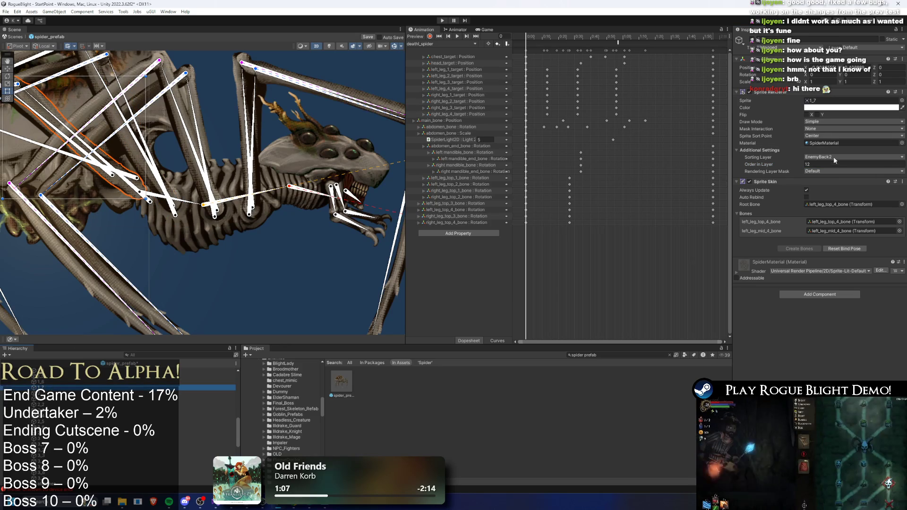
type("-100")
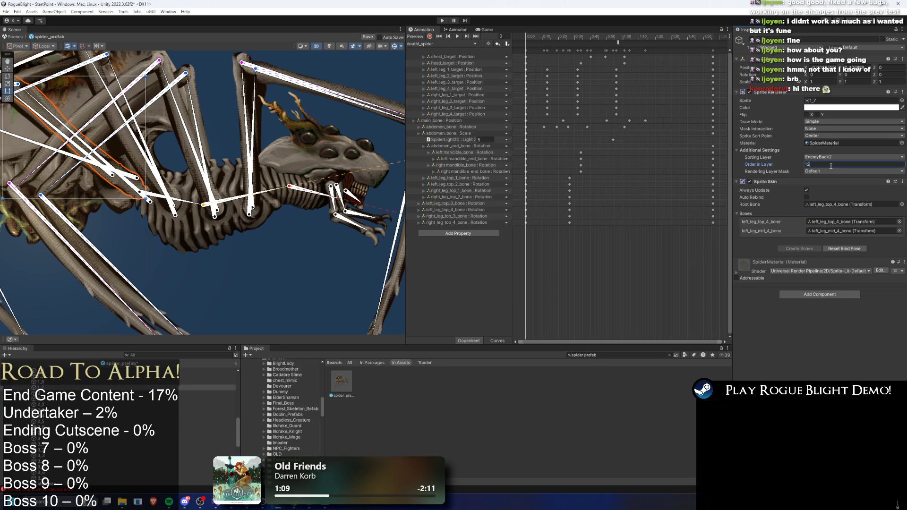
key("Return")
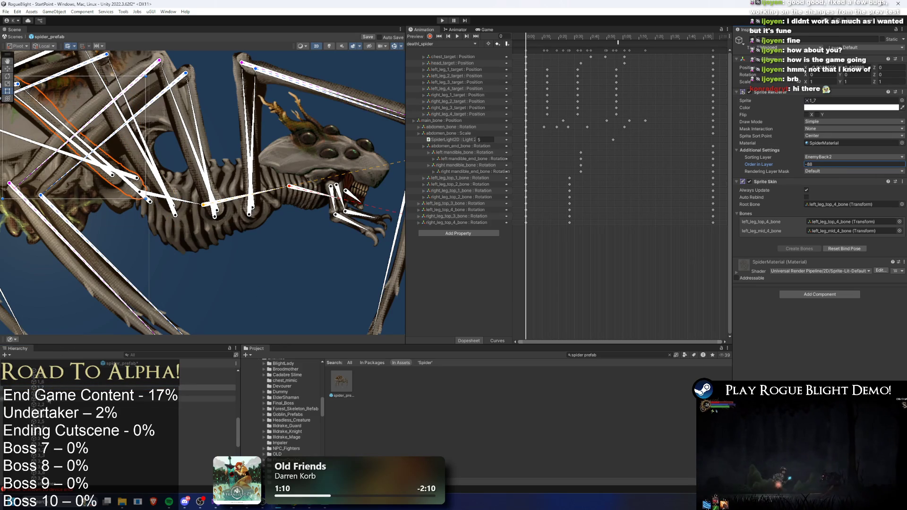
- Give upper-right leg sprite 2_4 order -77 and lower sprites 2_5 through 2_7
left_click(331, 92)
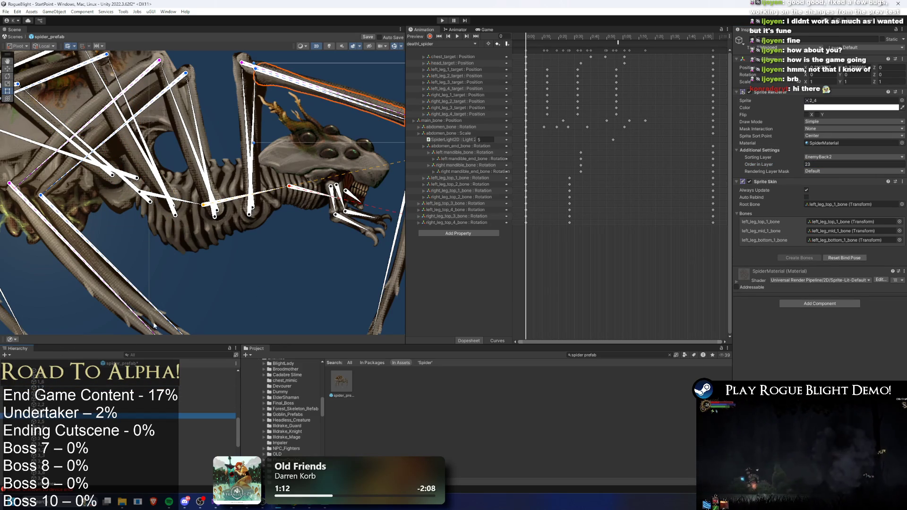
left_click_drag(317, 203, 213, 227)
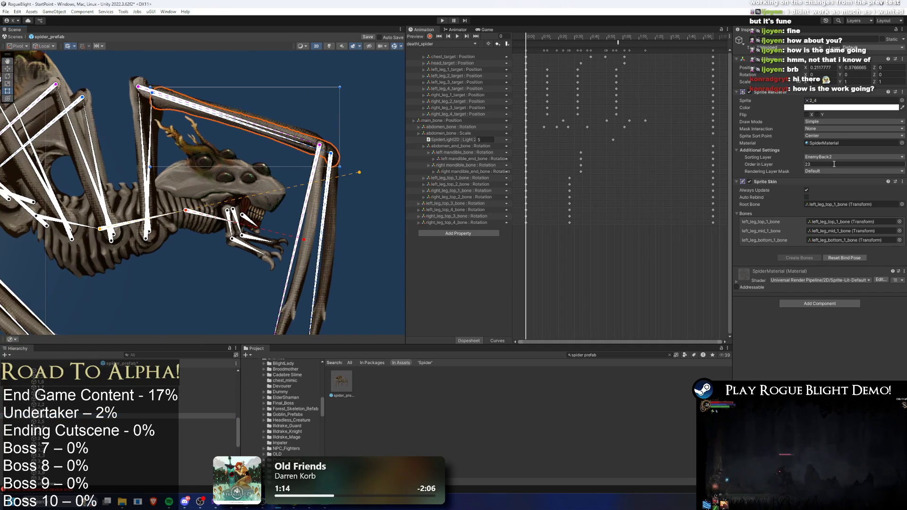
type("-77")
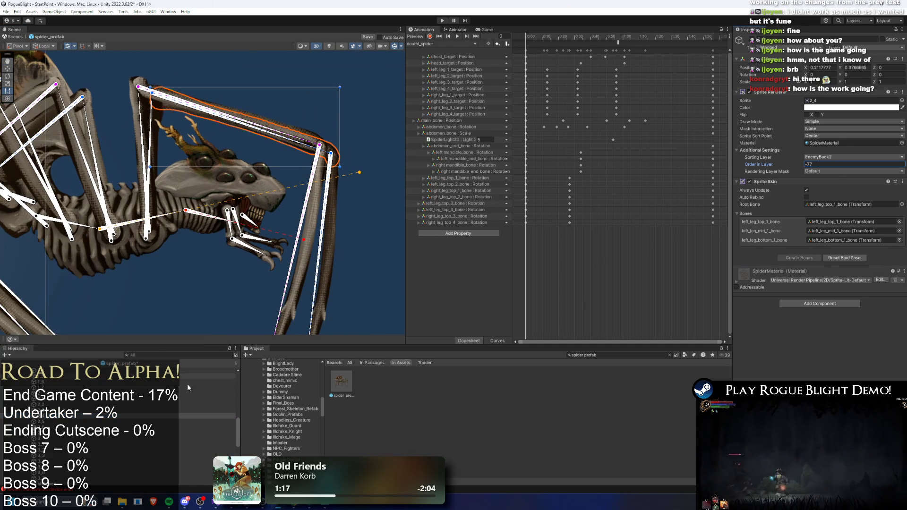
left_click(43, 421)
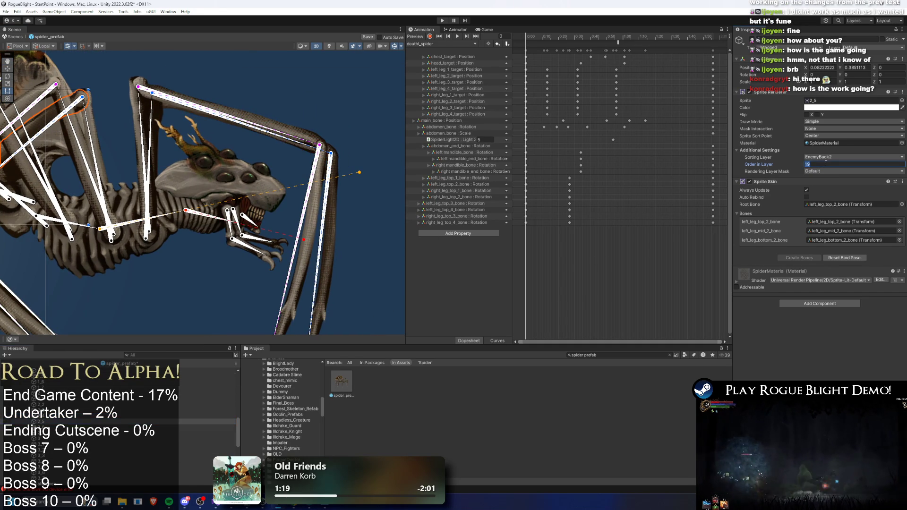
type("-100")
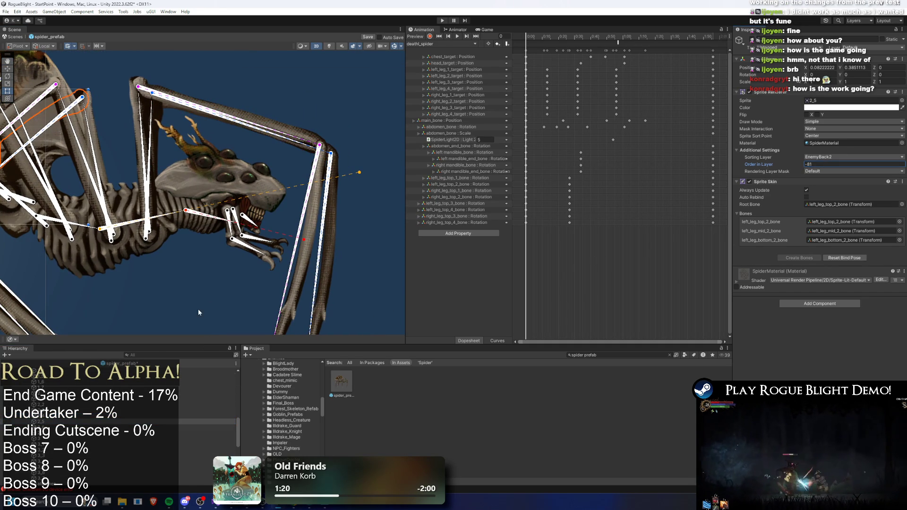
left_click(52, 427)
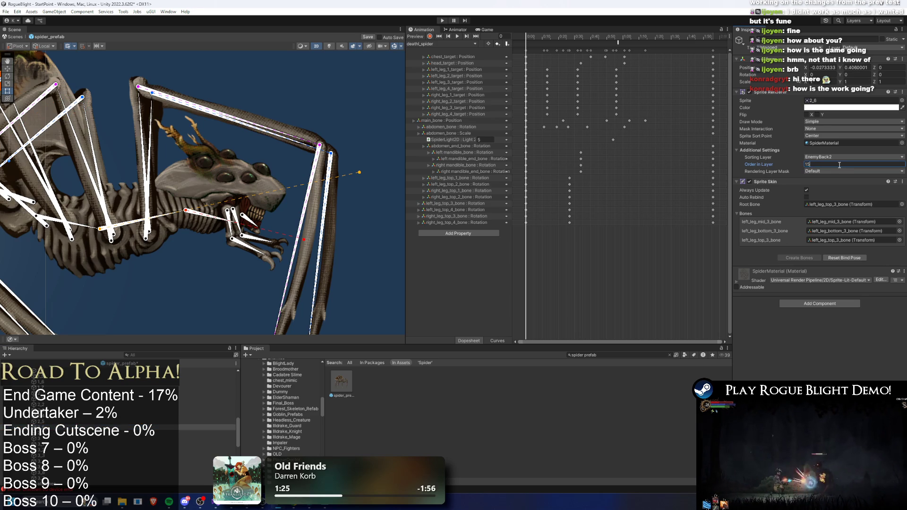
left_click(52, 433)
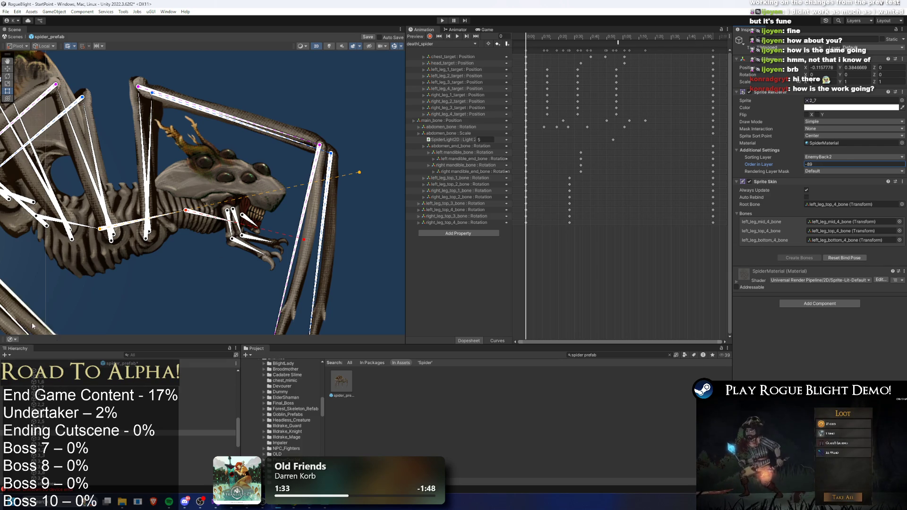
double_click(63, 452)
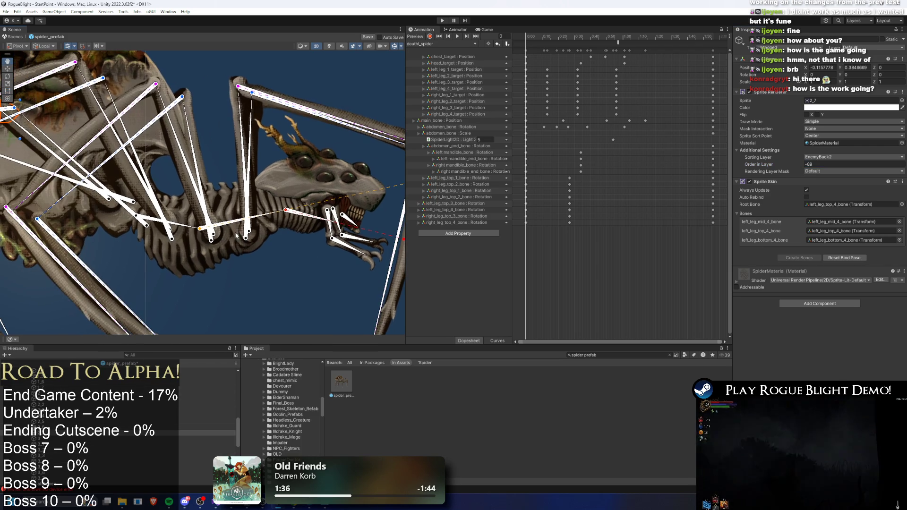
- Set leg sprite 3_6 to Order in Layer -86 and the next part to -90
left_click(51, 462)
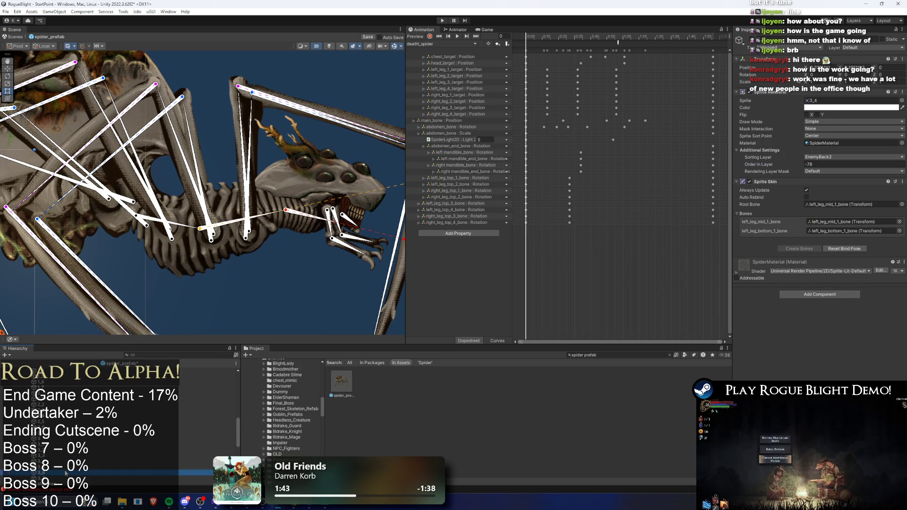
left_click(95, 467)
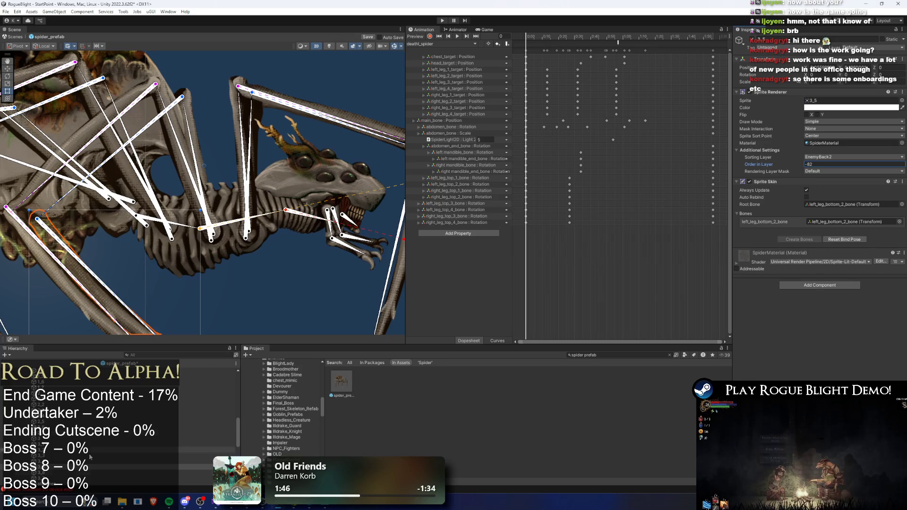
key("Up")
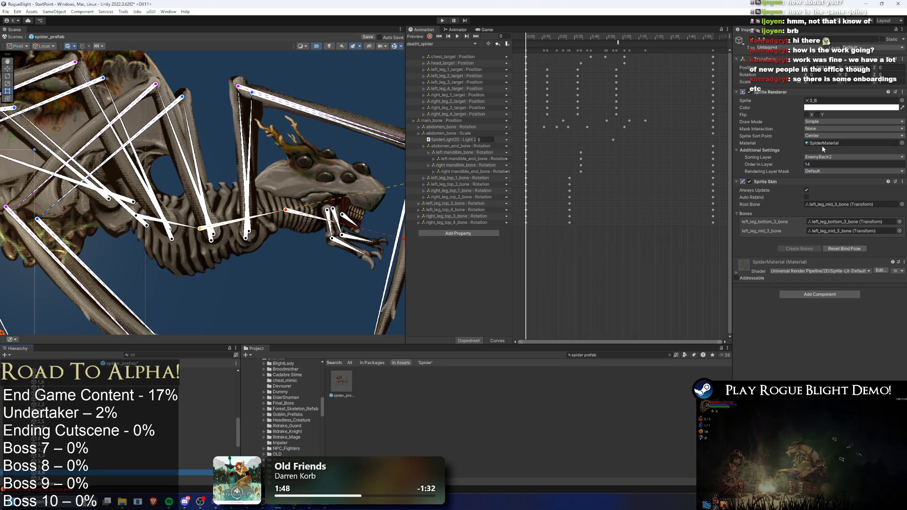
type("-86")
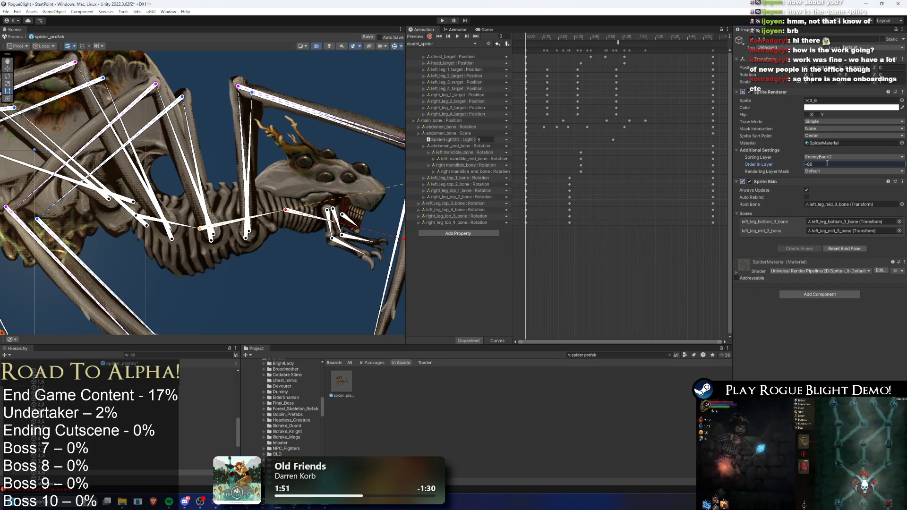
left_click(65, 480)
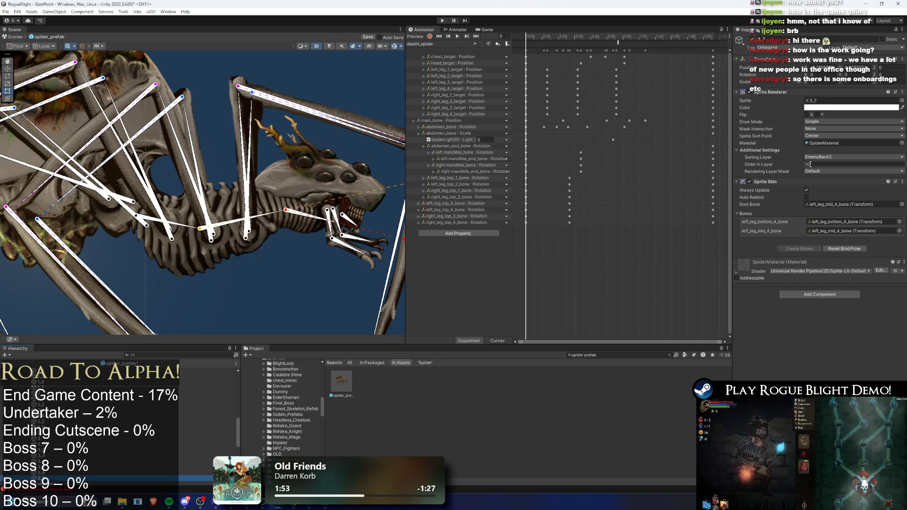
left_click(810, 164)
type("-90")
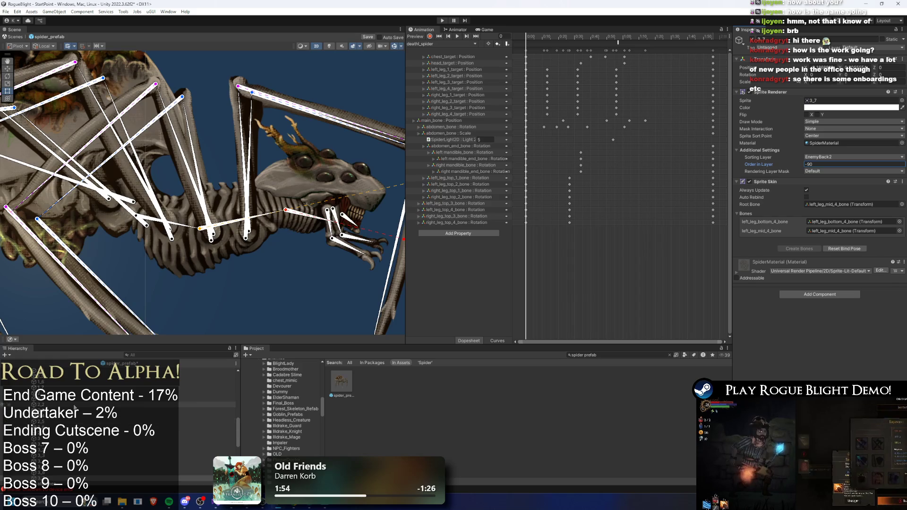
- Step through the remaining leg rows and save the spider prefab
left_click(50, 434)
key("Down")
key("Down")
key("Down")
key("Down")
key("Down")
key("Down")
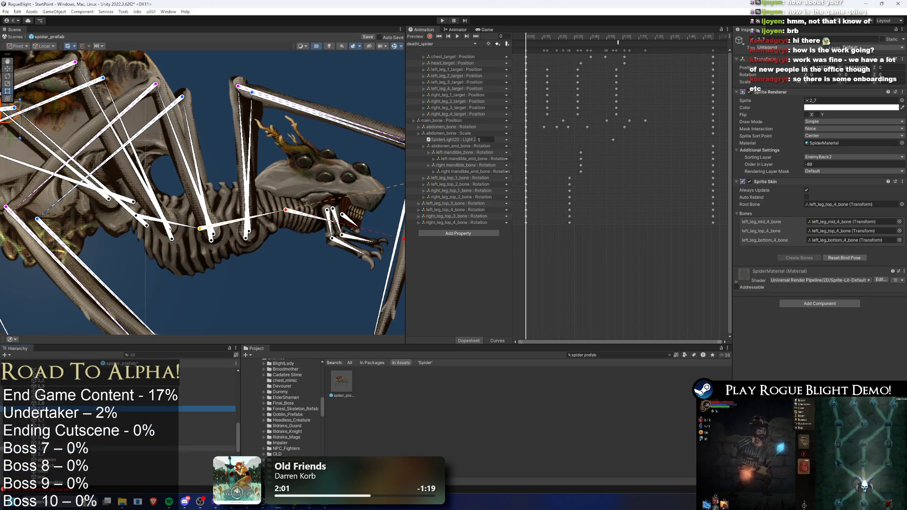
key("Down")
key("Down")
key("Down")
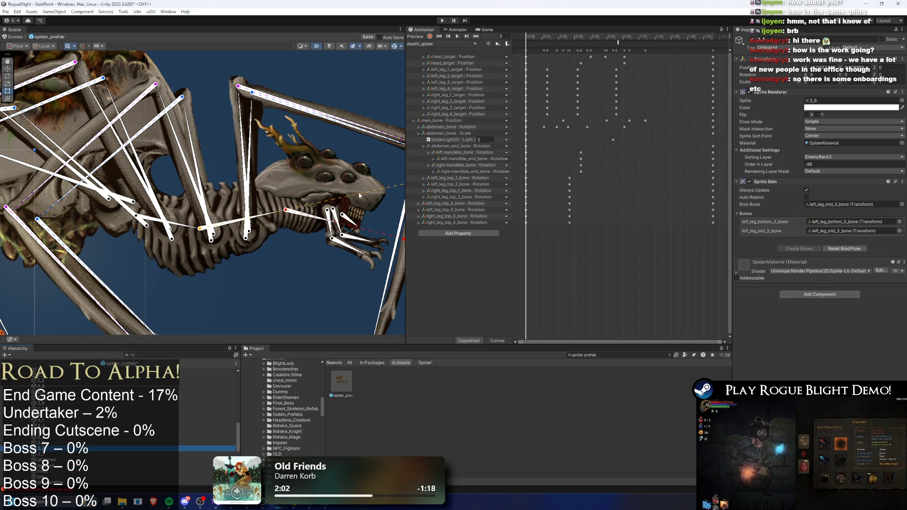
key("ctrl+s")
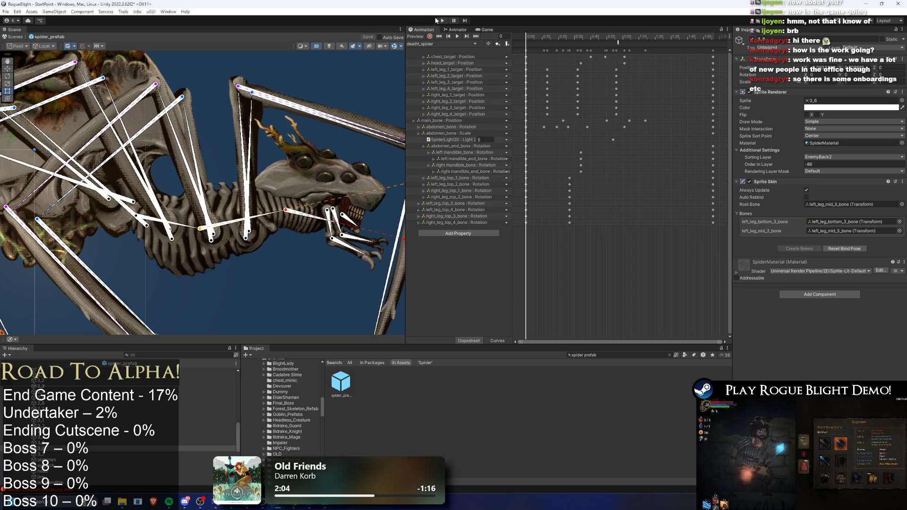
- Enter Play mode and start a new game from the title menu
left_click(437, 21)
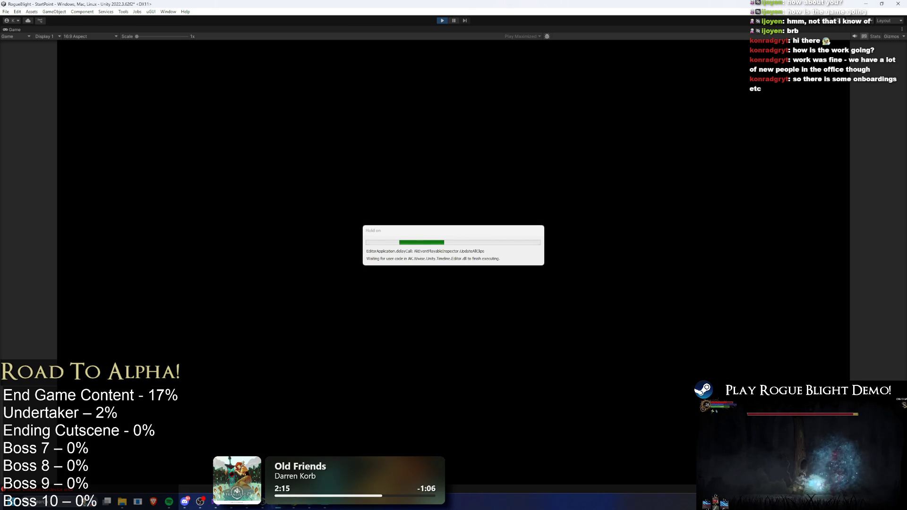
key("Return")
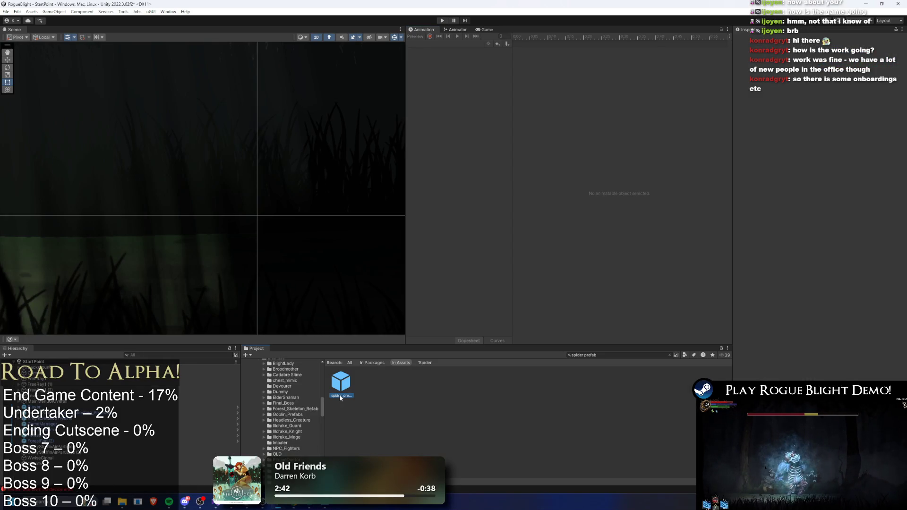
- Open spider_prefab with scene lighting, then fade and save the eye-light blobs in Photoshop
double_click(340, 395)
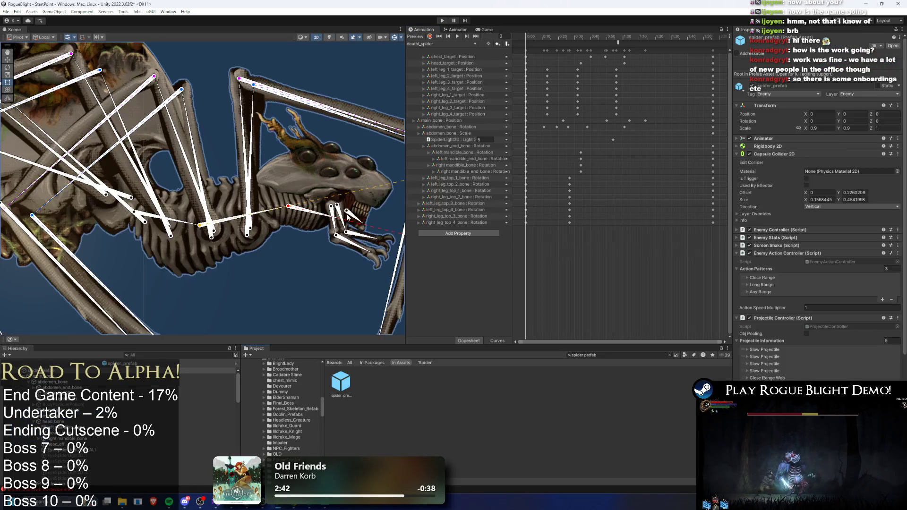
left_click(333, 46)
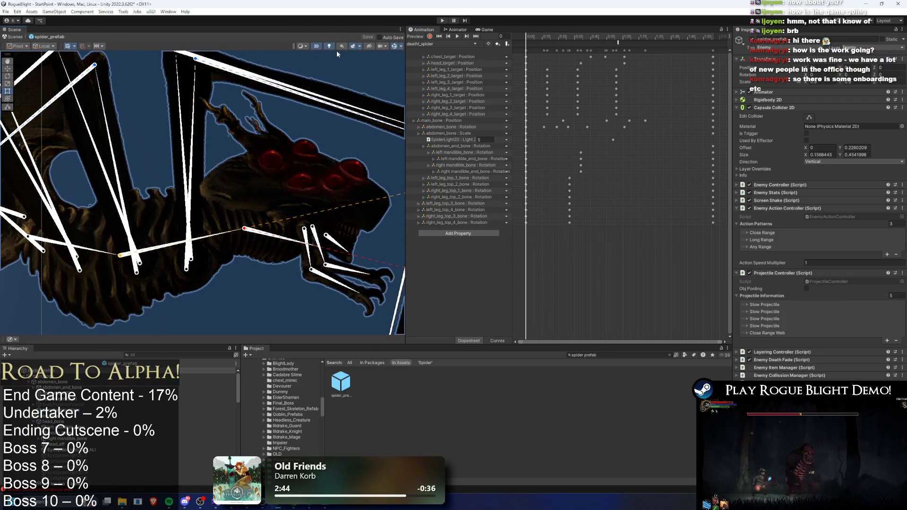
key("alt+Tab")
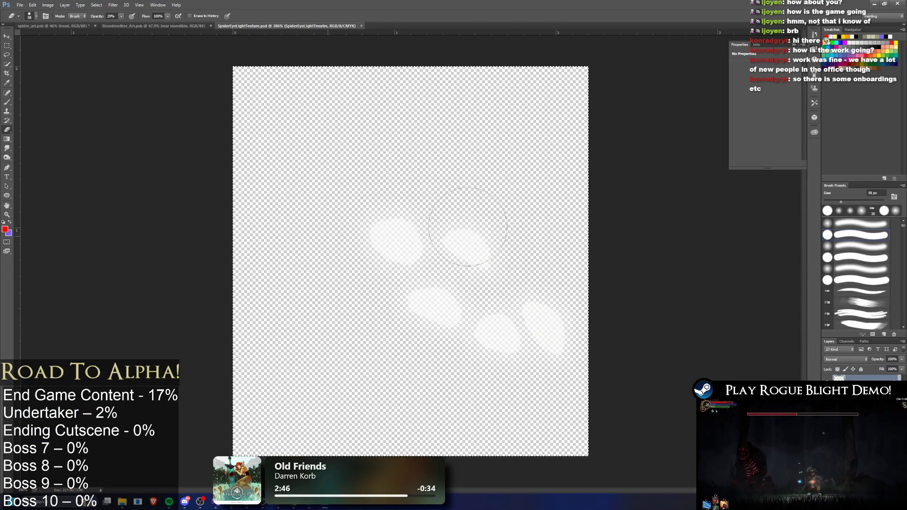
mouse_move(547, 273)
left_mouse_down()
mouse_move(416, 203)
mouse_move(484, 374)
left_mouse_up()
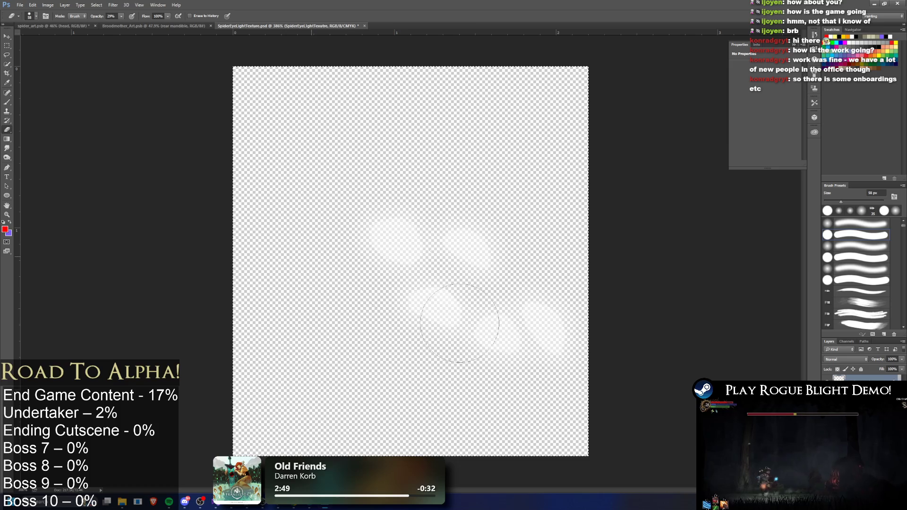
key("ctrl+s")
key("alt+Tab")
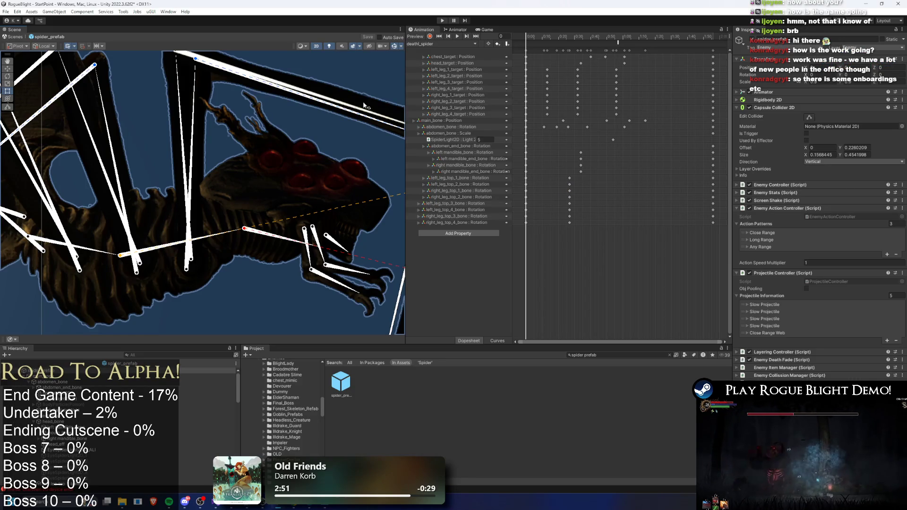
key("alt+Tab")
key("alt+Tab")
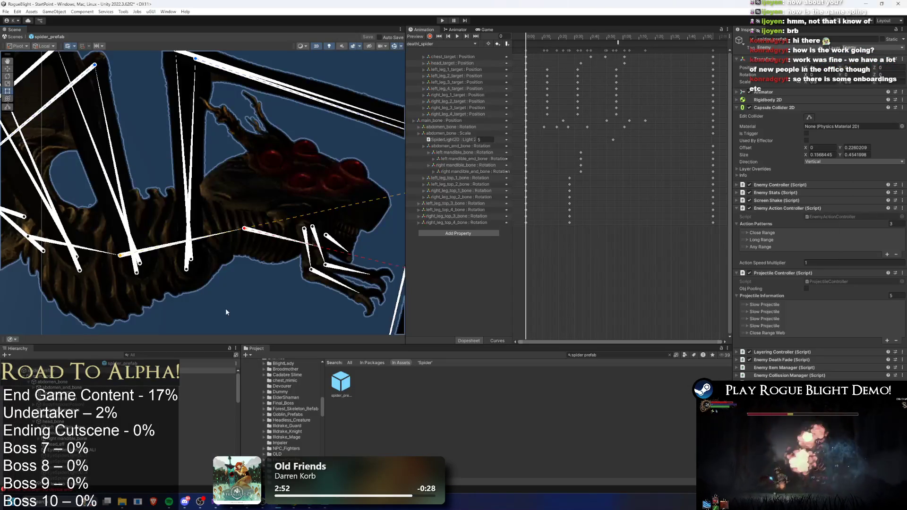
- Make the EyeSpider light bright red, lower the texture's Drop Shadow opacity, then enter Play mode
left_click(85, 449)
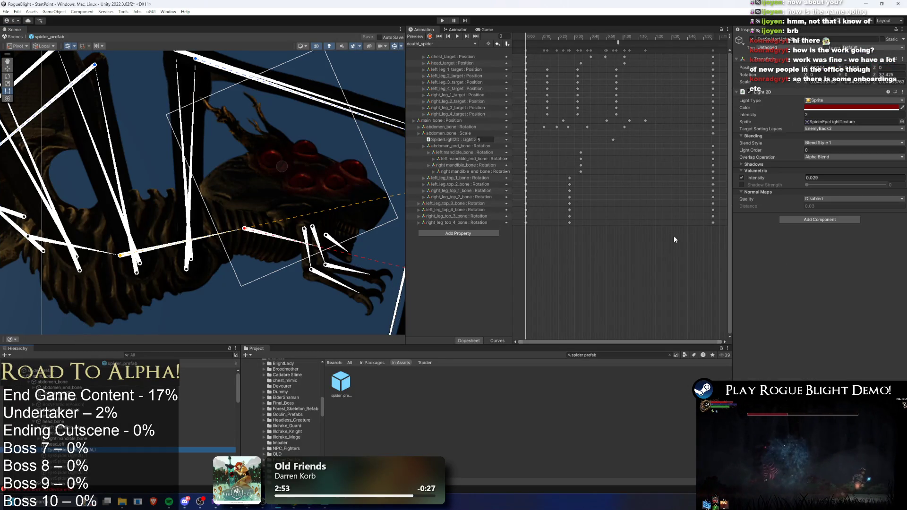
left_click(831, 107)
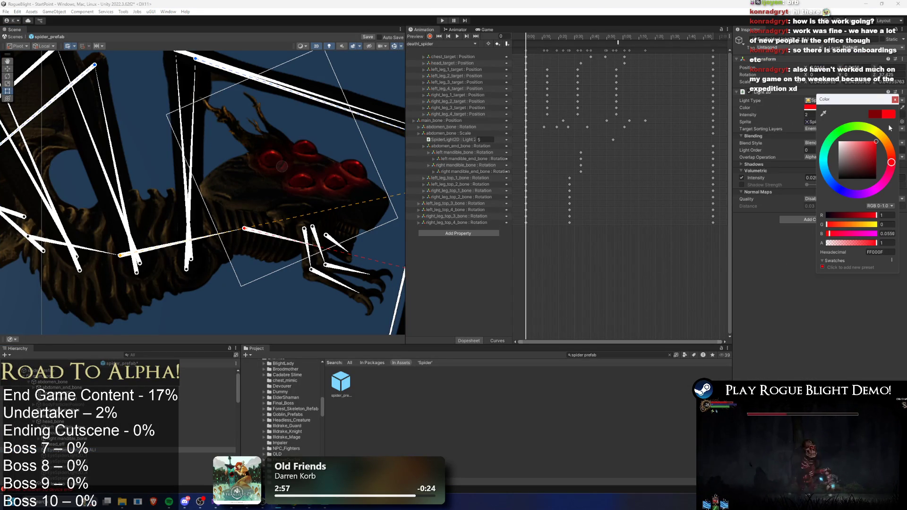
key("alt+Tab")
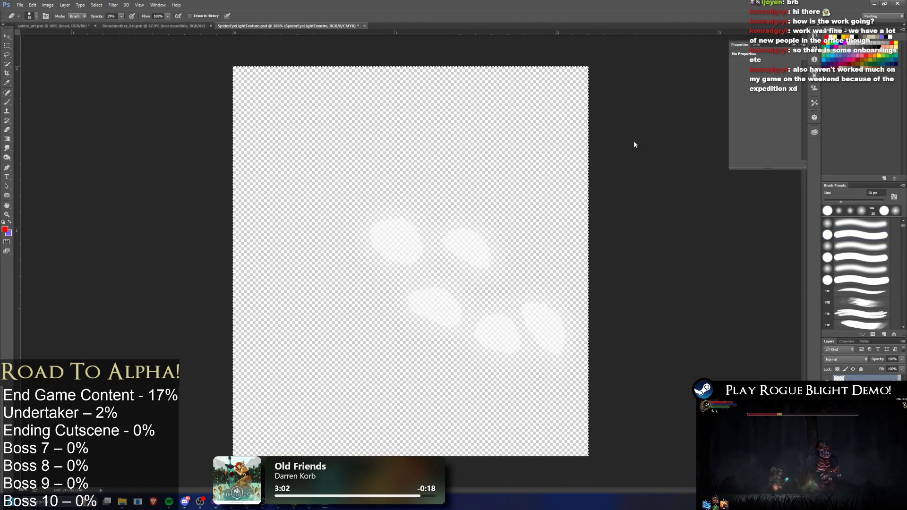
left_click_drag(709, 143, 680, 143)
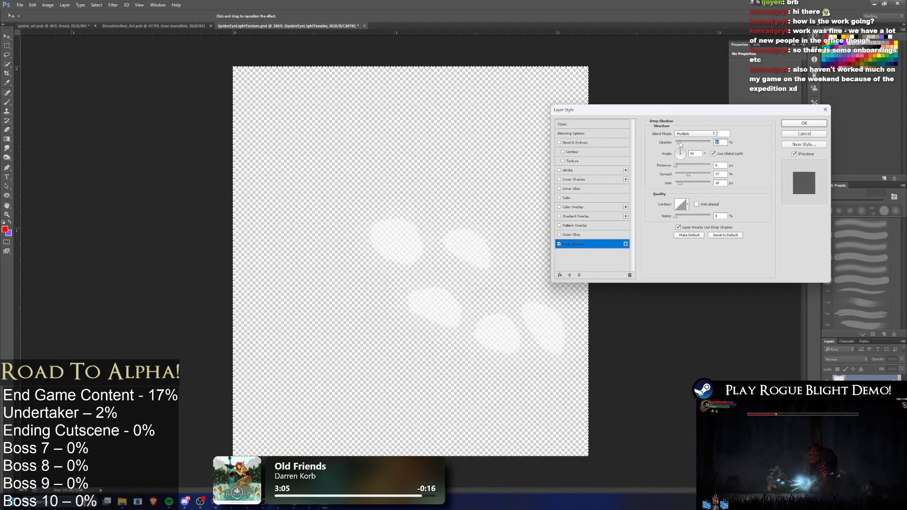
left_click(804, 123)
key("alt+Tab")
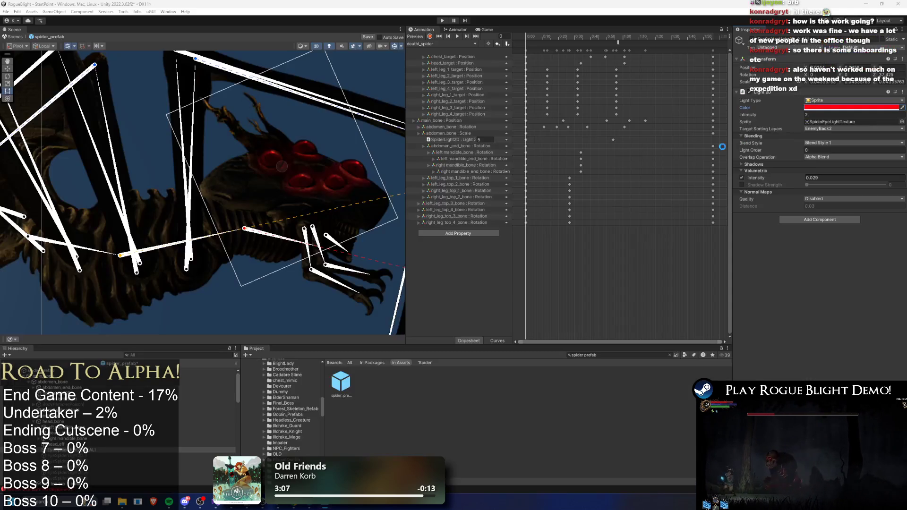
left_click(442, 20)
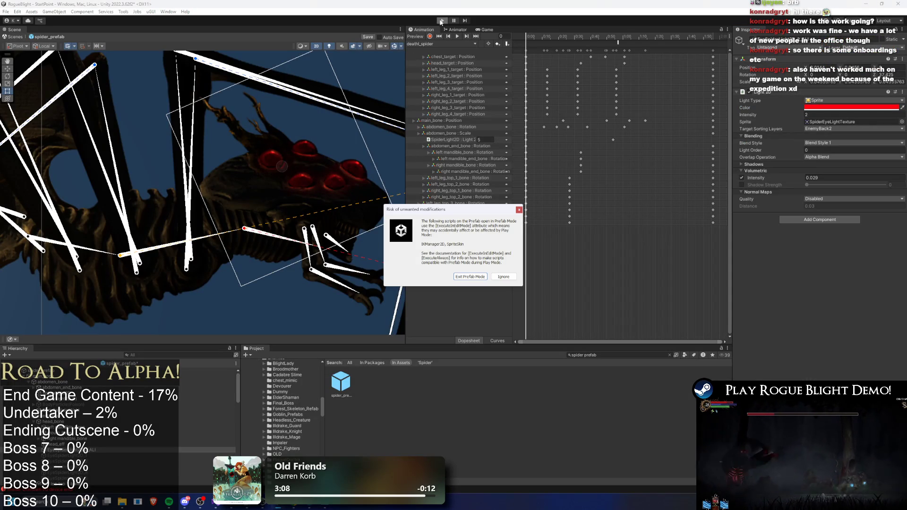
- Ignore the prefab warning, pause, and erase faint strokes on the eye texture in Photoshop
key("Return")
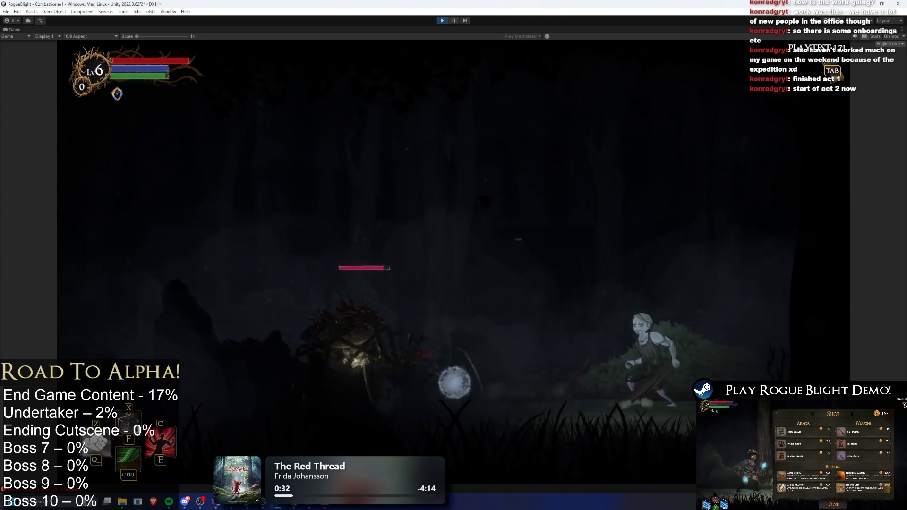
left_click(452, 21)
key("alt+Tab")
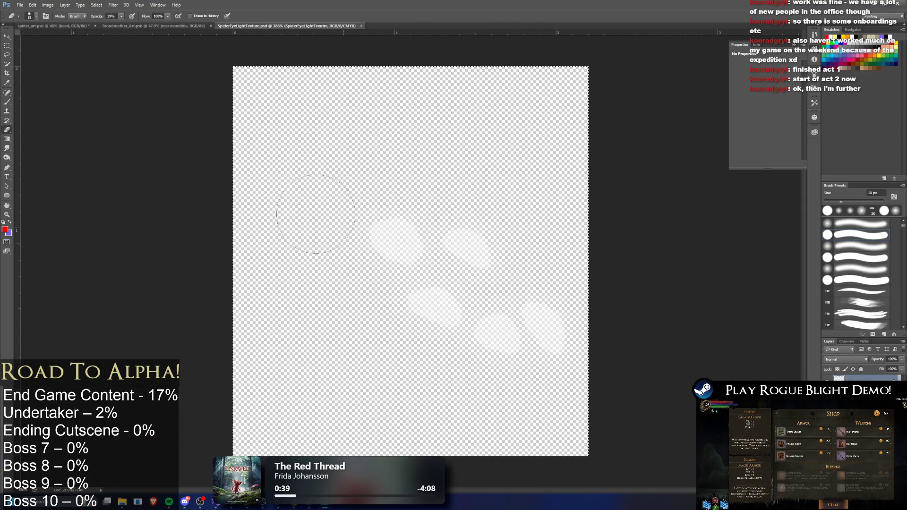
left_click_drag(610, 279, 338, 232)
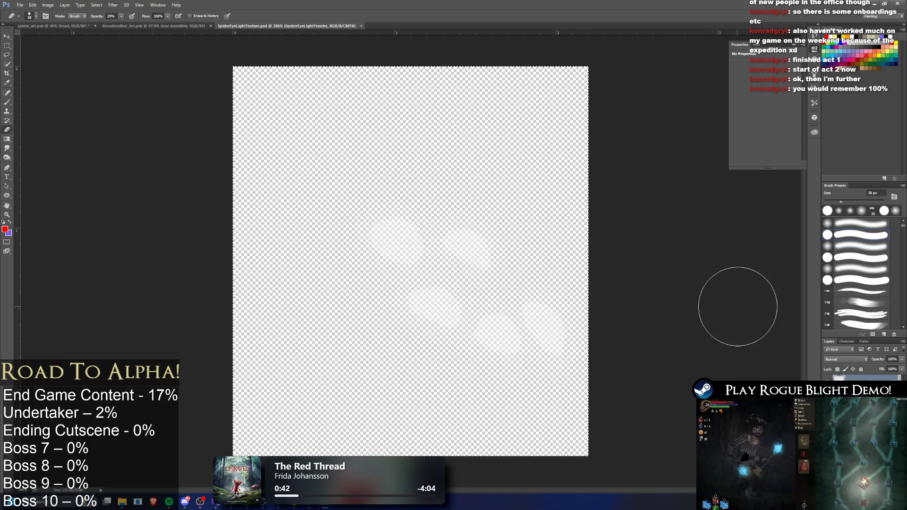
key("alt+Tab")
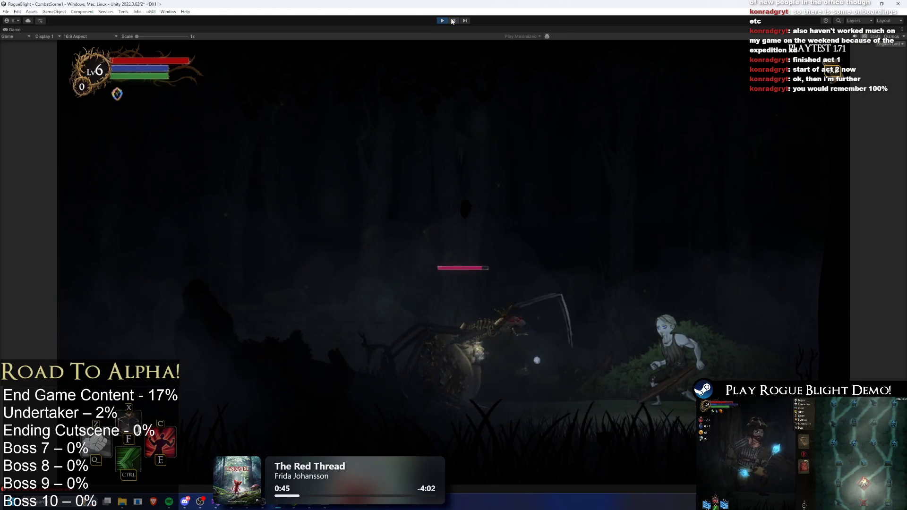
- Fight the spider with a sword swing, stop the game, and select the whole eye-texture canvas
key("a")
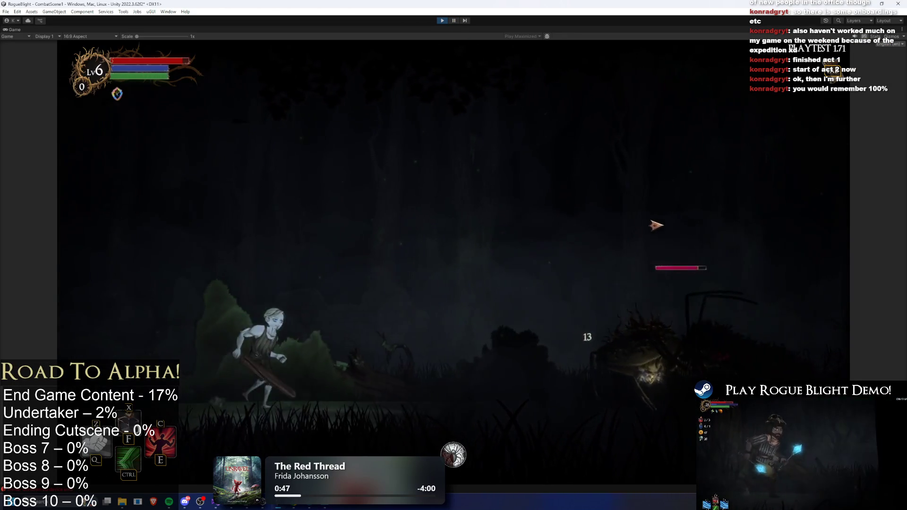
key("d")
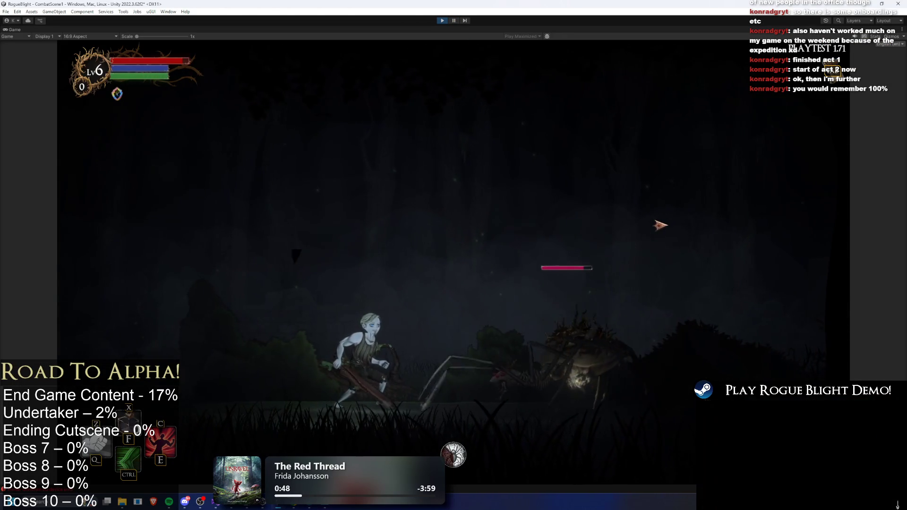
left_click(587, 182)
key("a")
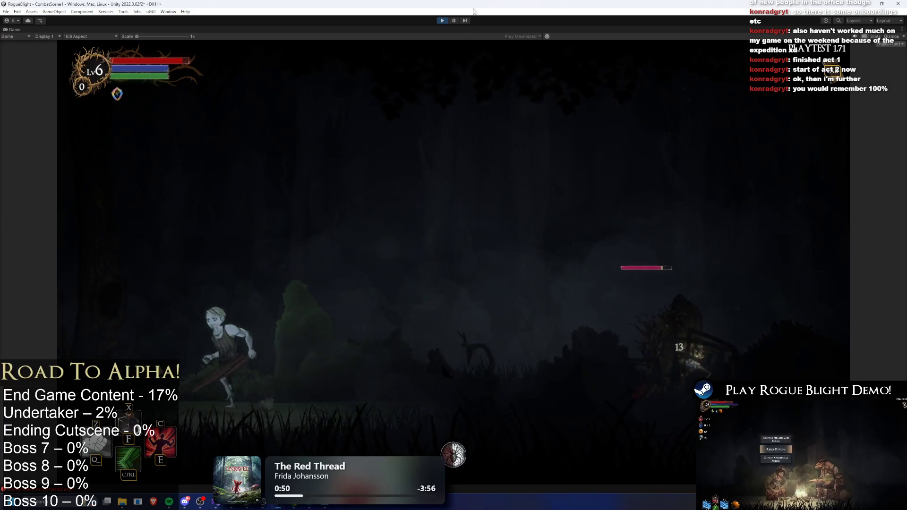
left_click(451, 21)
key("alt+Tab")
key("ctrl+a")
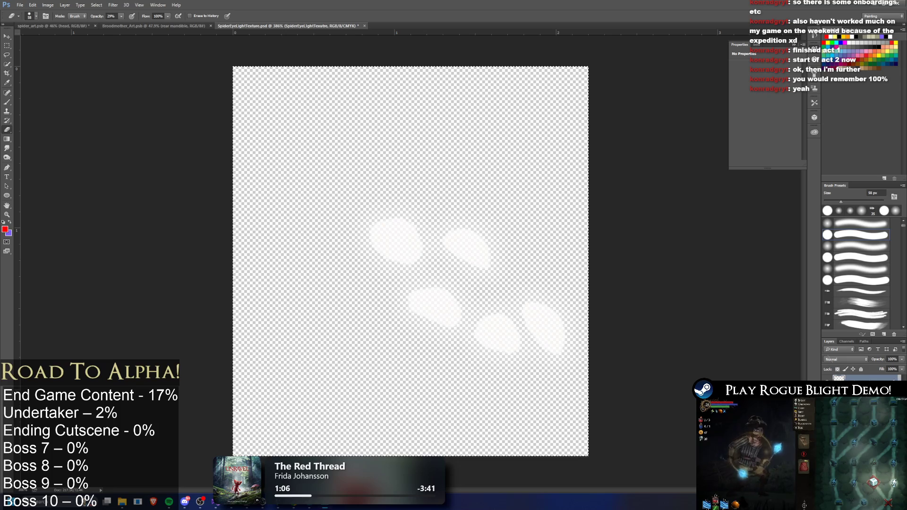
- Run a quick test toward the spider, then paint a soft stroke onto the eye texture
key("alt+Tab")
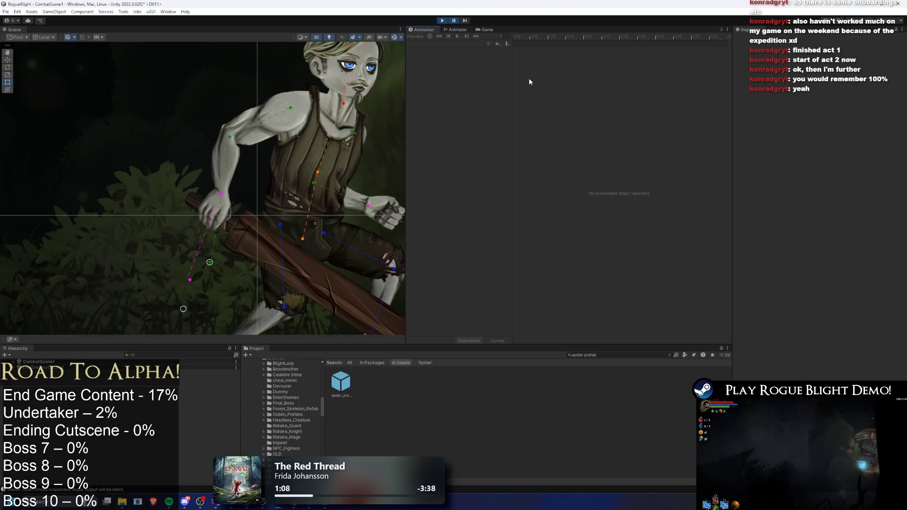
left_click(444, 20)
key("d")
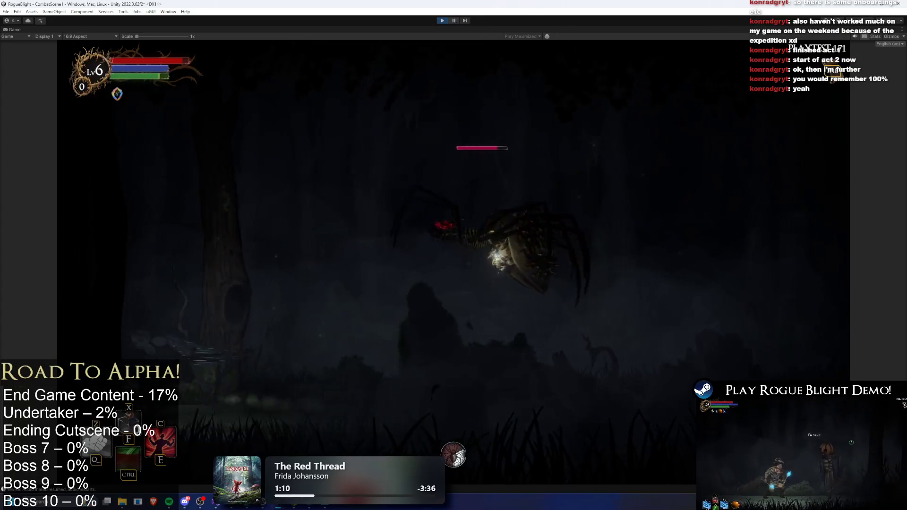
left_click(443, 20)
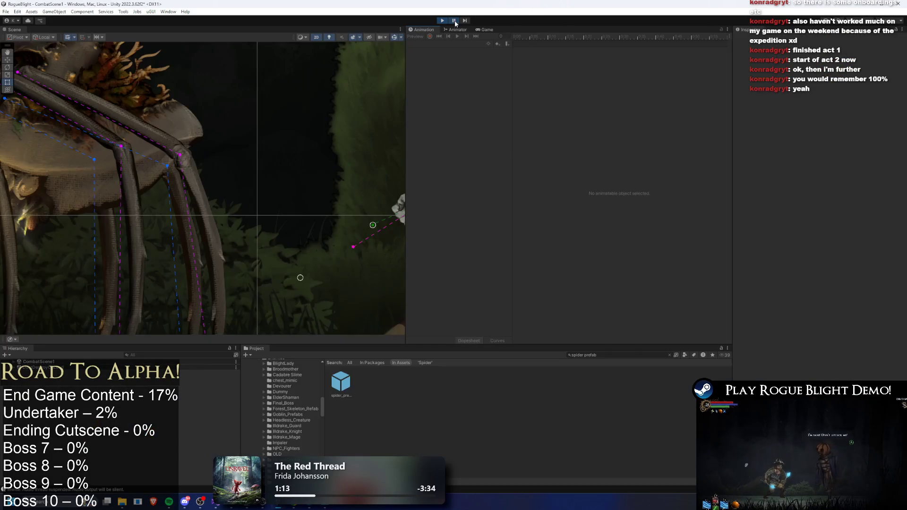
key("alt+Tab")
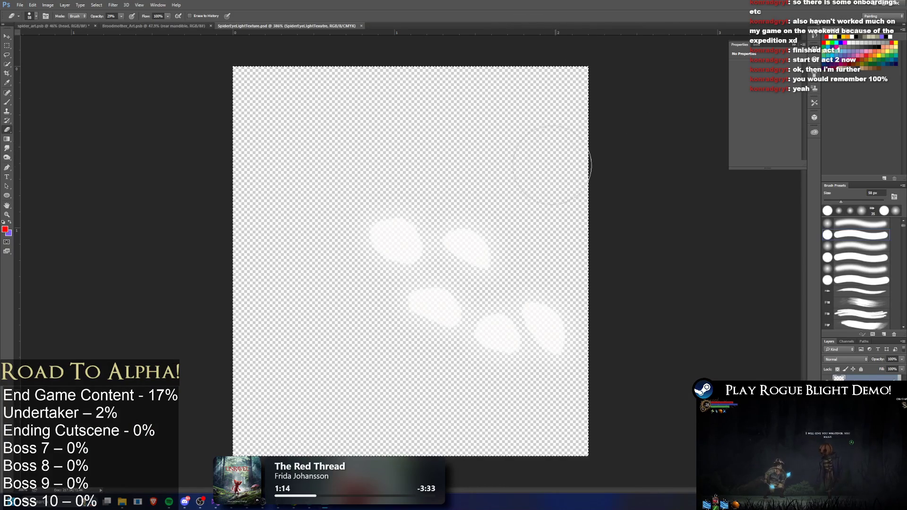
left_click(330, 215)
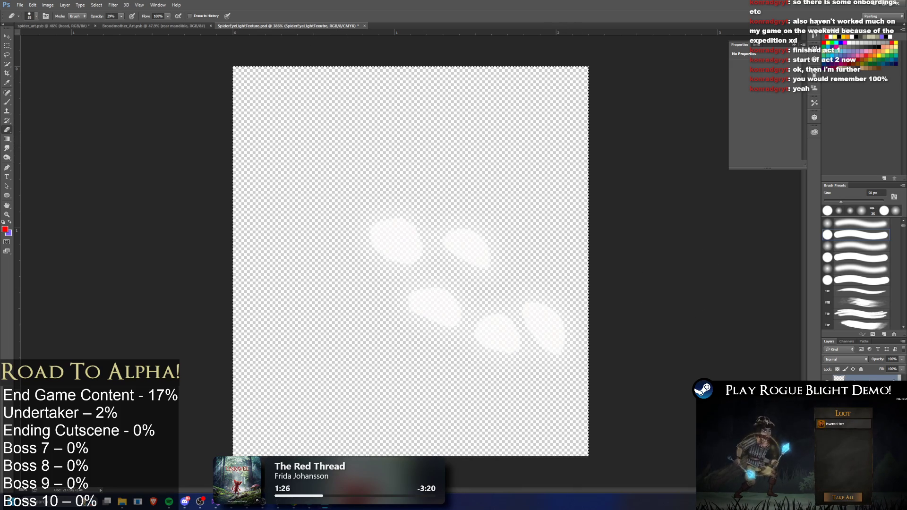
key("alt+Tab")
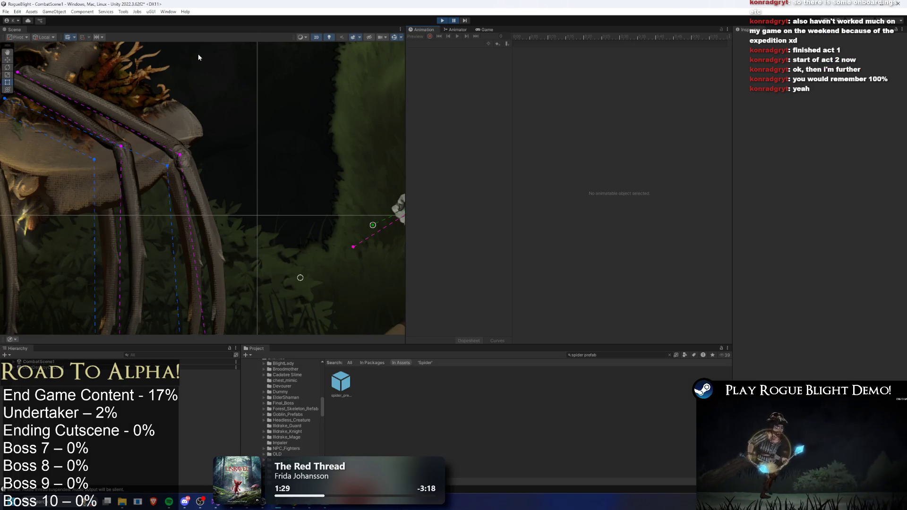
- Resume and fight the spider again, then search the Hierarchy for 'spider pre'
left_click(454, 20)
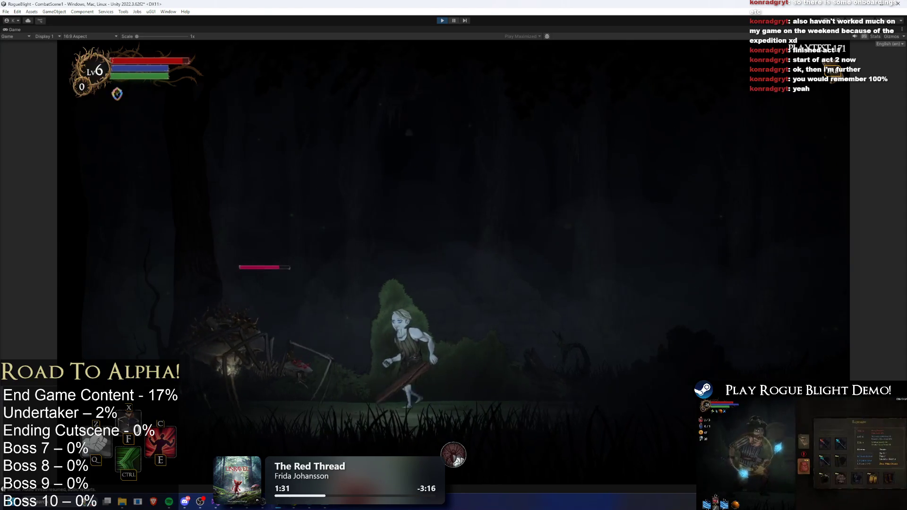
key("Right")
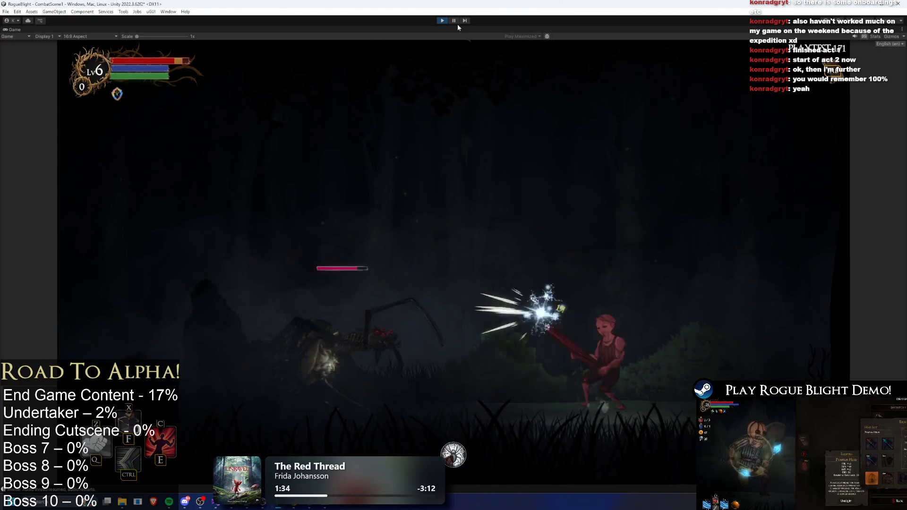
key("Left")
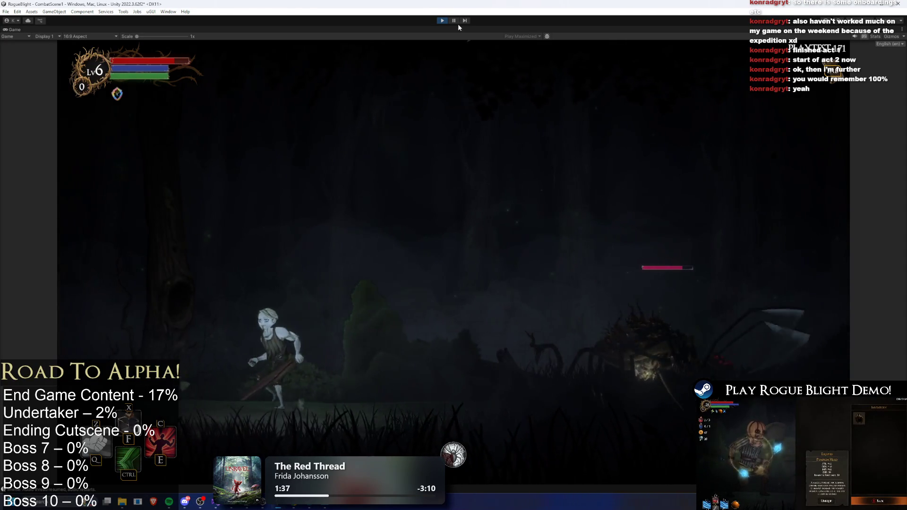
key("ctrl+p")
key("alt+Tab")
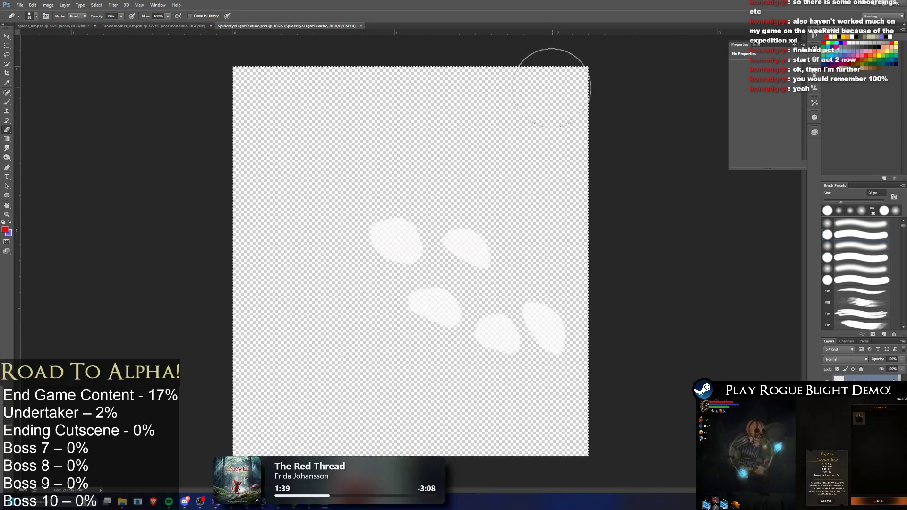
key("alt+Tab")
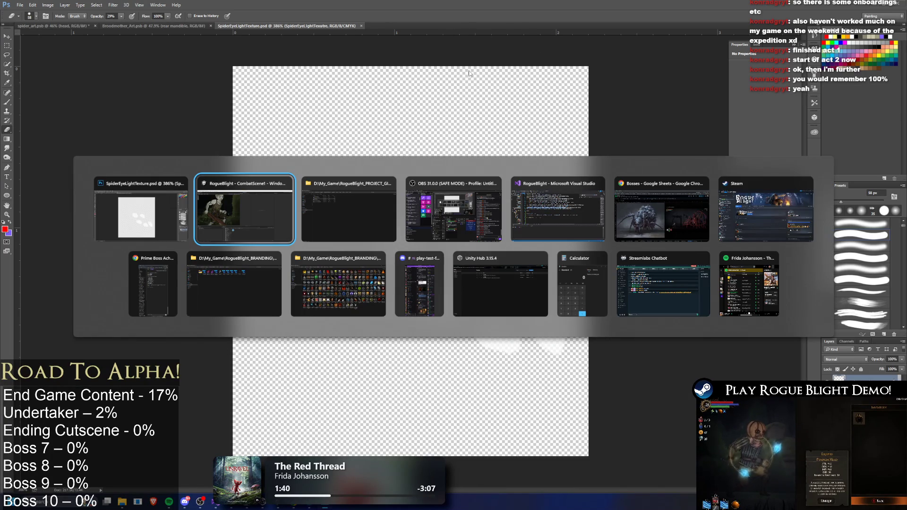
type("s")
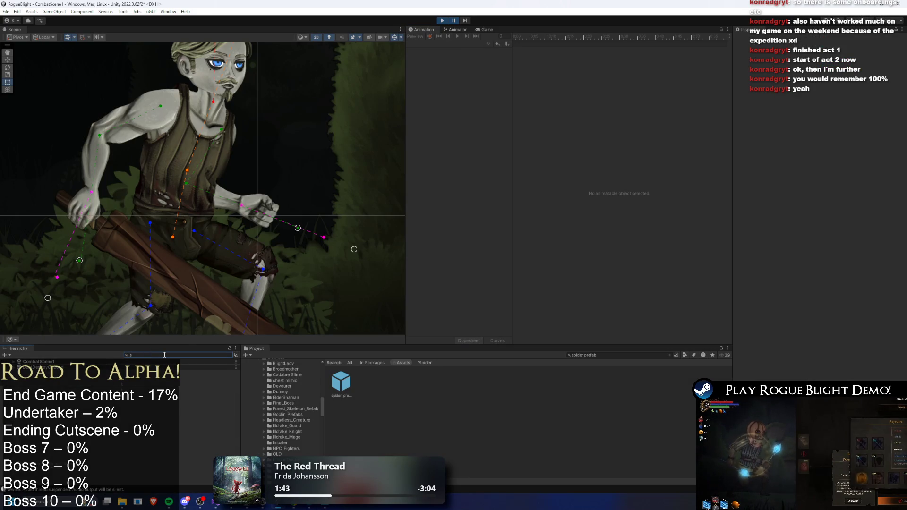
type("pider pre")
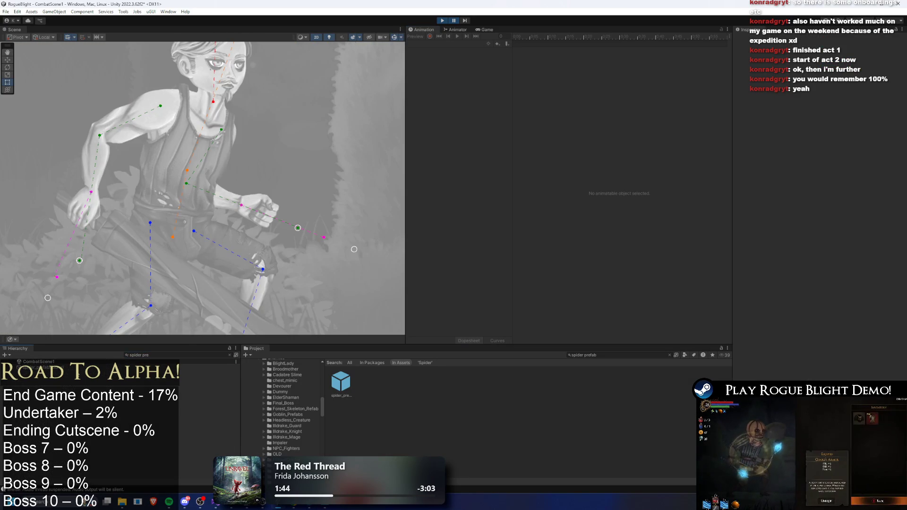
- Clear the Hierarchy search and step through the abdomen_bone and head_bone hitboxes to the eye light
key("Escape")
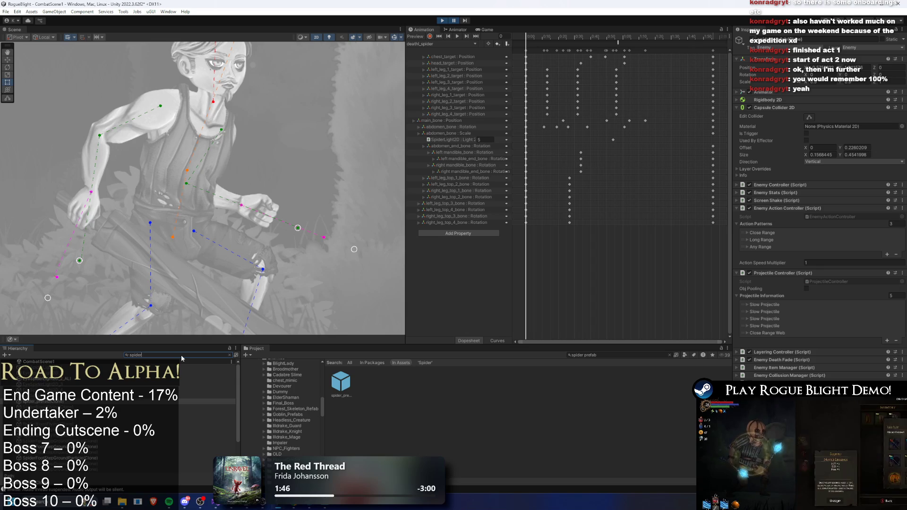
left_click(121, 406)
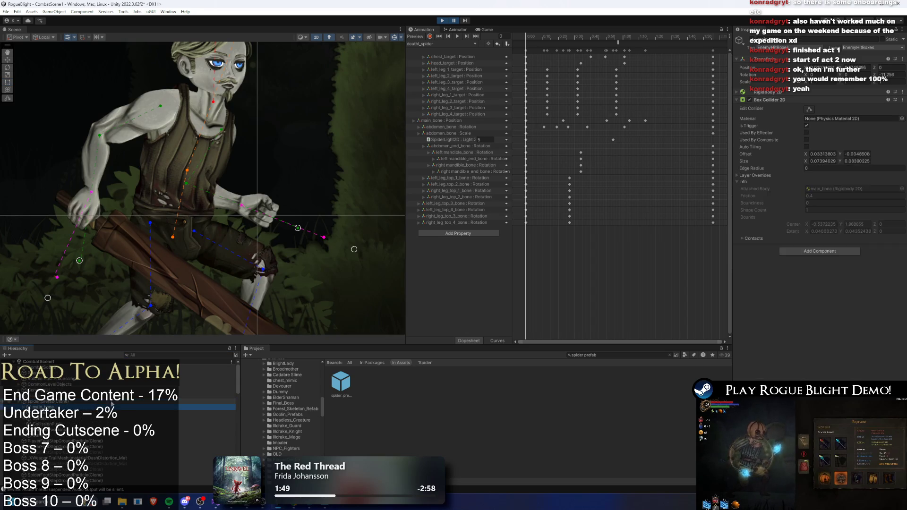
left_click(167, 411)
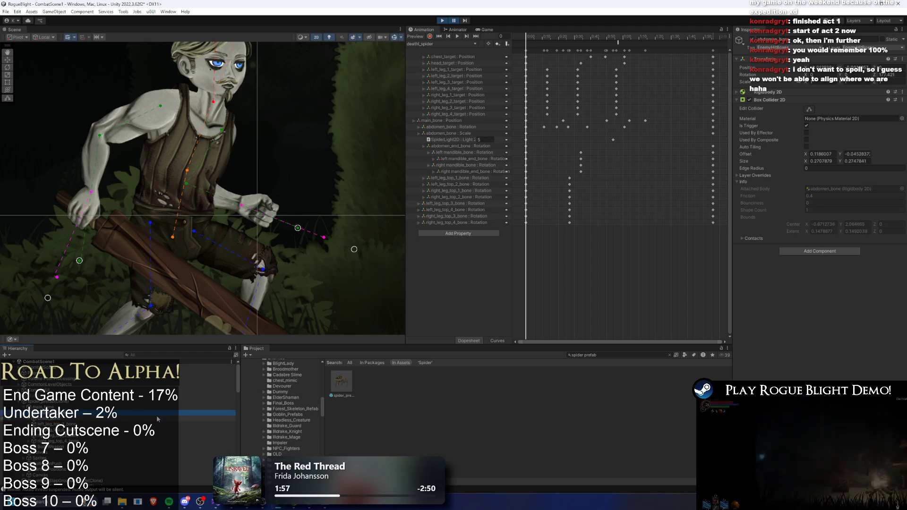
key("Down")
key("Down")
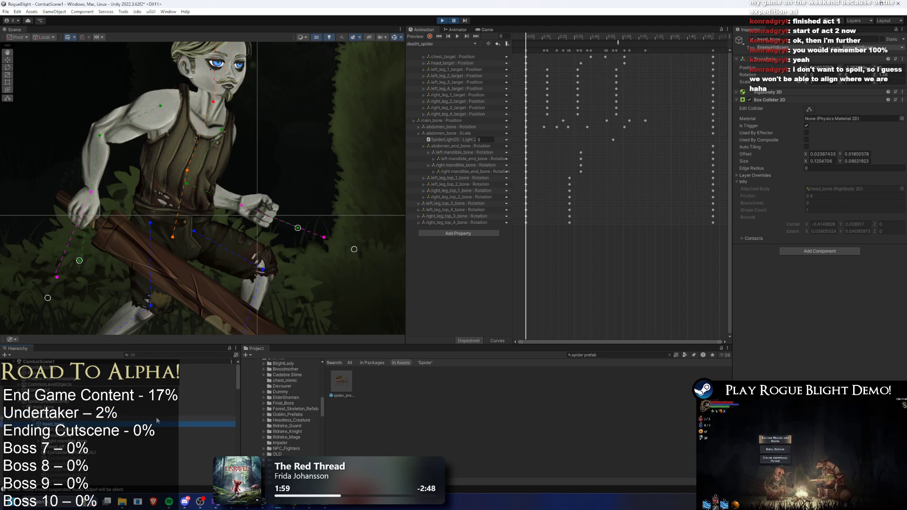
key("Down")
key("Down")
key("Down")
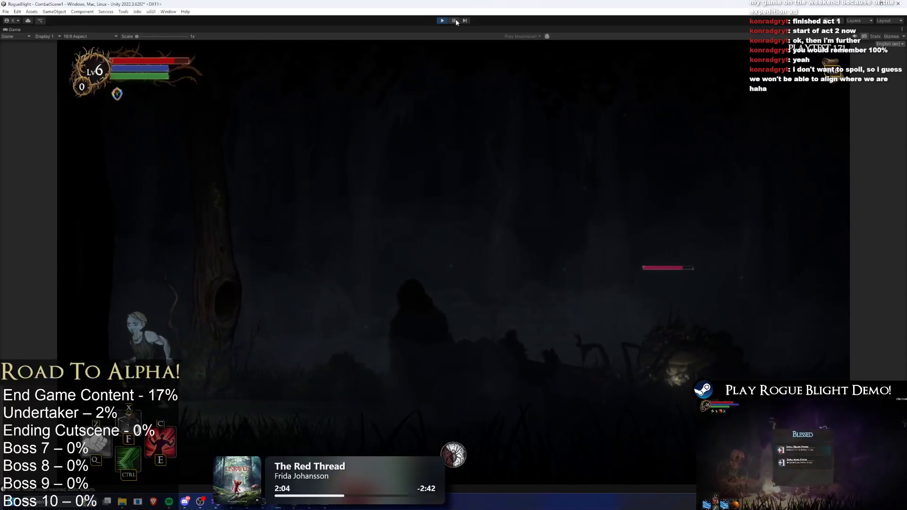
- Walk toward the spider and pause to check the eye light's Overlap Operation choices, leaving them unchanged
key("d")
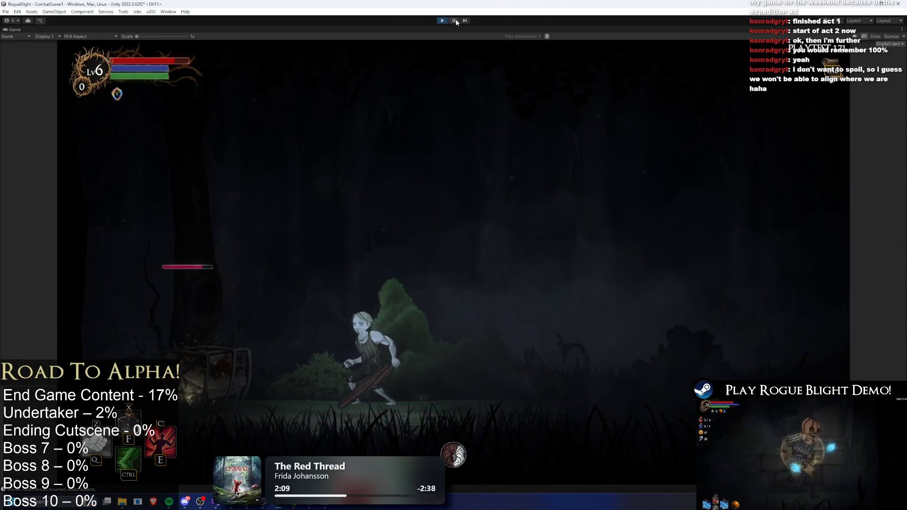
left_click(456, 22)
left_click(835, 157)
left_click(832, 173)
- Resume the test run, run the character toward the spider, then pause to adjust the eye light
left_click(454, 21)
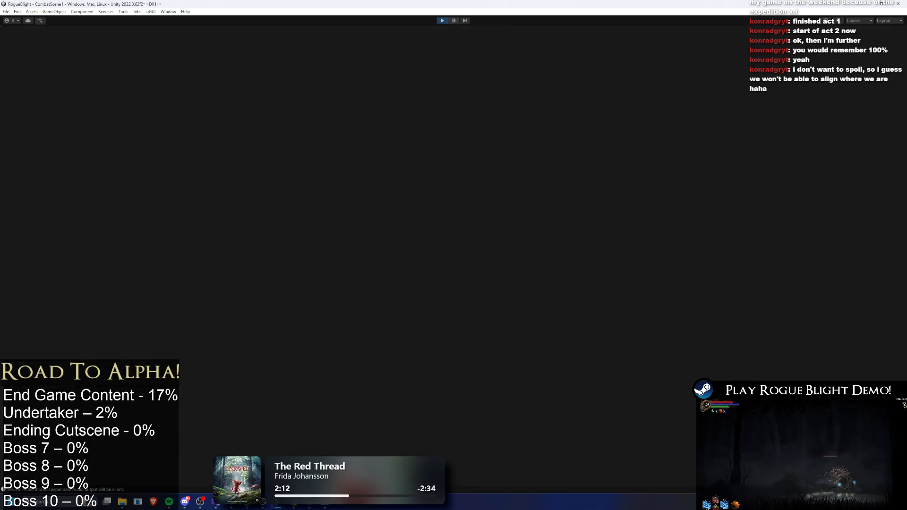
left_click(454, 20)
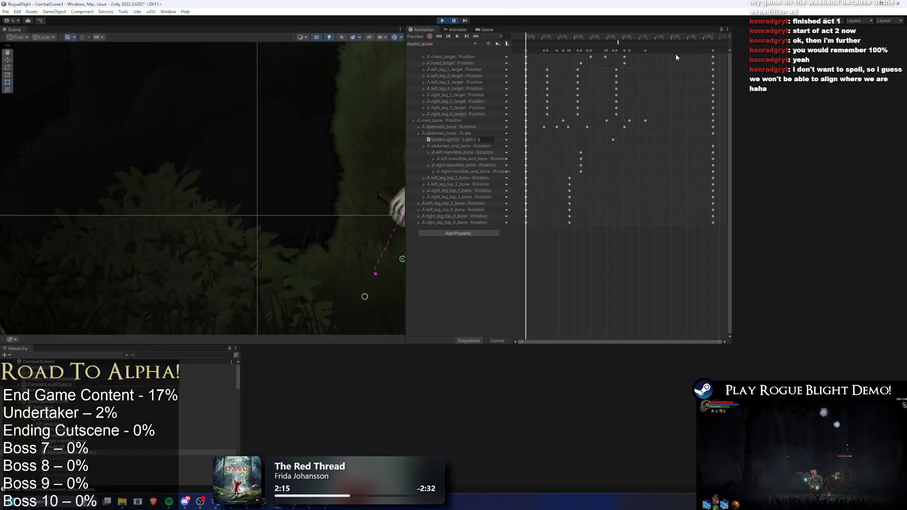
left_click(453, 21)
key("Right")
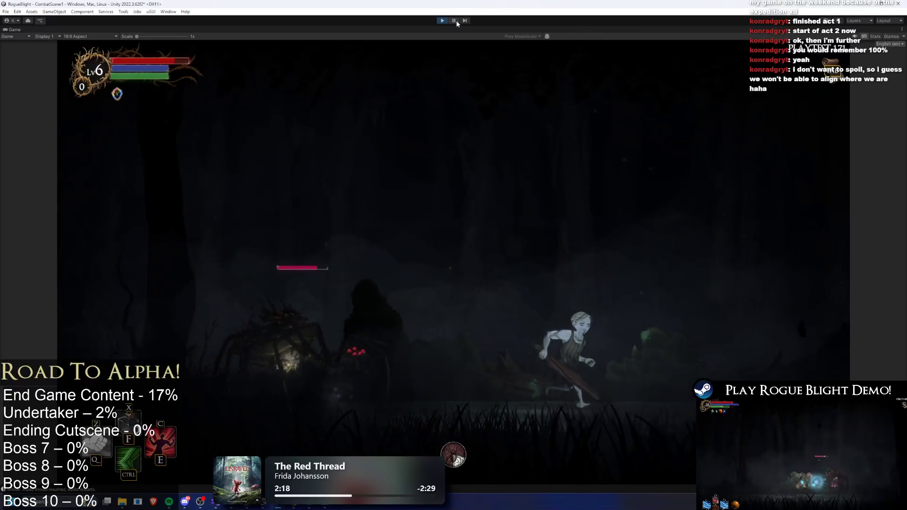
key("ctrl+shift+p")
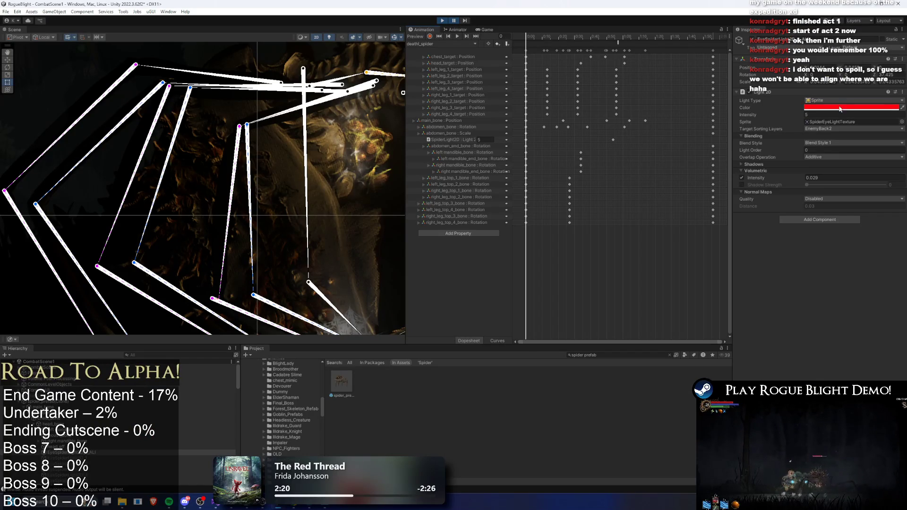
- Trial the eye light's volumetric intensity at 1.42 in play, then lower it to 0.5
left_click(813, 177)
type("1.42")
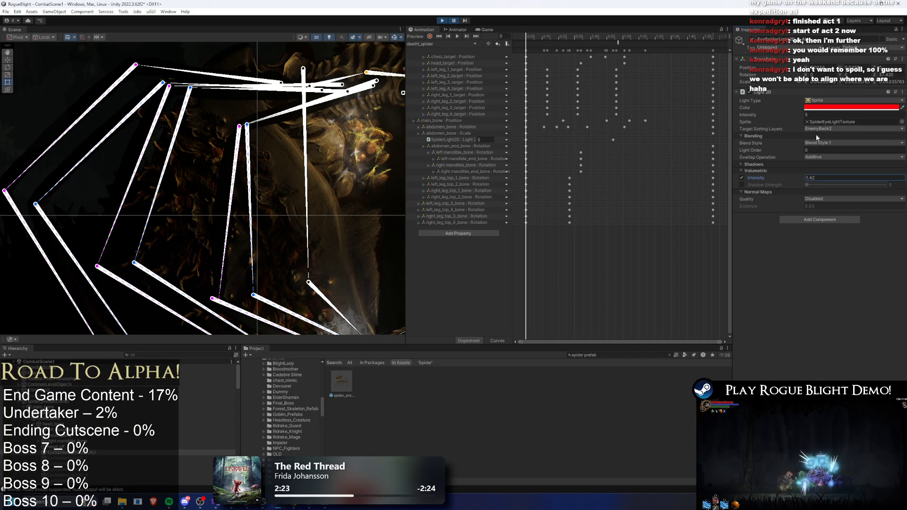
left_click(456, 22)
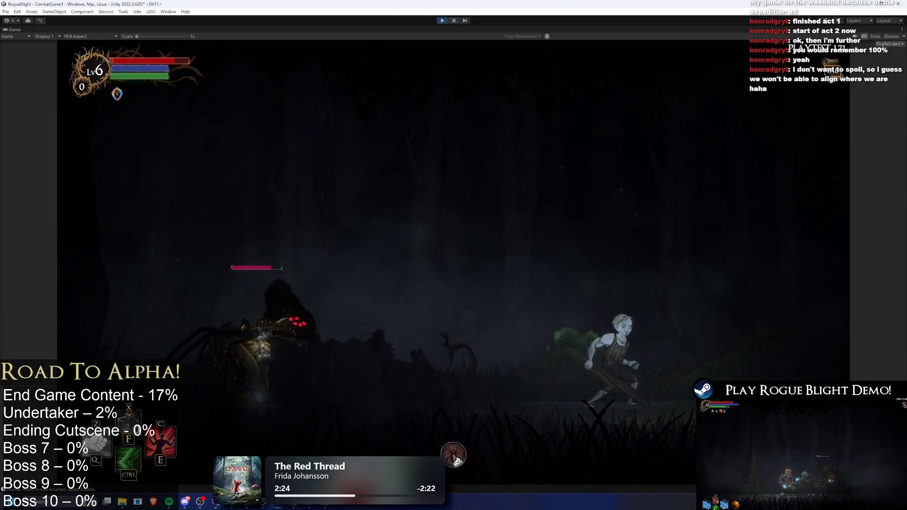
key("ctrl+shift+p")
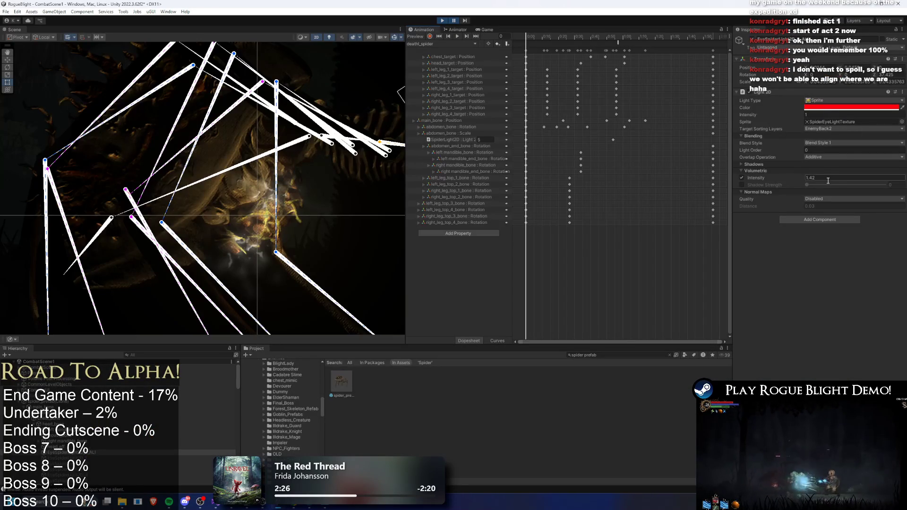
type("0.5")
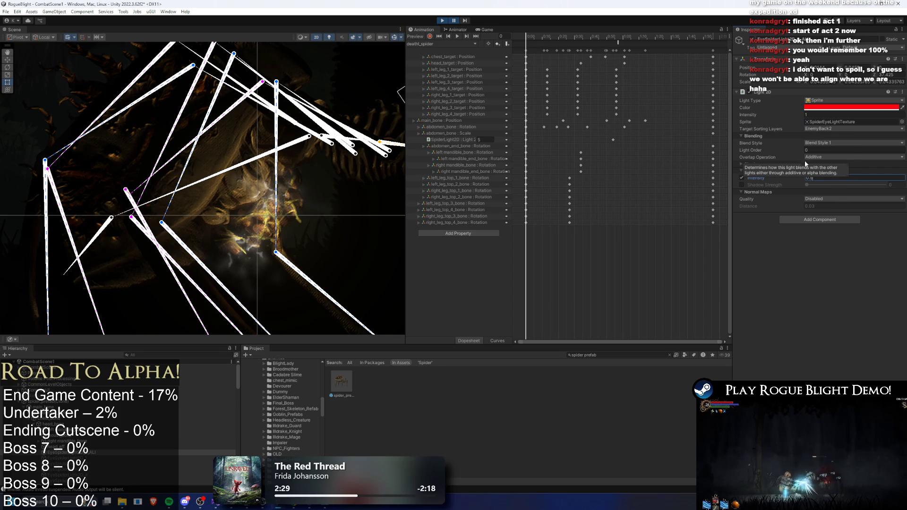
left_click(456, 19)
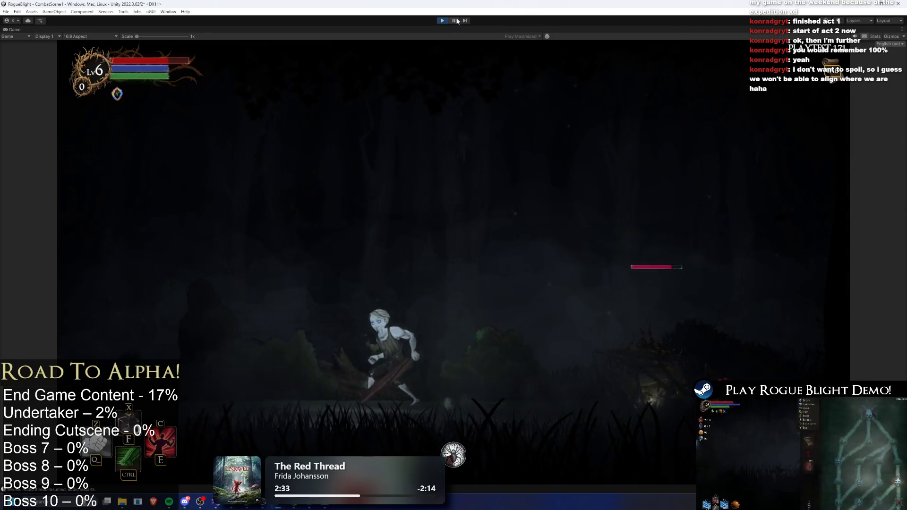
left_click(454, 20)
scroll(311, 200, "down", 5)
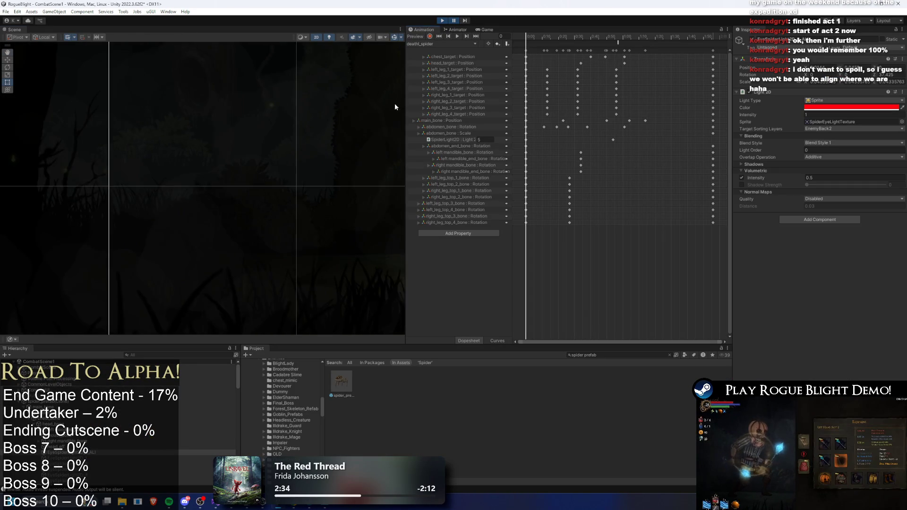
- Dock the Game view beside the Scene view
left_click(488, 30)
left_click_drag(491, 30, 195, 141)
mouse_move(294, 132)
left_mouse_down()
mouse_move(245, 168)
mouse_move(41, 272)
left_mouse_up()
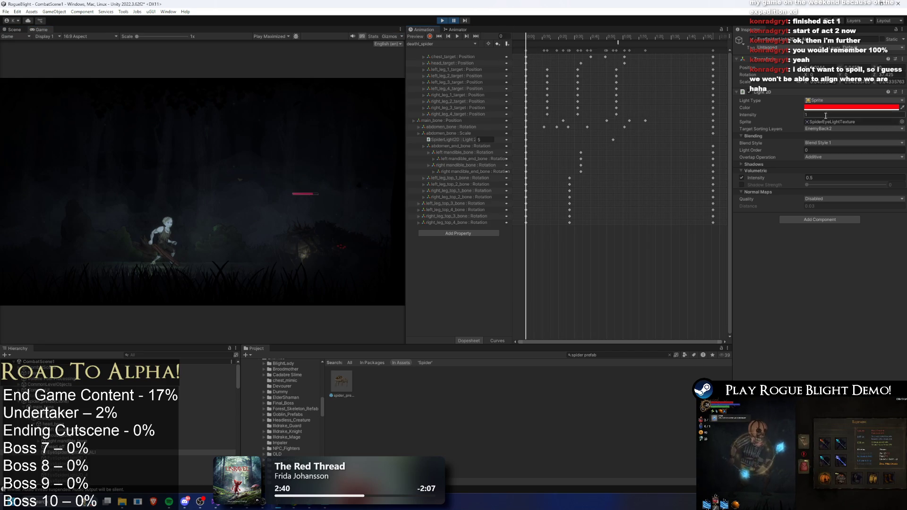
- Adjust the eye light's intensity to 0.12 and its volumetric intensity, then switch the volumetric glow off
left_click_drag(800, 116, 781, 114)
left_click(808, 177)
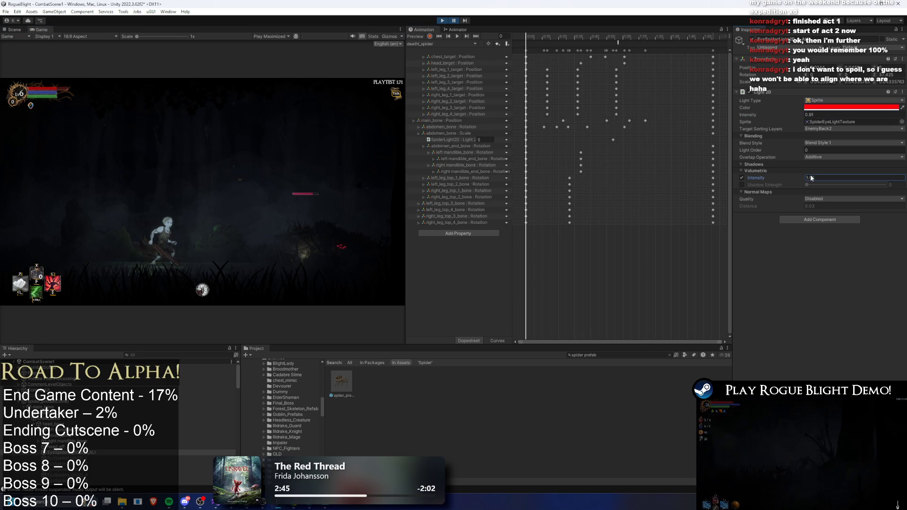
left_click(815, 114)
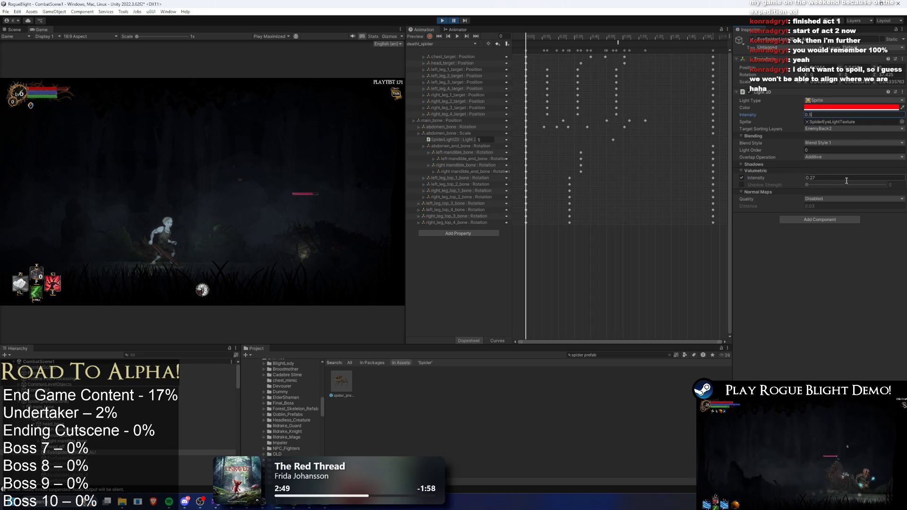
left_click_drag(797, 180, 742, 178)
left_click(742, 178)
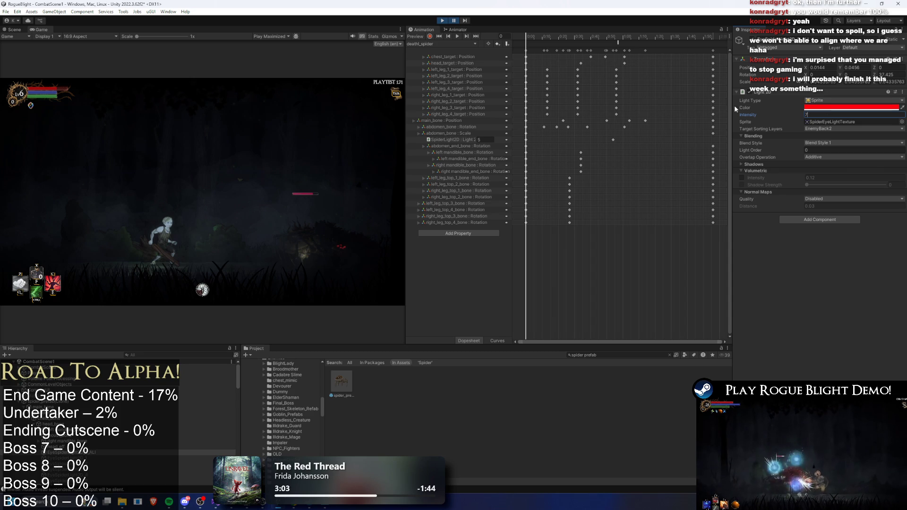
- Try Blend Styles 2 and 3 on the eye light, then revert to Blend Style 1
left_click(827, 171)
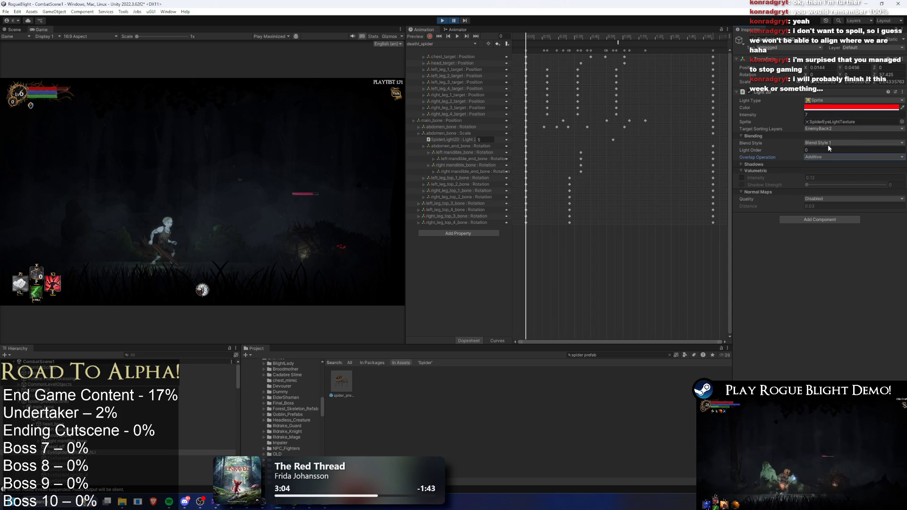
left_click(829, 143)
left_click(829, 151)
left_click(829, 141)
left_click(832, 166)
left_click(831, 143)
left_click(829, 174)
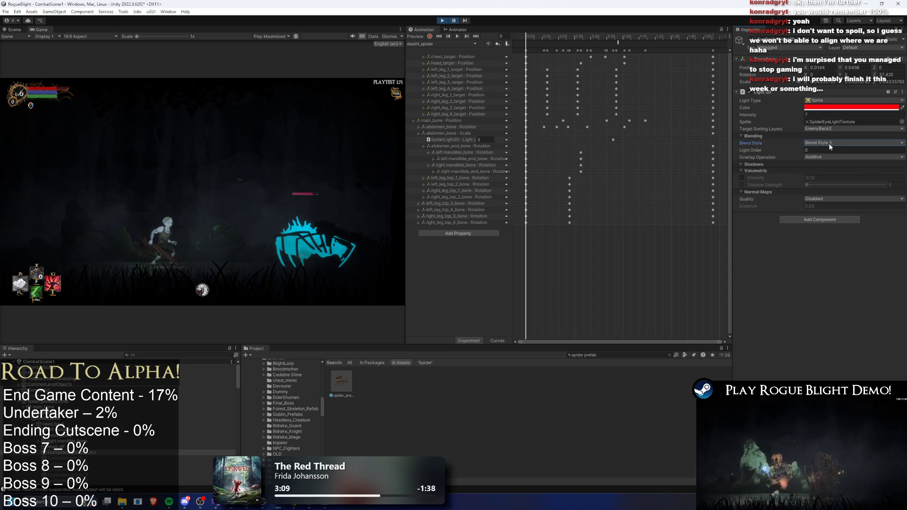
left_click(830, 144)
left_click(833, 160)
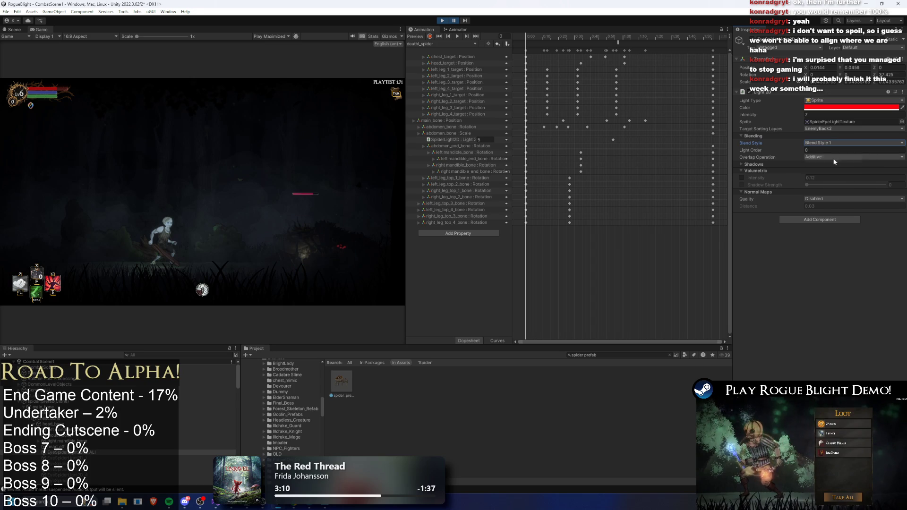
- Set the eye light to Light Order 100, Alpha Blend overlap and intensity 2.5, then unpause
left_click(809, 150)
type("1")
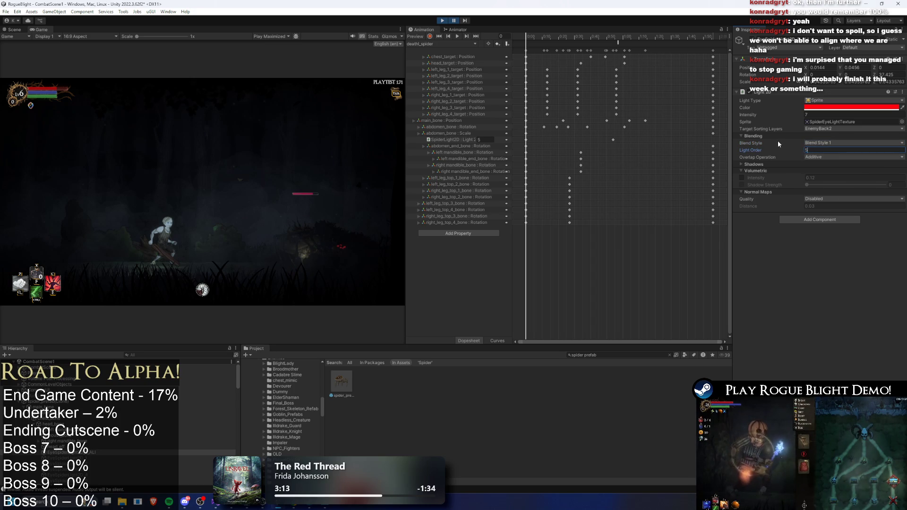
key("BackSpace")
type("100")
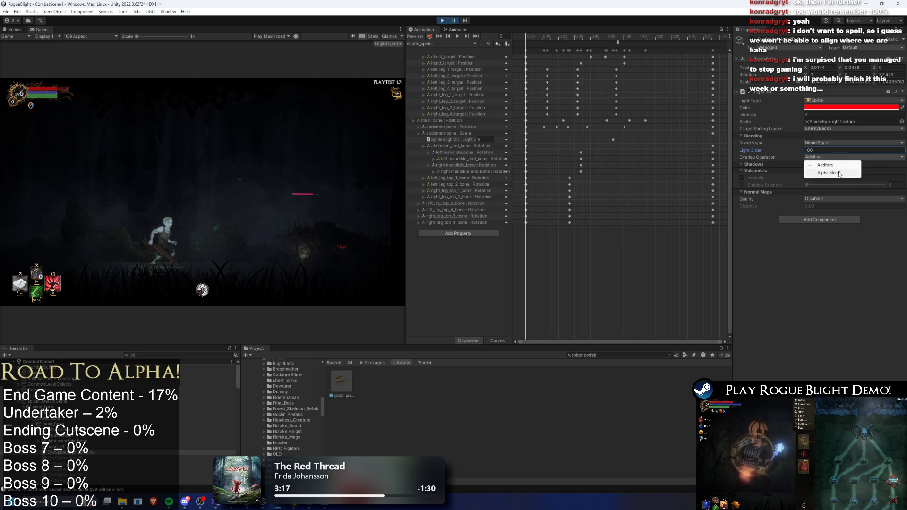
left_click(840, 173)
left_click(817, 116)
type("2.5")
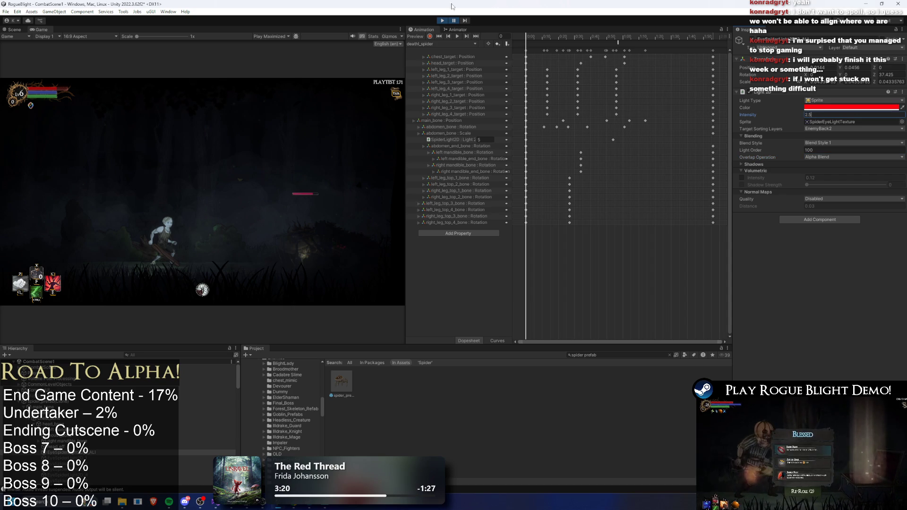
left_click(452, 21)
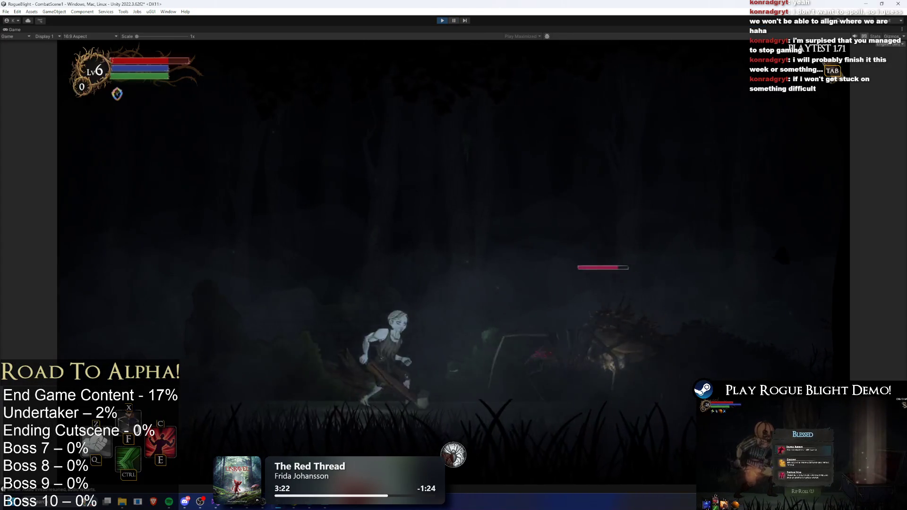
- Play the spider encounter, dashing past its glowing orbs, then pause the game
key("a")
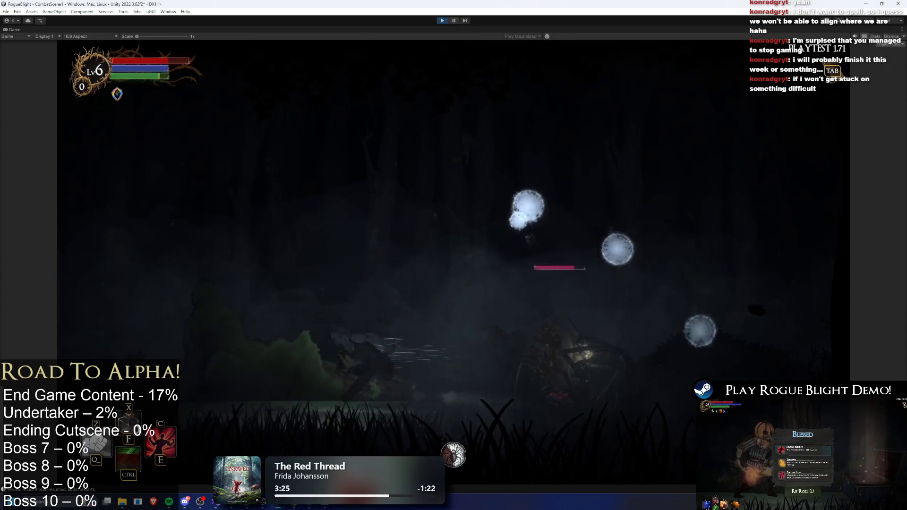
key("a")
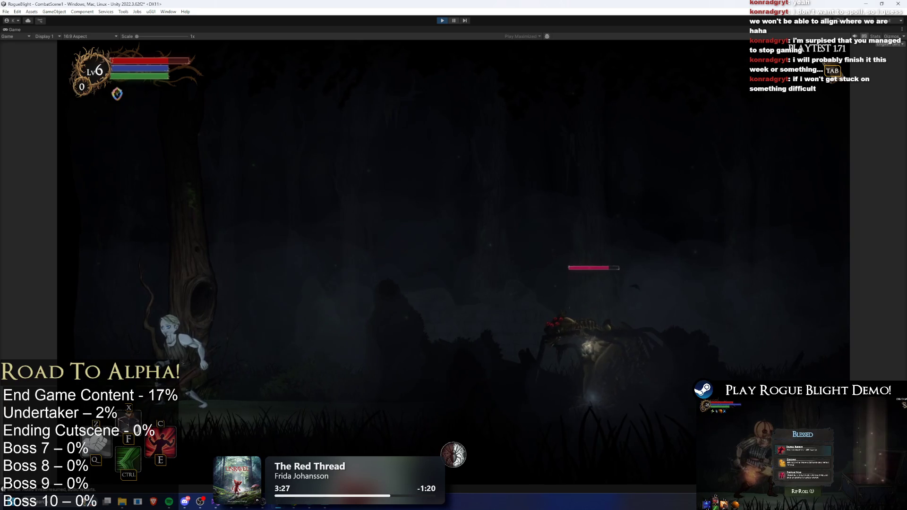
key("ctrl")
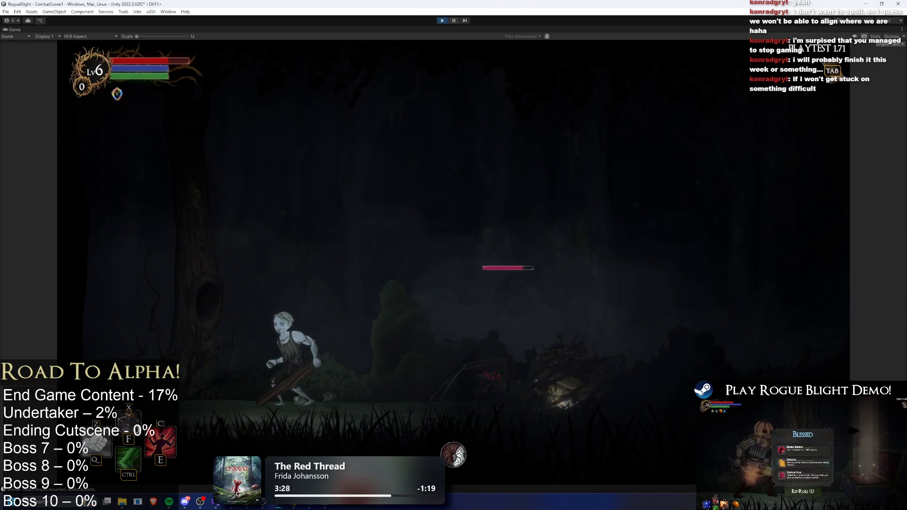
key("d")
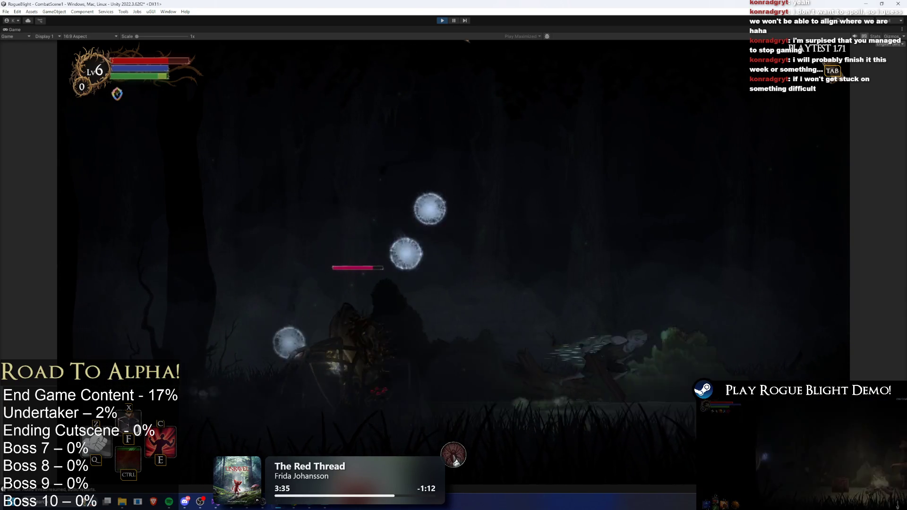
key("ctrl")
left_click(453, 22)
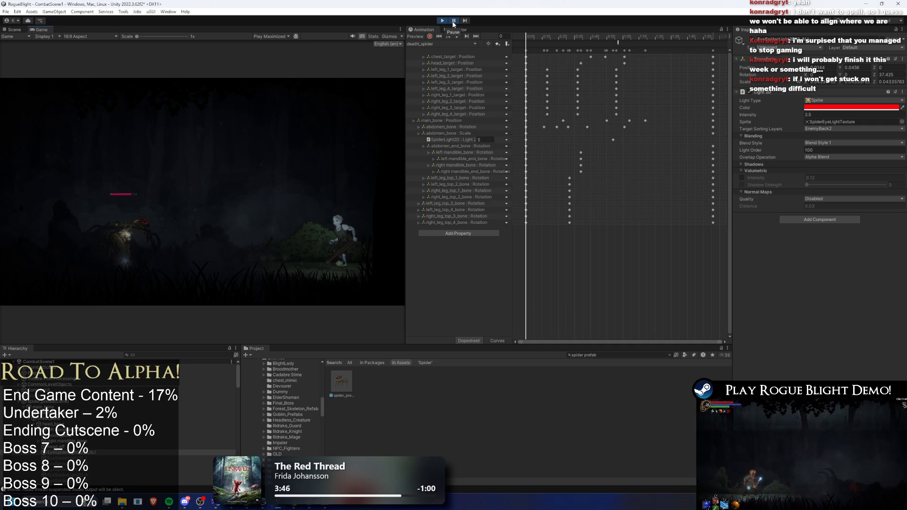
- Open SpiderEyeLightTexture from the light's Sprite field in Photoshop
double_click(857, 122)
key("alt+Tab")
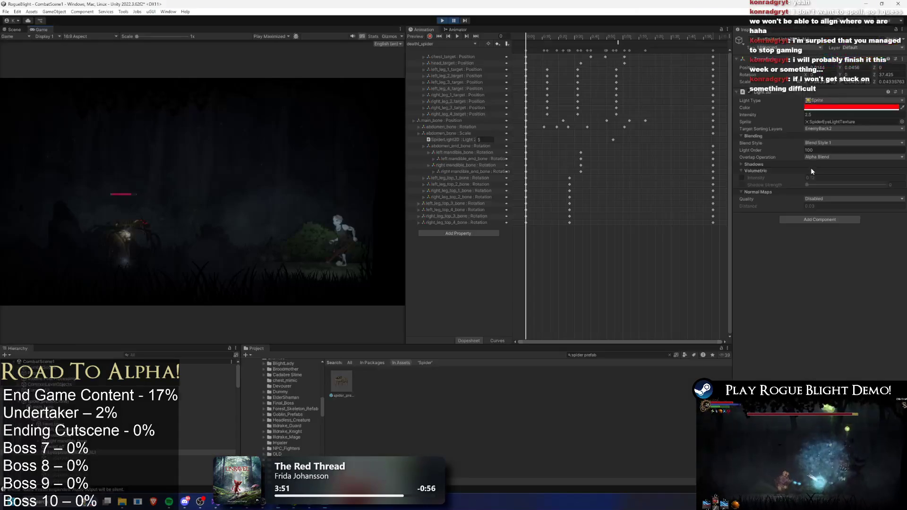
key("alt+Tab")
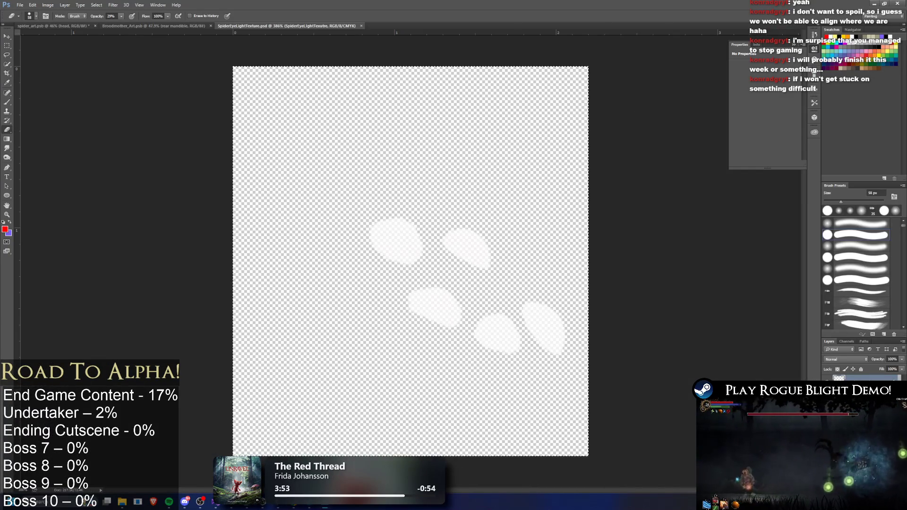
- Open the eye-light texture layer's Layer Style dialog on its Drop Shadow settings
double_click(851, 392)
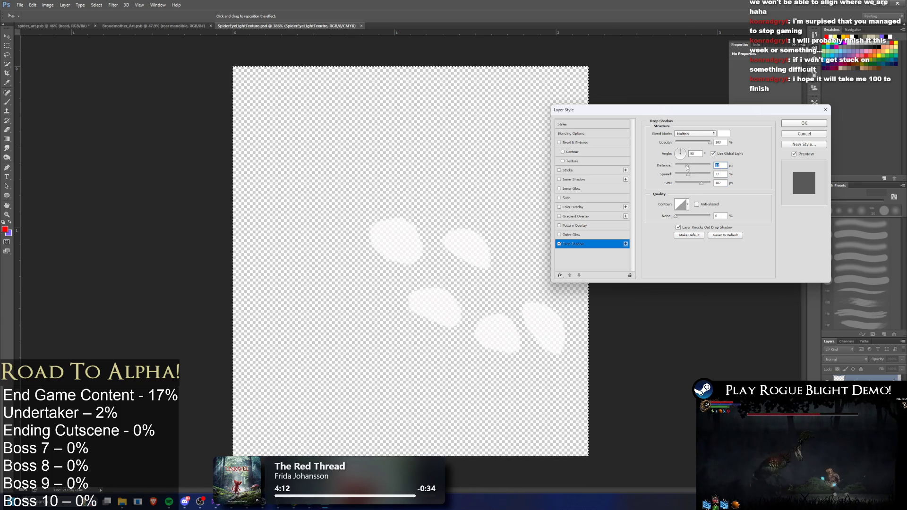
- Increase the drop shadow distance, confirm its colour and apply it to the layer
left_click_drag(688, 167, 705, 165)
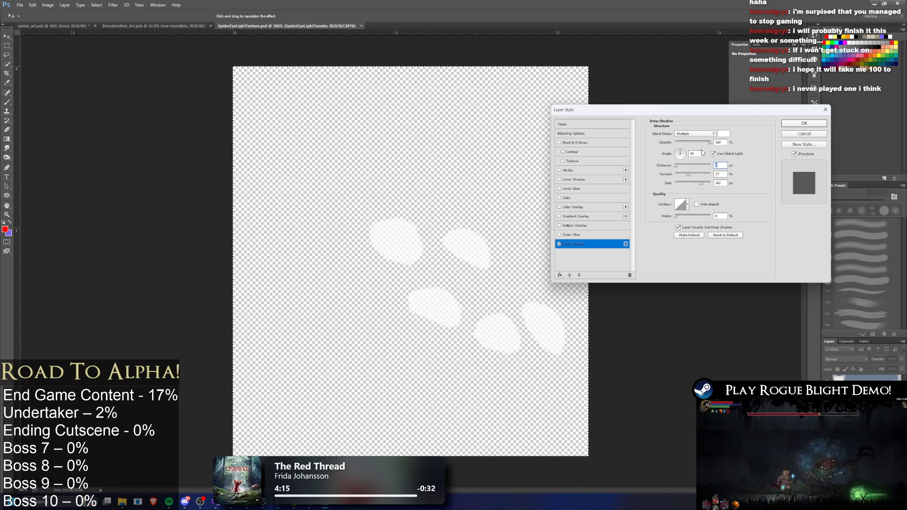
left_click(726, 134)
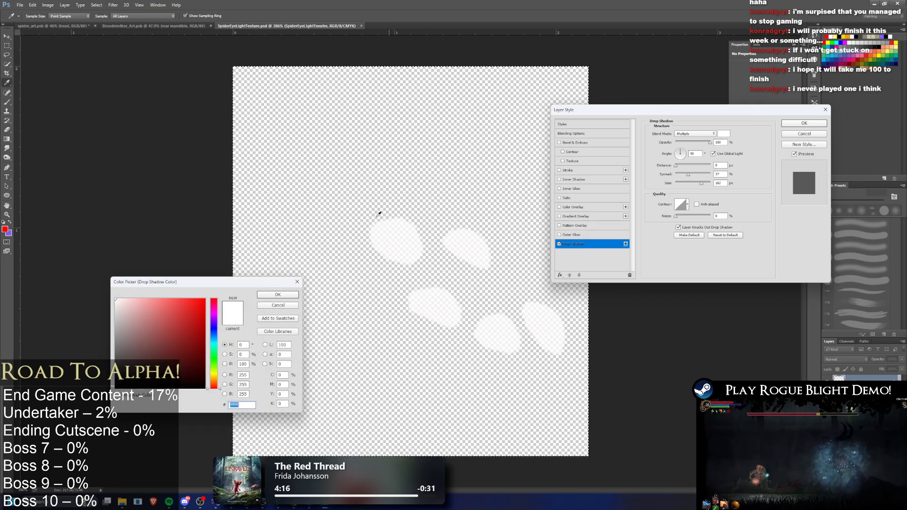
left_click(278, 294)
left_click(798, 124)
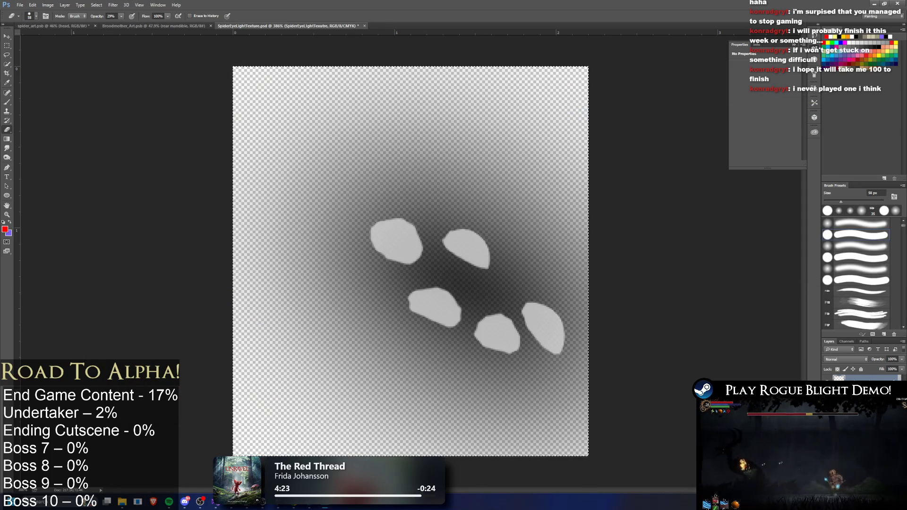
- Rework the drop shadow: keep black, size about 29 px, adjust opacity and increase spread
double_click(851, 397)
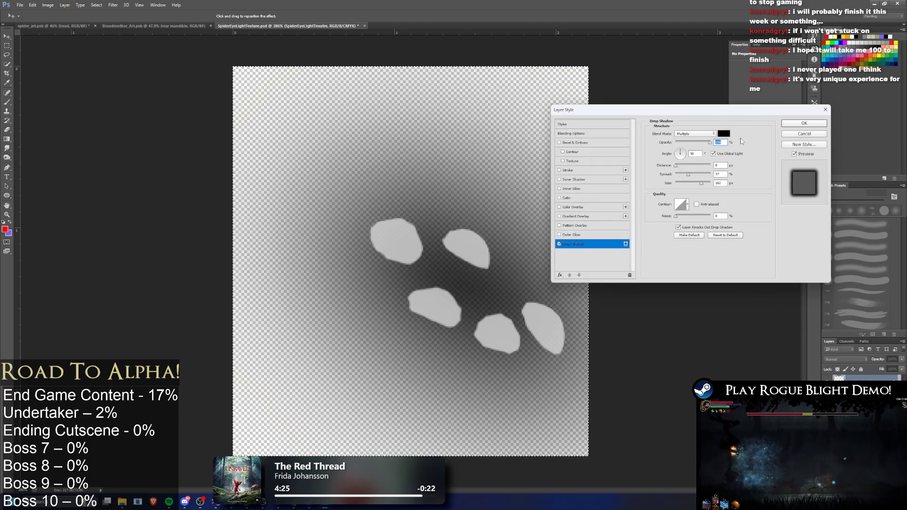
left_click(724, 133)
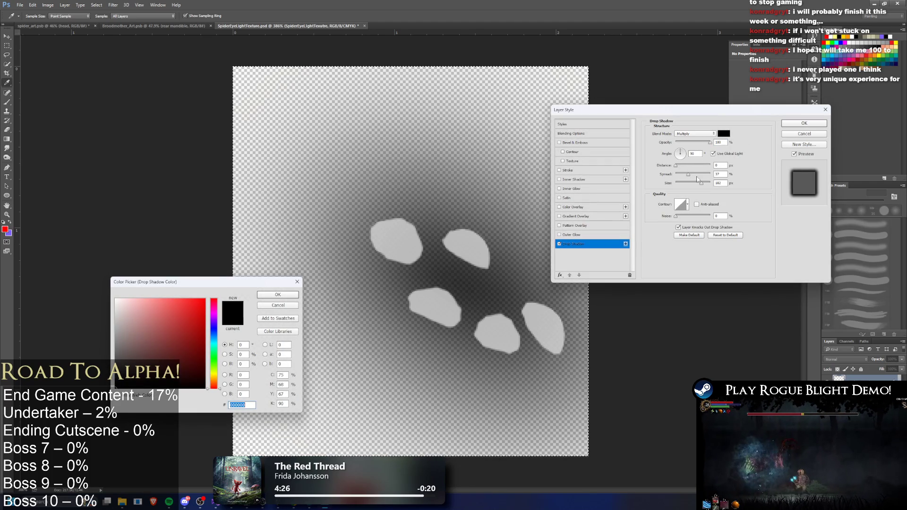
left_click(298, 282)
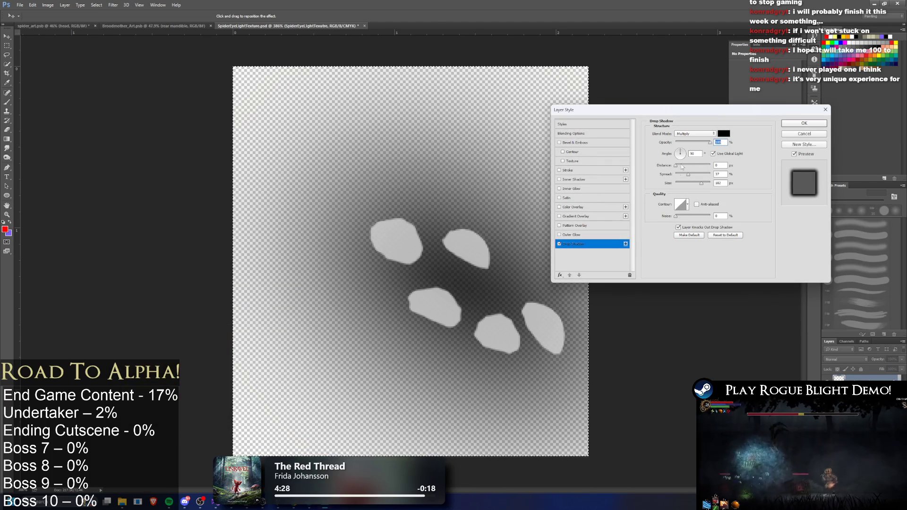
left_click_drag(702, 185, 681, 181)
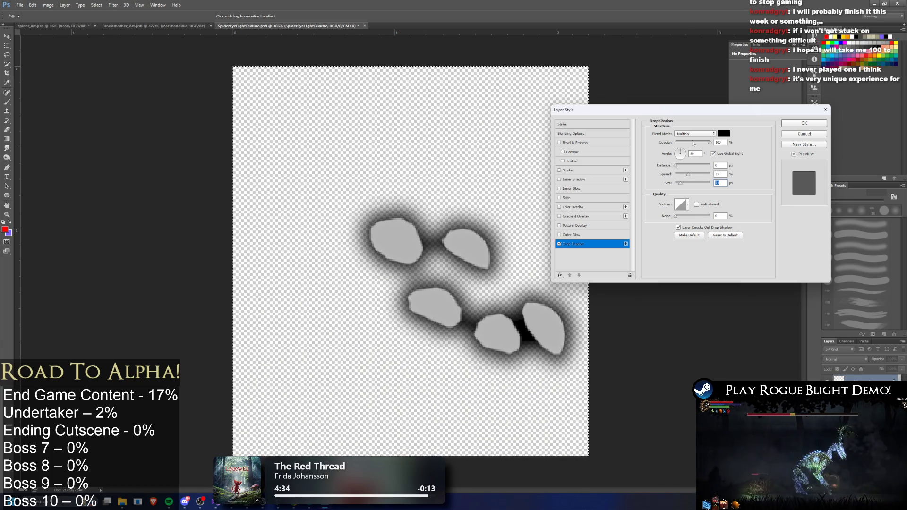
left_click(708, 143)
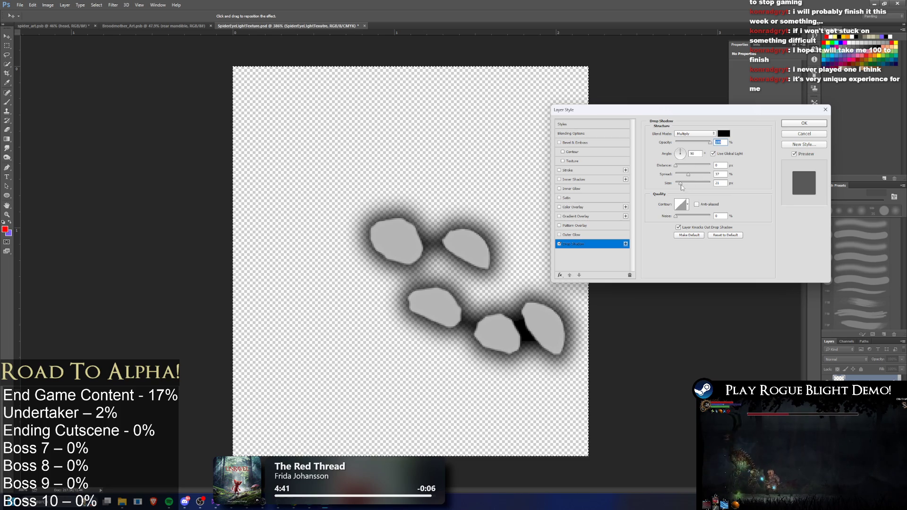
mouse_move(689, 175)
left_mouse_down()
mouse_move(653, 176)
mouse_move(688, 183)
mouse_move(698, 175)
mouse_move(682, 176)
left_mouse_up()
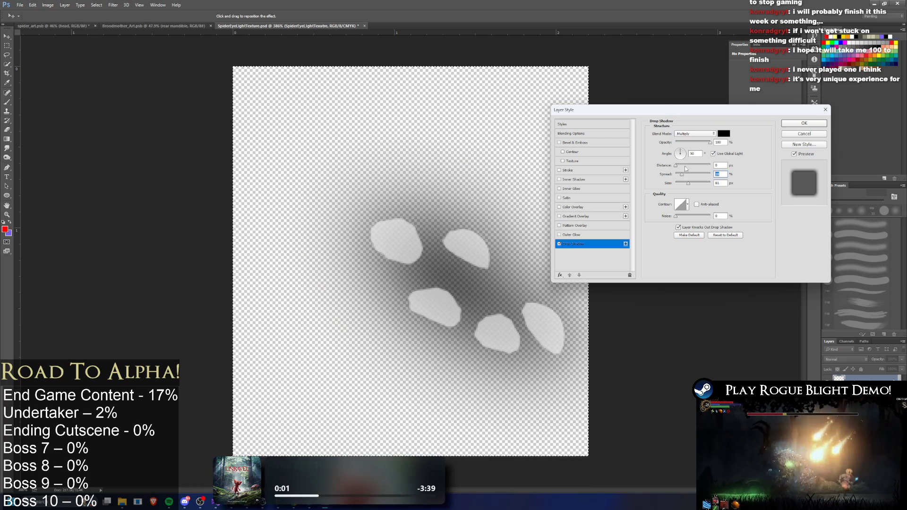
key("Return")
- Shift the five eye shapes and their shadow up and left, then return to Unity
key("e")
key("v")
mouse_move(487, 278)
left_mouse_down()
mouse_move(424, 242)
mouse_move(438, 253)
left_mouse_up()
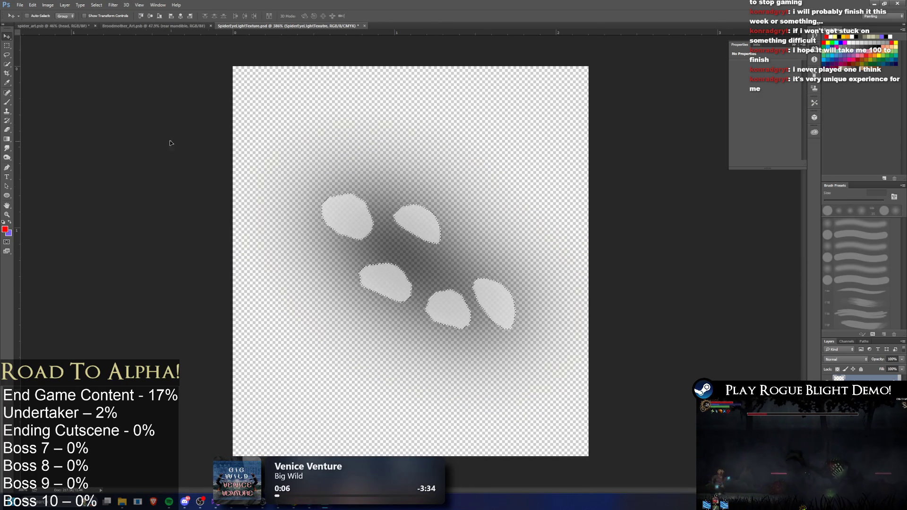
left_click(7, 54)
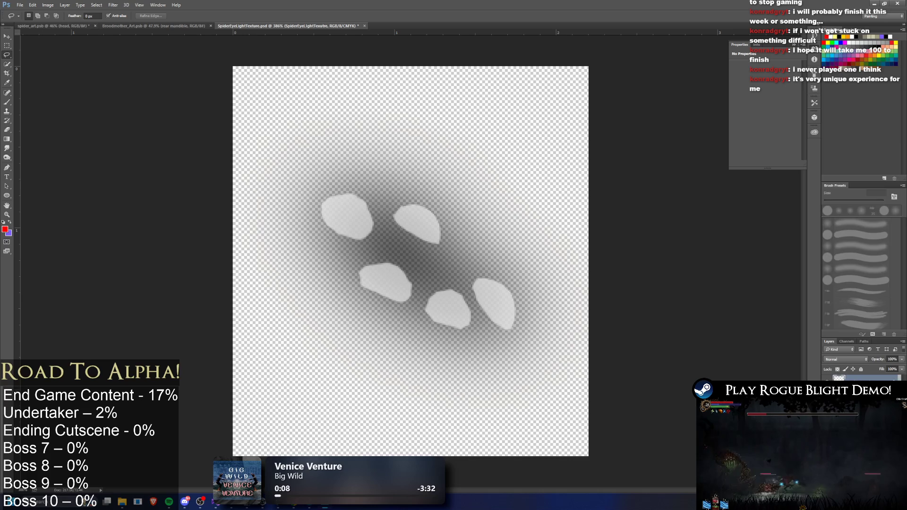
right_click(845, 379)
key("alt+Tab")
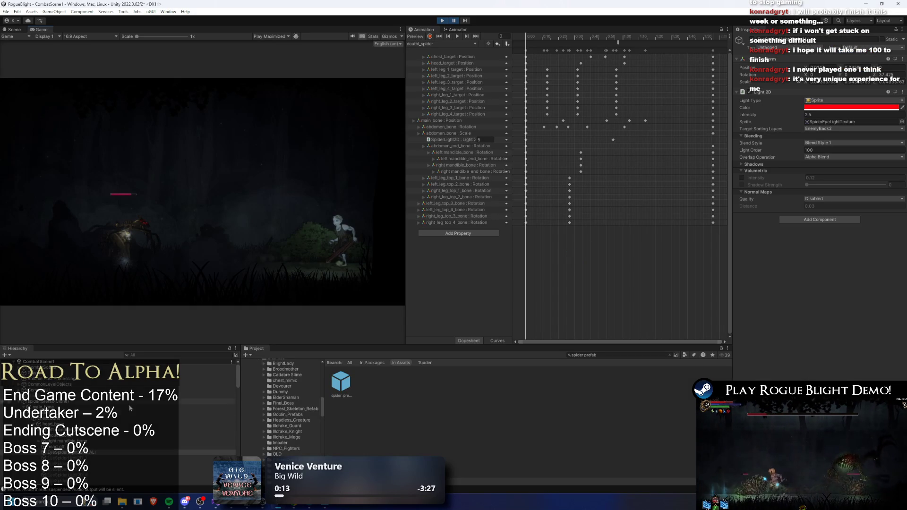
- Select EyeSpider, pause the game and frame the eye light in the Scene view
left_click(93, 453)
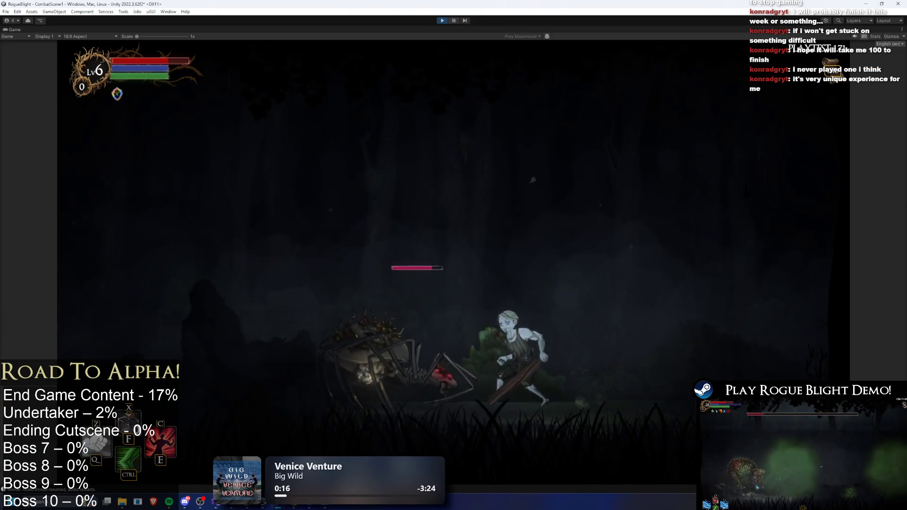
left_click(454, 21)
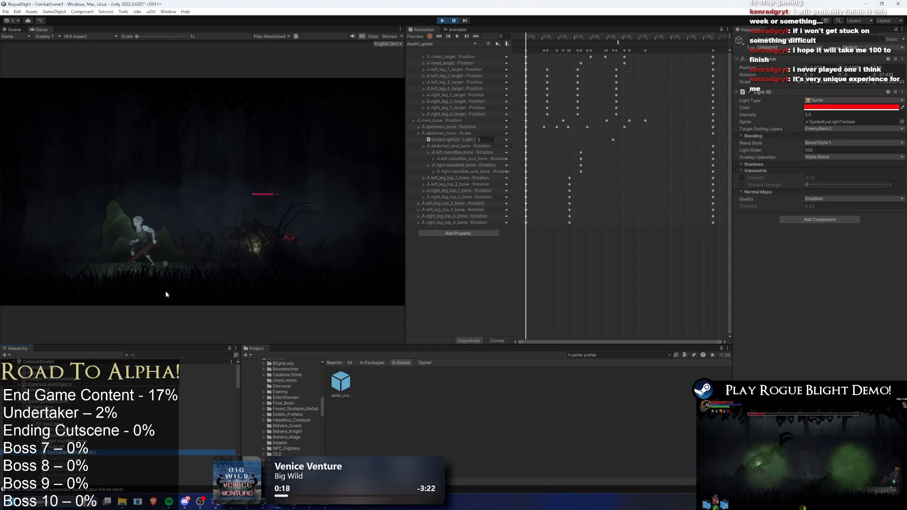
left_click(20, 30)
key("f")
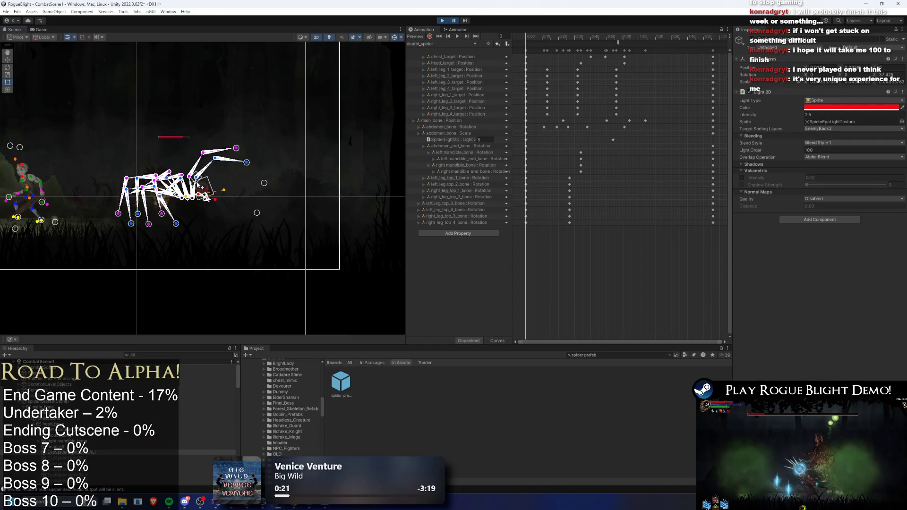
scroll(196, 193, "up", 6)
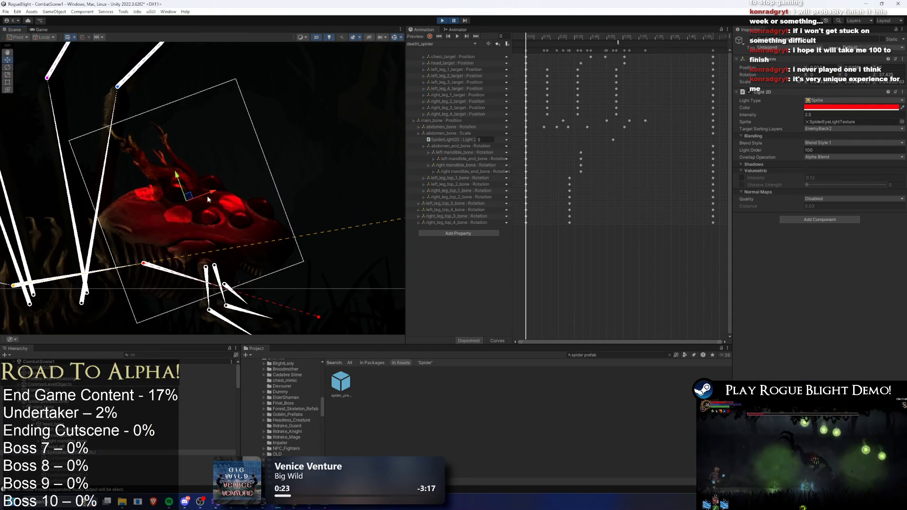
- Move the eye light over the spider's eyes, enlarge it slightly and rotate it to about 38°
left_click_drag(212, 203, 217, 205)
key("r")
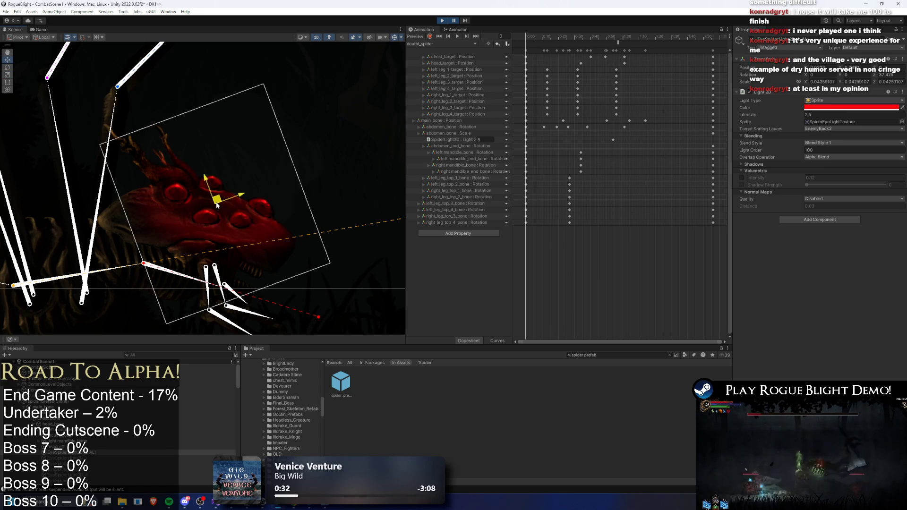
key("e")
key("r")
left_click_drag(216, 203, 220, 200)
key("e")
key("w")
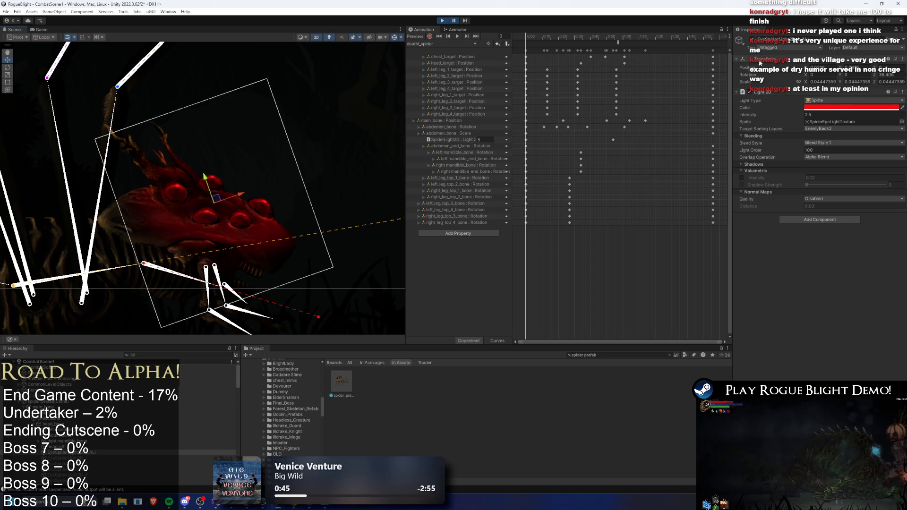
- Copy the light's Transform component and resume the game to check the glow
right_click(759, 61)
mouse_move(792, 120)
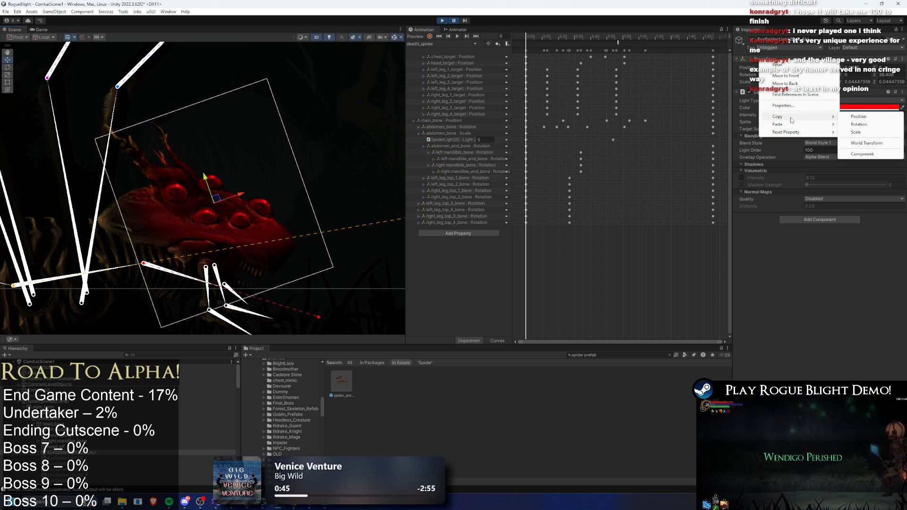
left_click(862, 154)
left_click(455, 22)
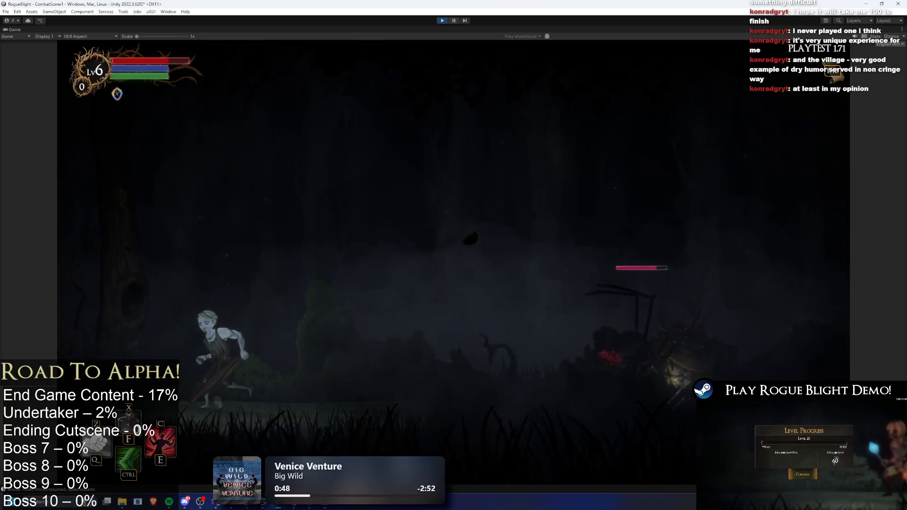
key("ctrl+p")
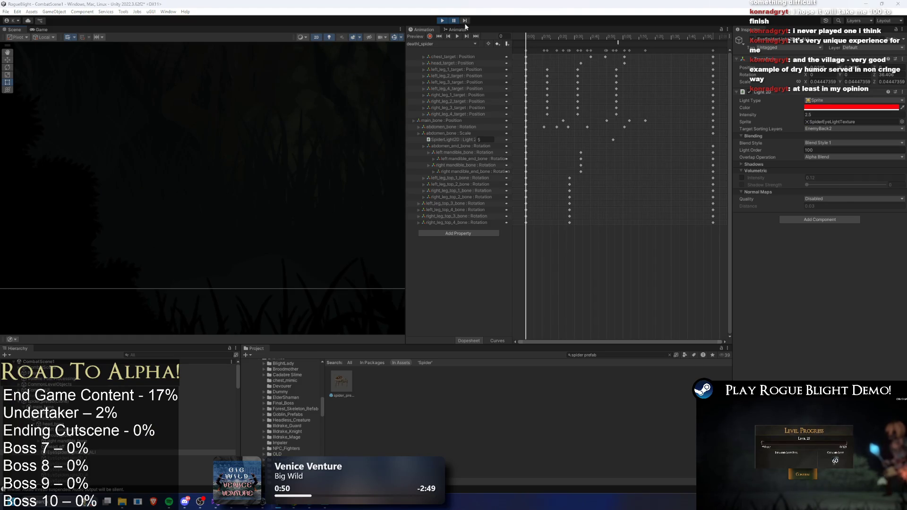
- Reduce the eye texture's Drop Shadow size in Photoshop and return to Unity
key("alt+Tab")
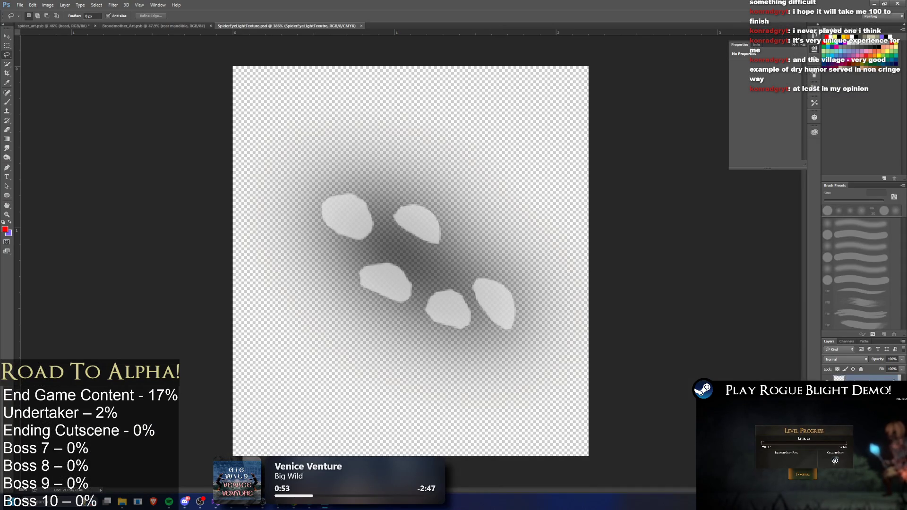
double_click(850, 392)
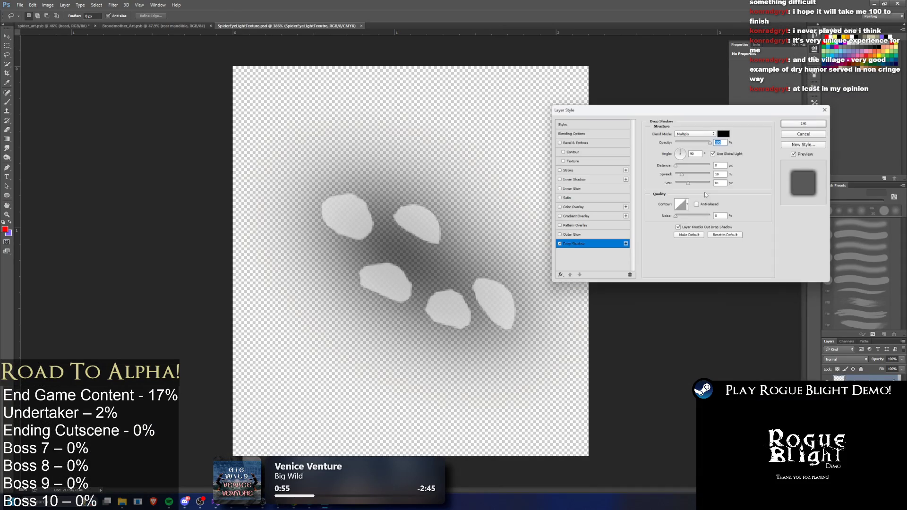
left_click_drag(687, 185, 684, 183)
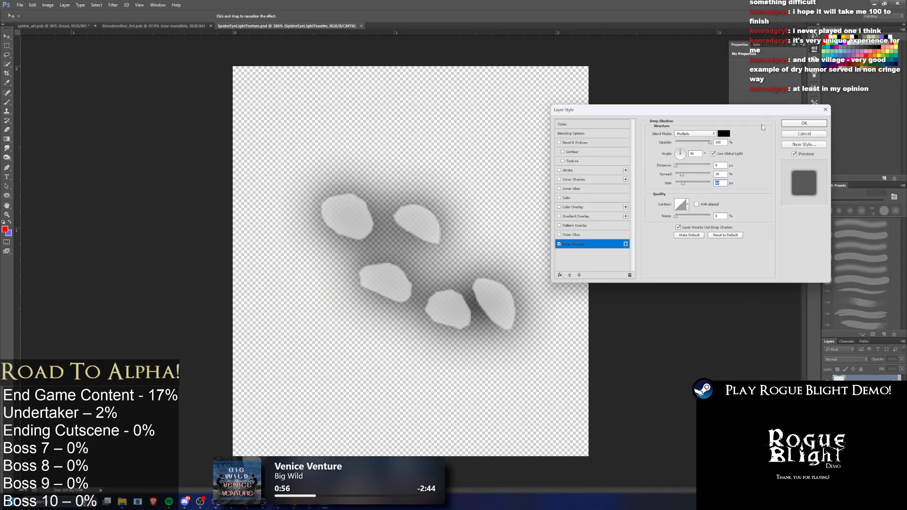
left_click(820, 125)
key("alt+Tab")
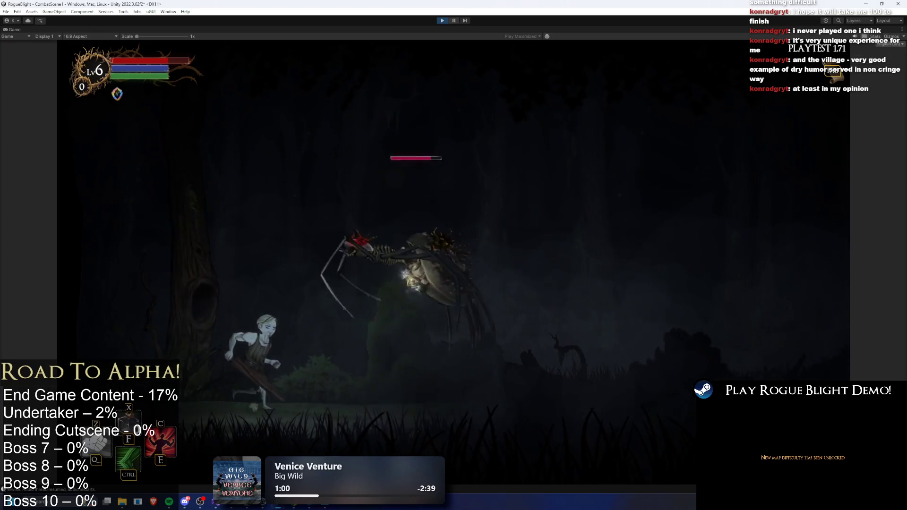
- Set the eye light's overlap operation to Additive and test it in play
left_click(466, 21)
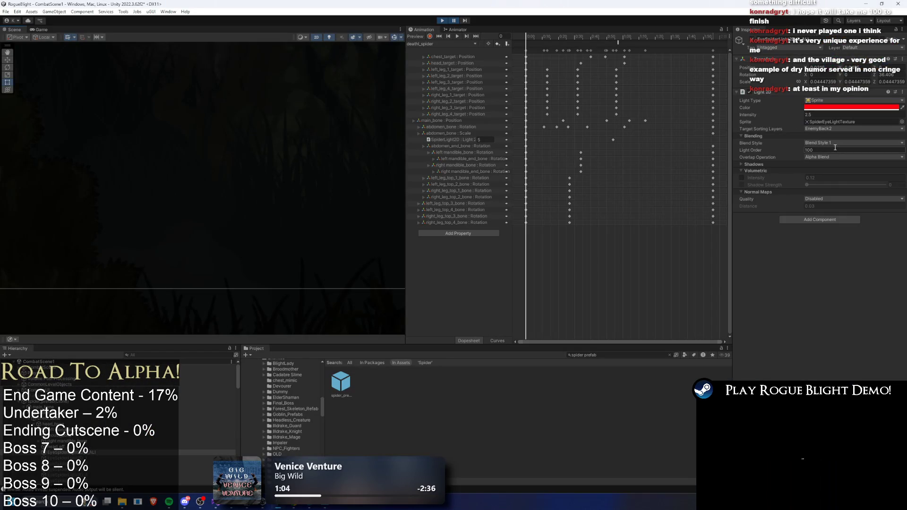
left_click(831, 157)
left_click(831, 164)
left_click(455, 21)
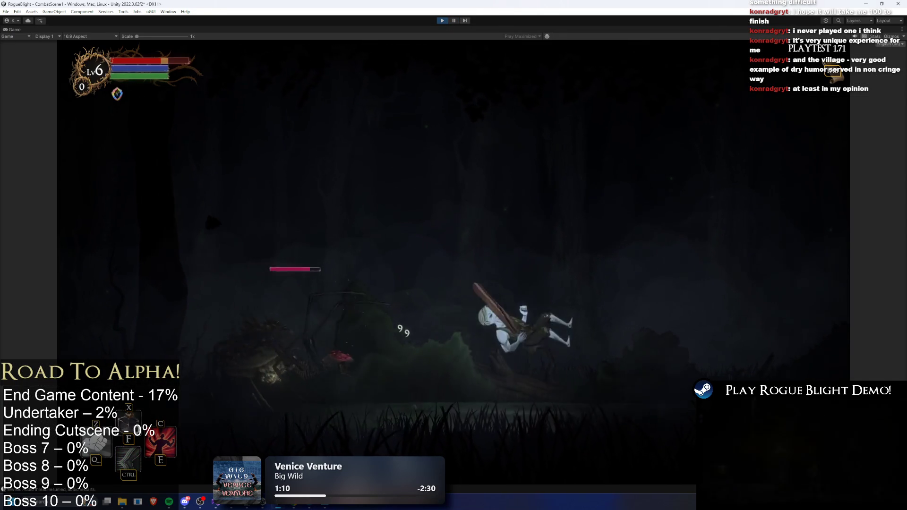
key("ctrl+shift+p")
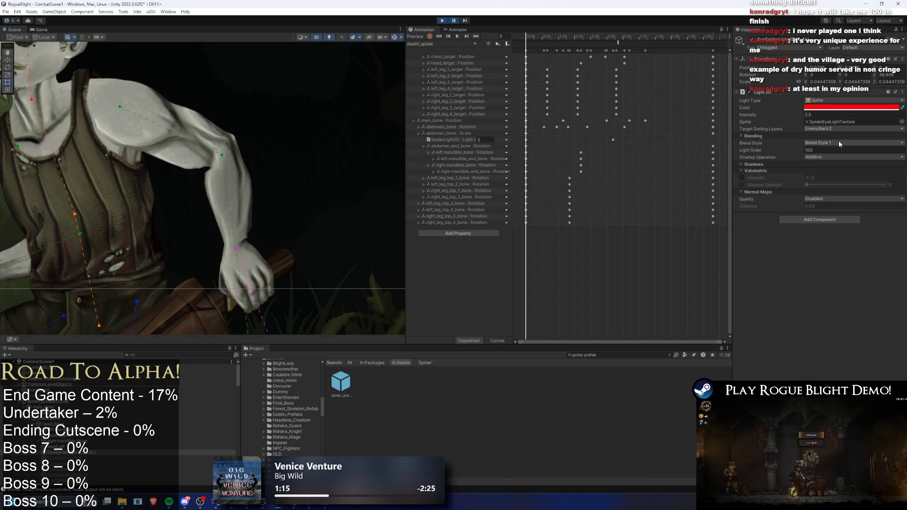
- Try Blend Style 2 with Alpha Blend overlap on the eye light, then stop the game
left_click(838, 141)
left_click(838, 168)
left_click(832, 156)
left_click(833, 173)
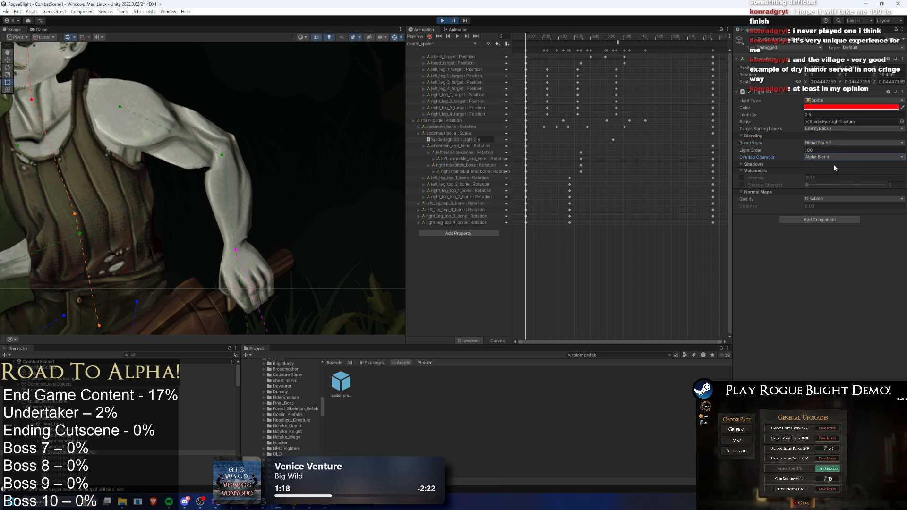
left_click(825, 150)
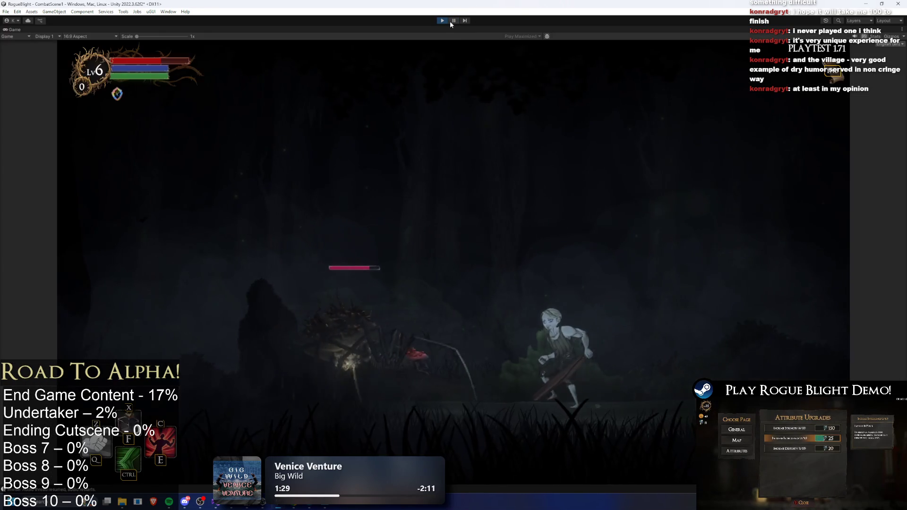
key("ctrl+p")
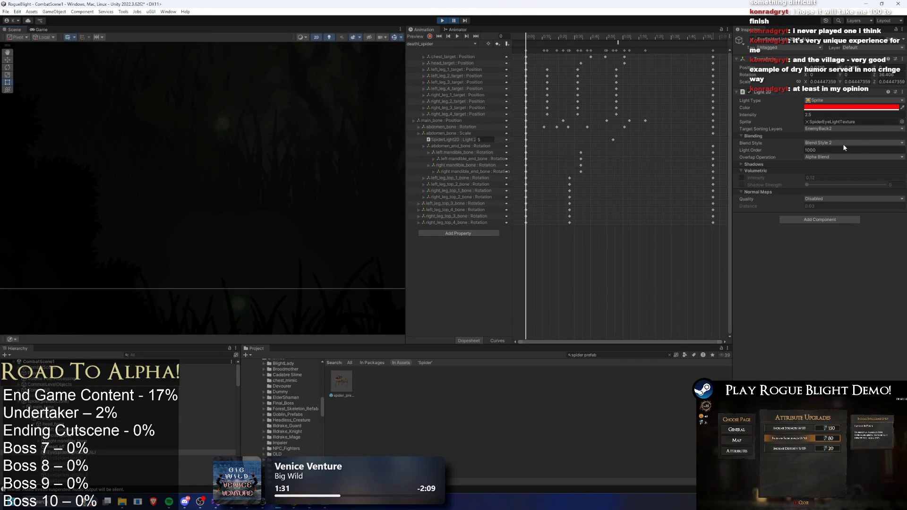
- Set the eye light to the Default blend style with Light Order -100
left_click(843, 143)
left_click(841, 152)
left_click(828, 157)
left_click(828, 157)
left_click(812, 150)
type("-100")
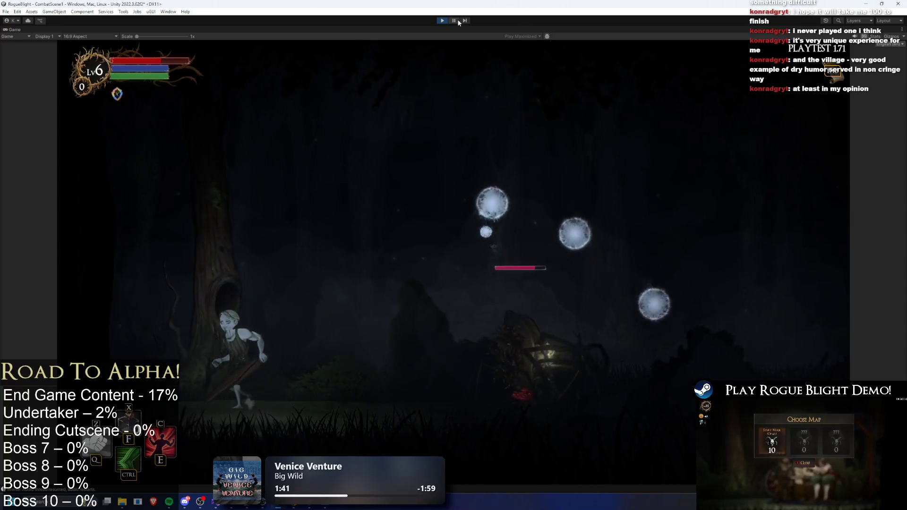
- Switch overlap to Alpha Blend, re-enable volumetric glow at 0.12, test, then go to Photoshop
left_click(454, 20)
left_click(812, 157)
left_click(823, 174)
left_click(743, 178)
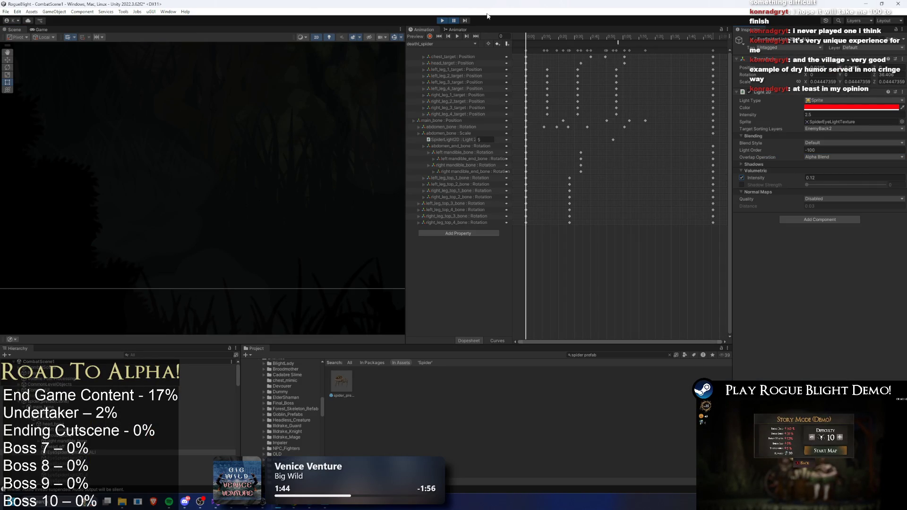
left_click(454, 20)
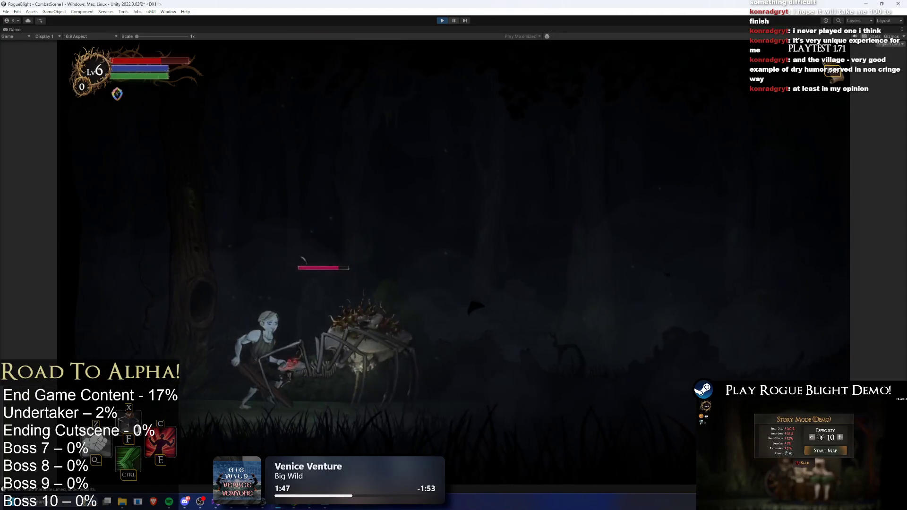
key("ctrl+p")
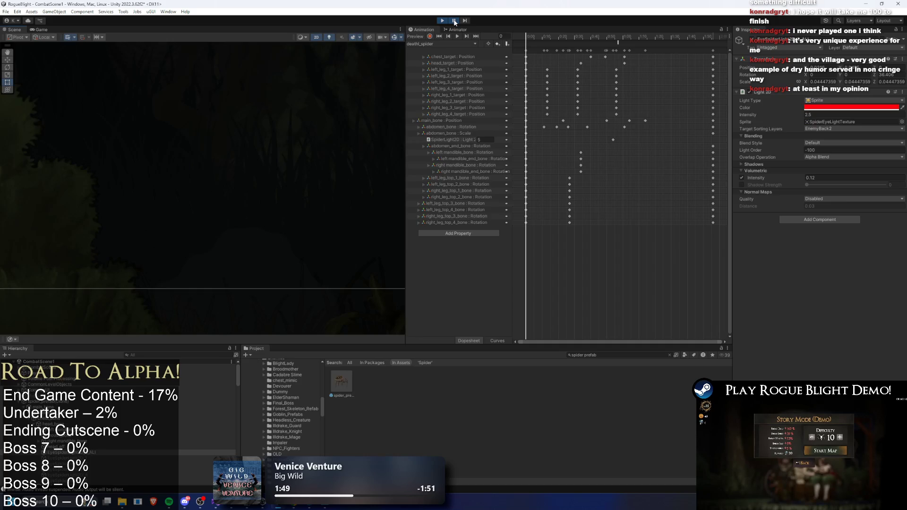
key("alt+Tab")
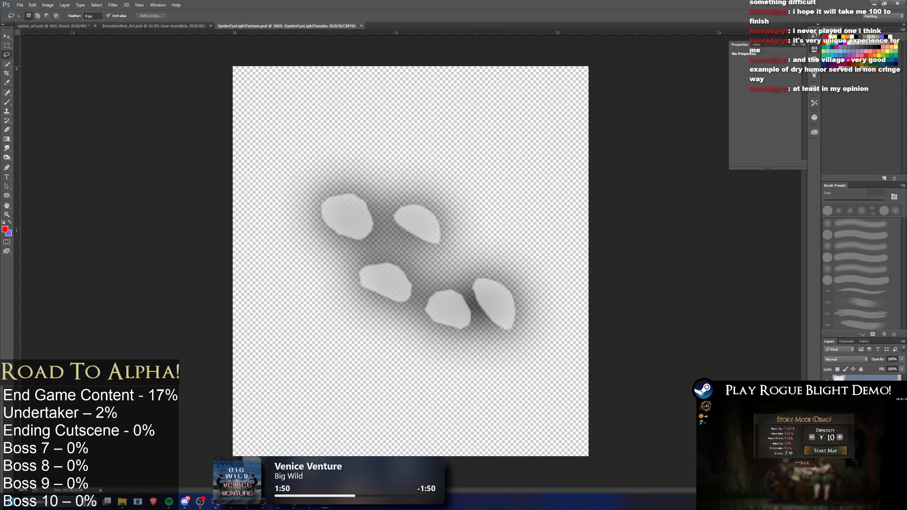
- Shrink the eye lights' drop shadow size from 40 to 32 and resume the game in Unity
key("F2")
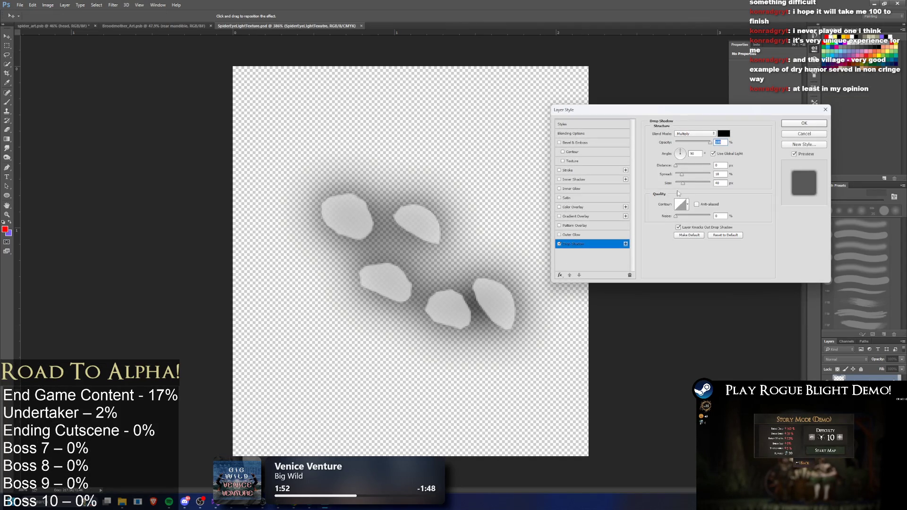
left_click_drag(686, 183, 682, 183)
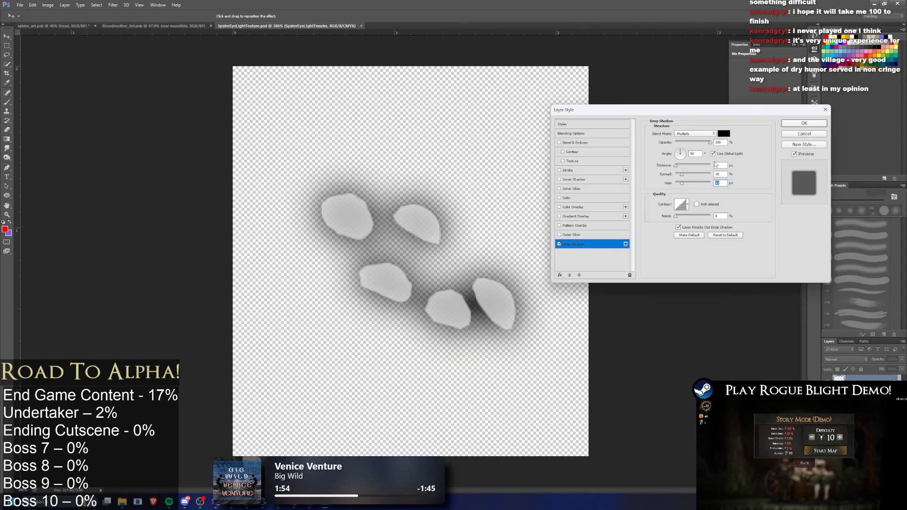
left_click(798, 123)
key("alt+Tab")
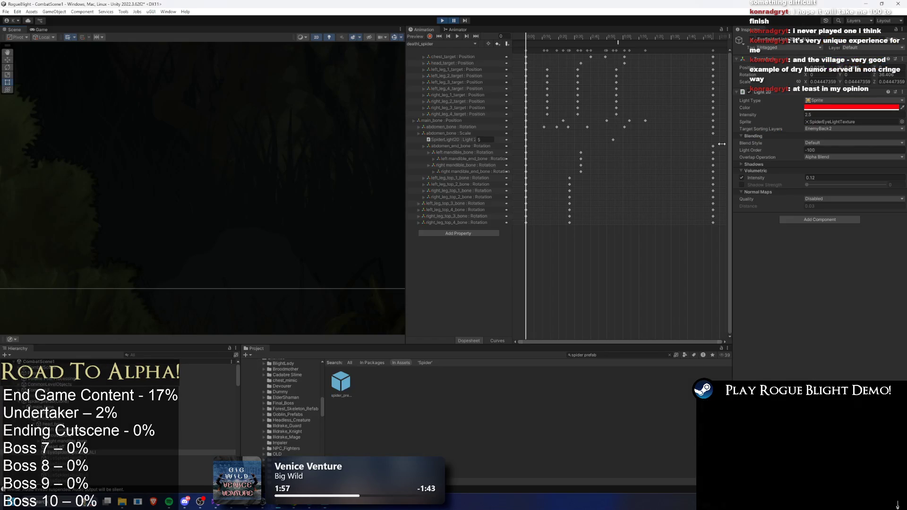
left_click(451, 22)
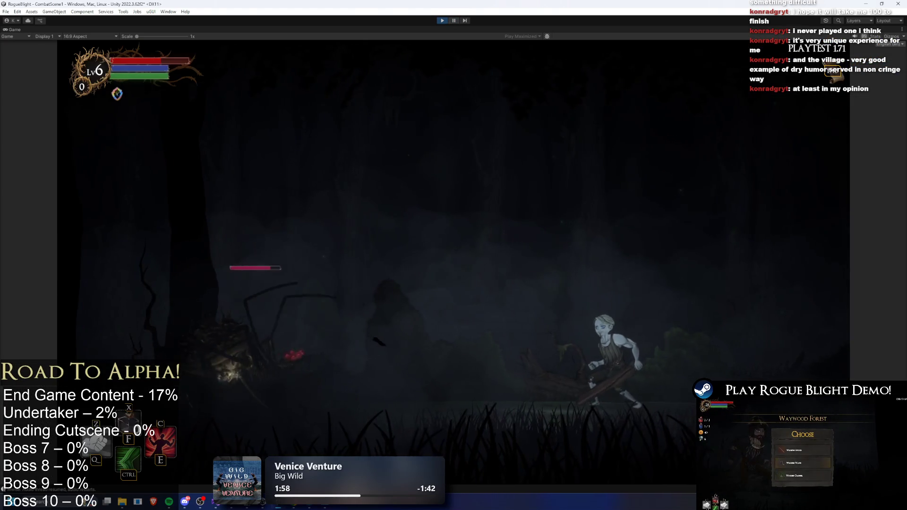
- Try a white drop shadow on the eye light shapes and compare it in Unity
key("alt+Tab")
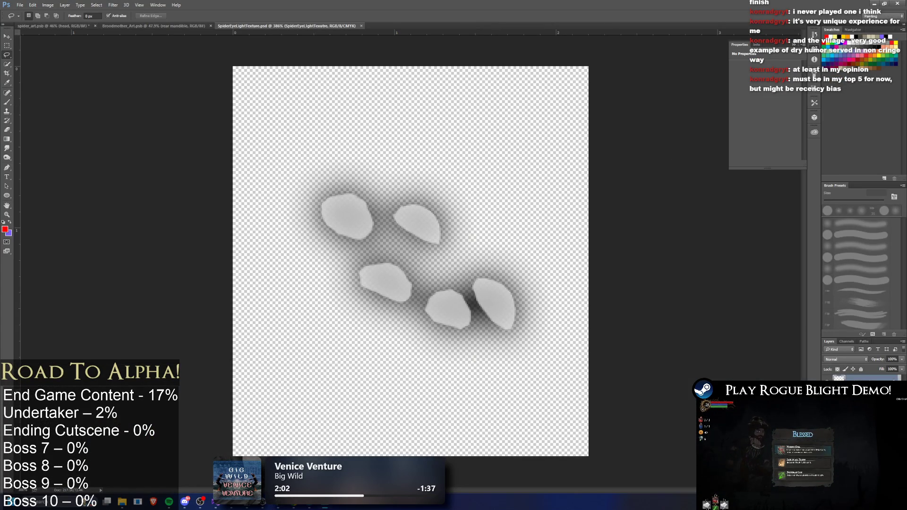
double_click(846, 393)
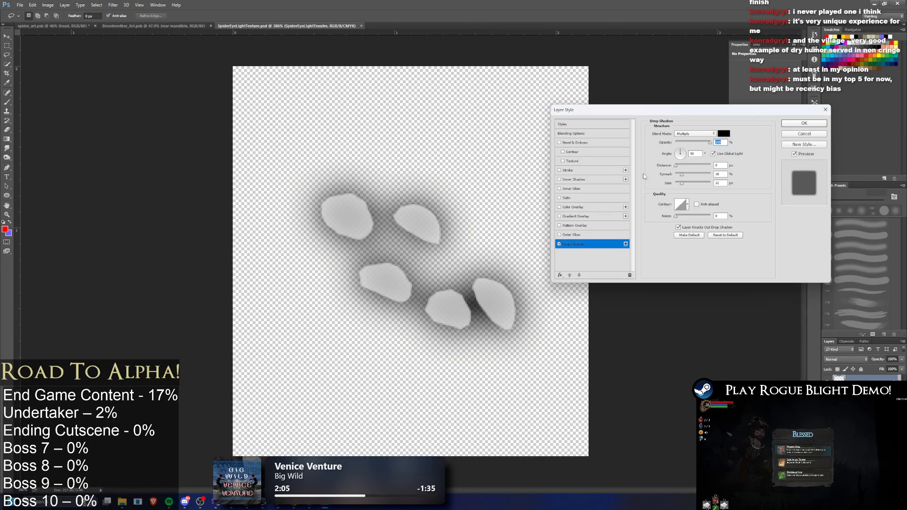
left_click(723, 133)
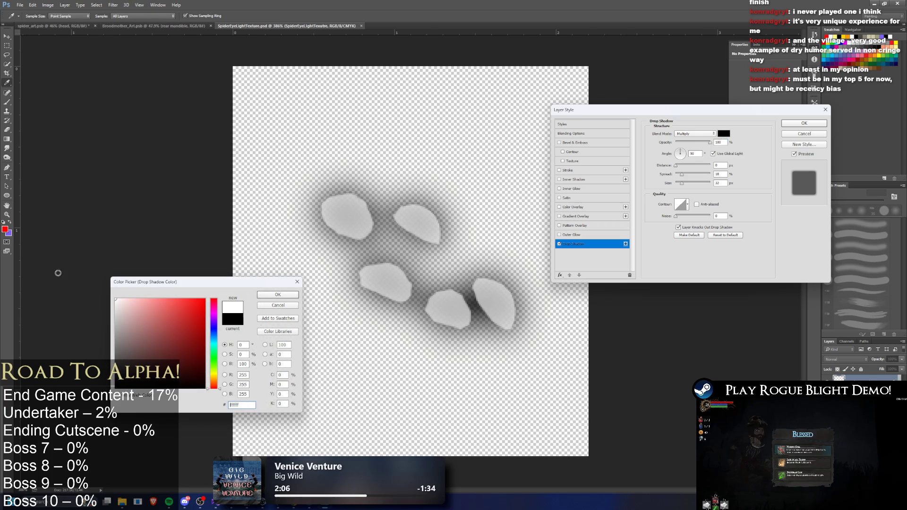
left_click(283, 294)
left_click(823, 124)
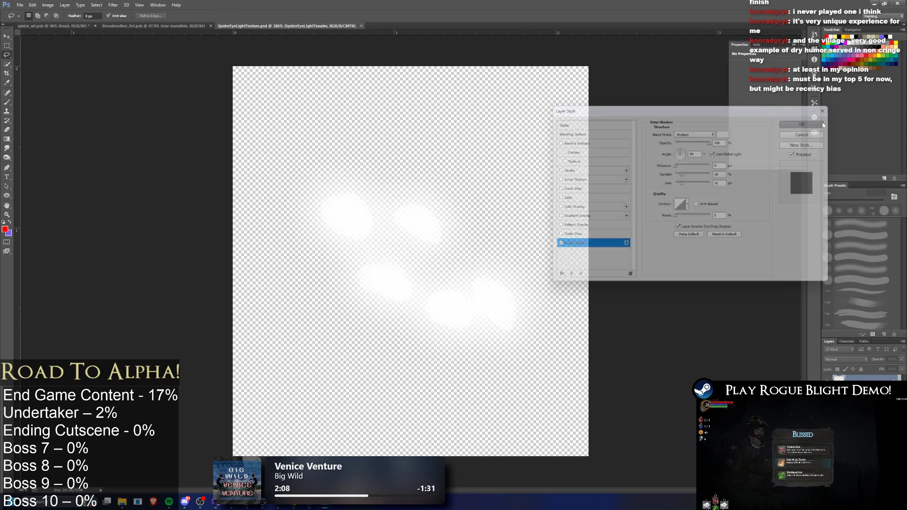
key("alt+Tab")
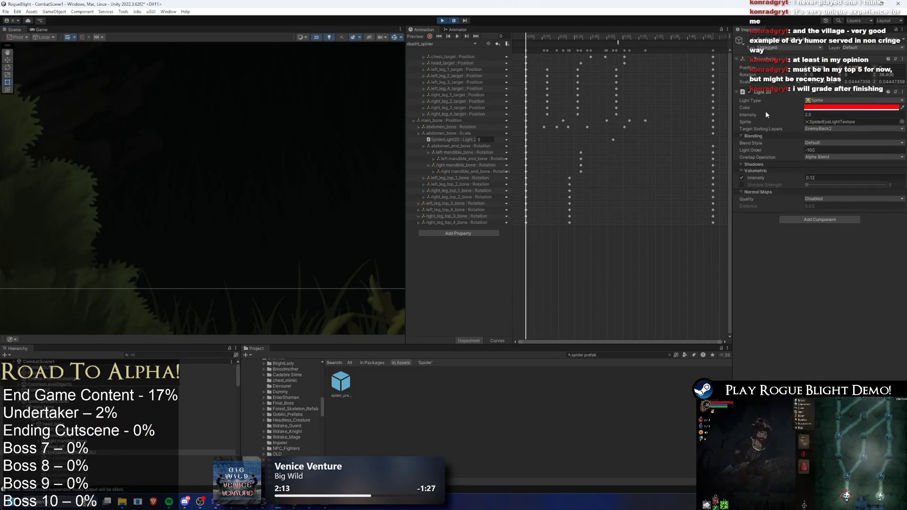
key("alt+Tab")
- Undo the white shadow, tighten the dark drop shadow, and resume the game to check the glow
key("ctrl+z")
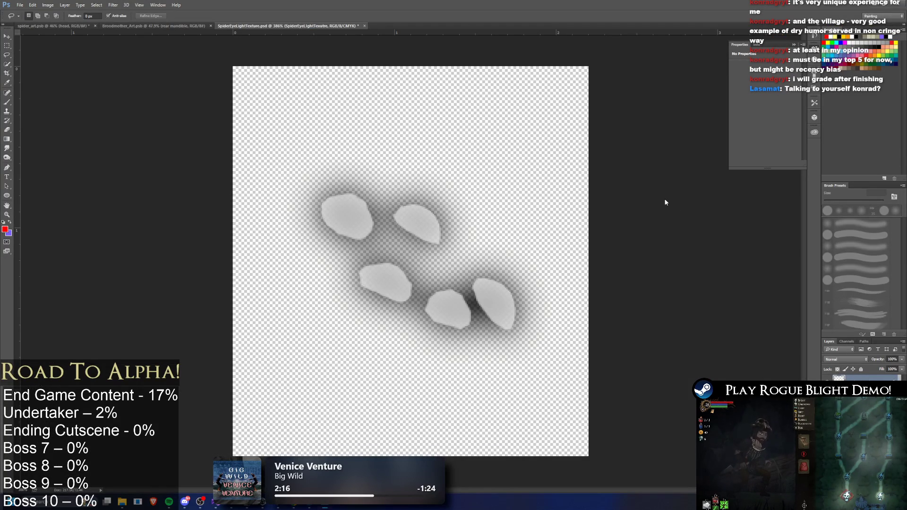
left_click_drag(686, 181, 682, 185)
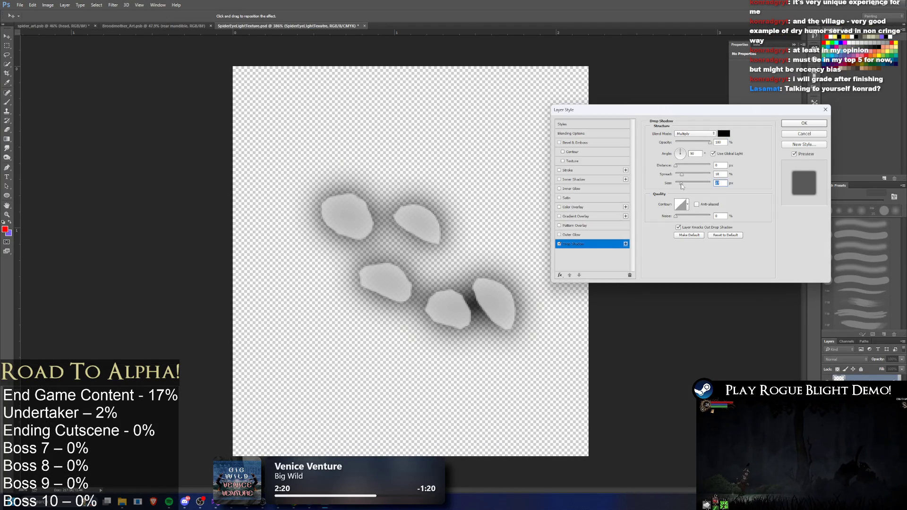
left_click(820, 124)
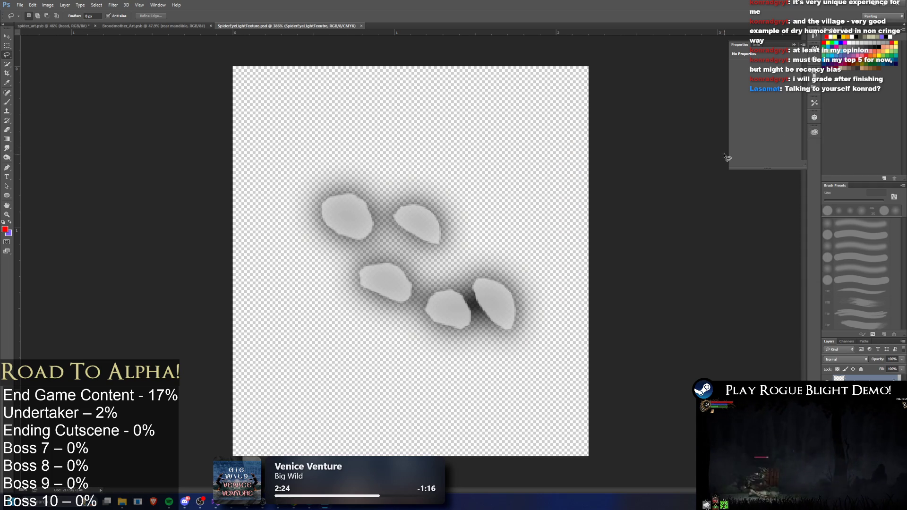
key("alt+Tab")
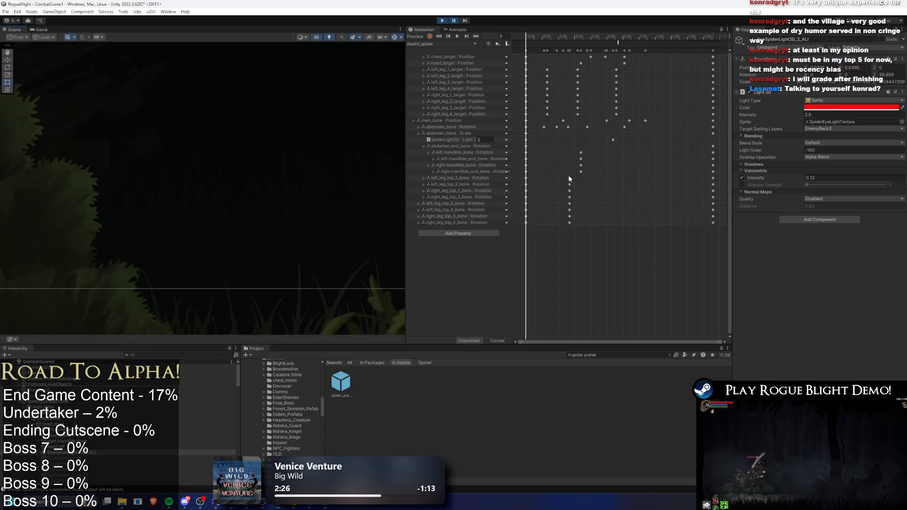
left_click(454, 21)
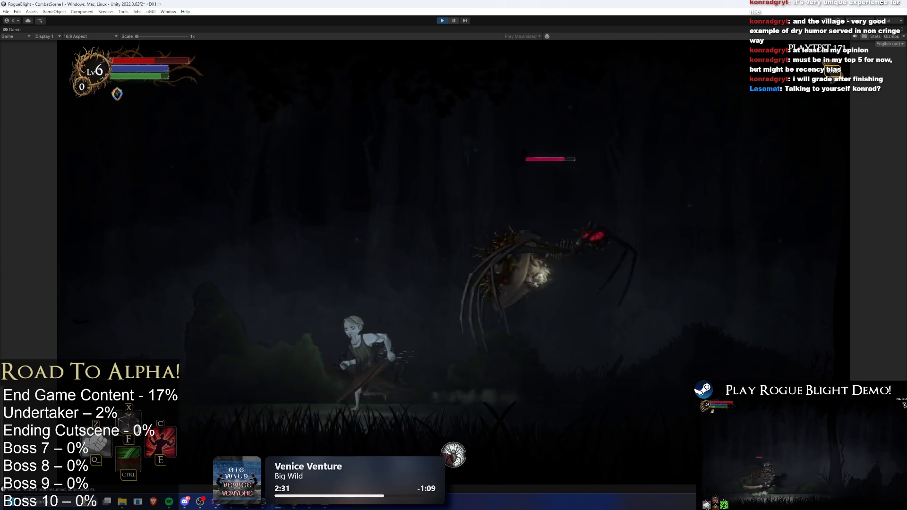
- Leave the game view, then rerun the game and pause it to view the spider
key("ctrl+p")
key("alt+Tab")
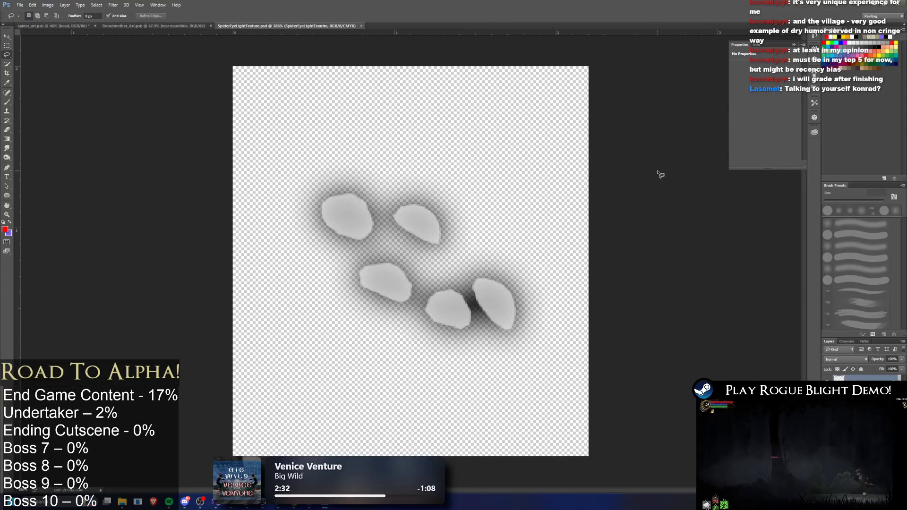
key("alt+Tab")
left_click(459, 21)
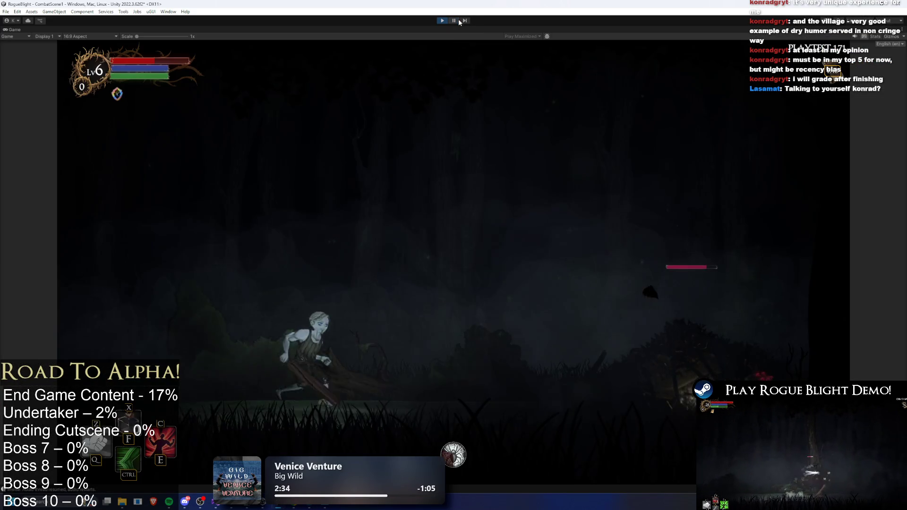
key("ctrl+shift+p")
- Undo an accidental layer mask on the eye layer and open the drop shadow colour picker
key("alt+Tab")
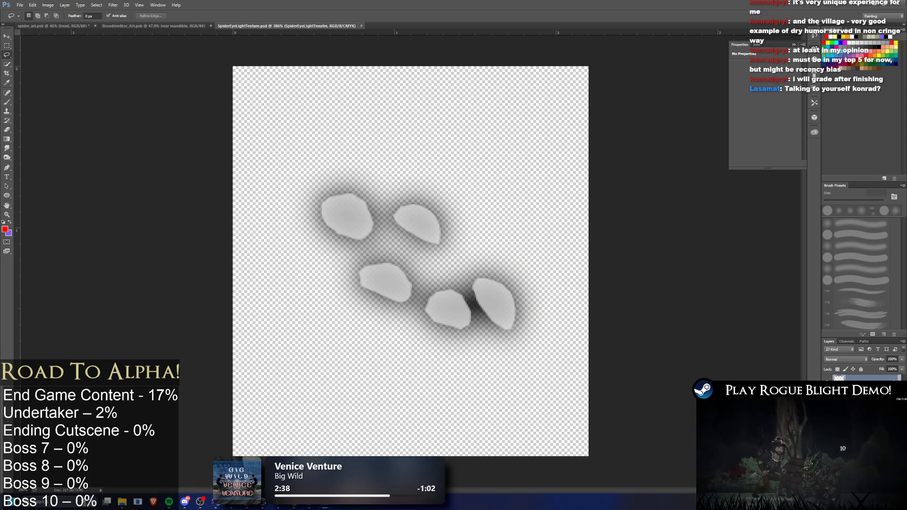
left_click(860, 487)
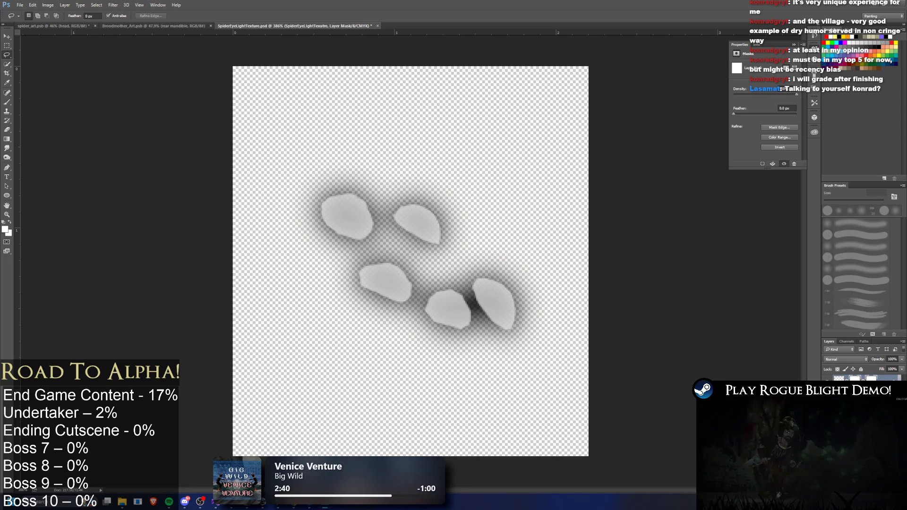
key("ctrl+z")
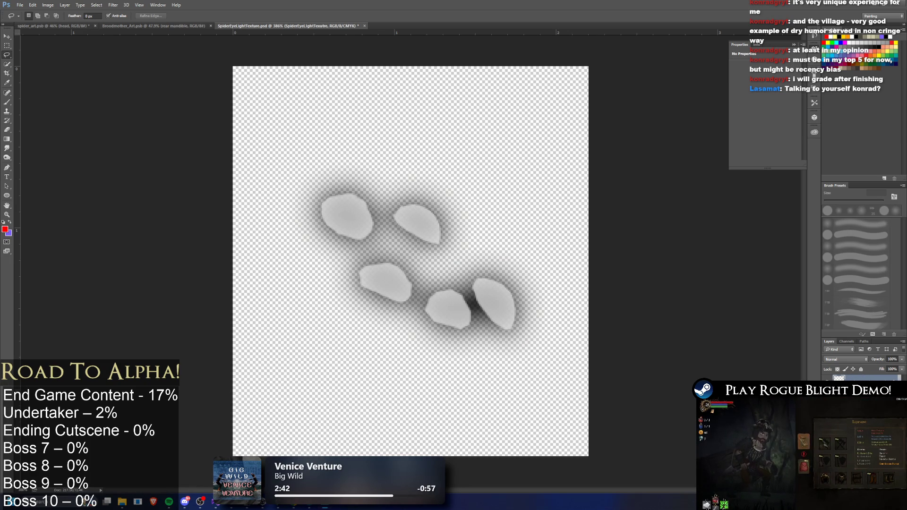
left_click(723, 133)
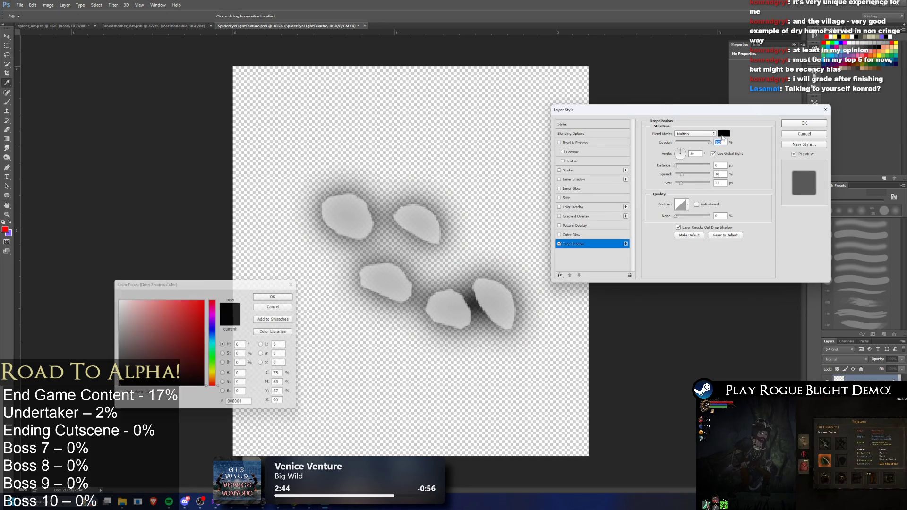
- Make the drop shadow red ac0202, apply it, and briefly run the game to check
left_click(203, 328)
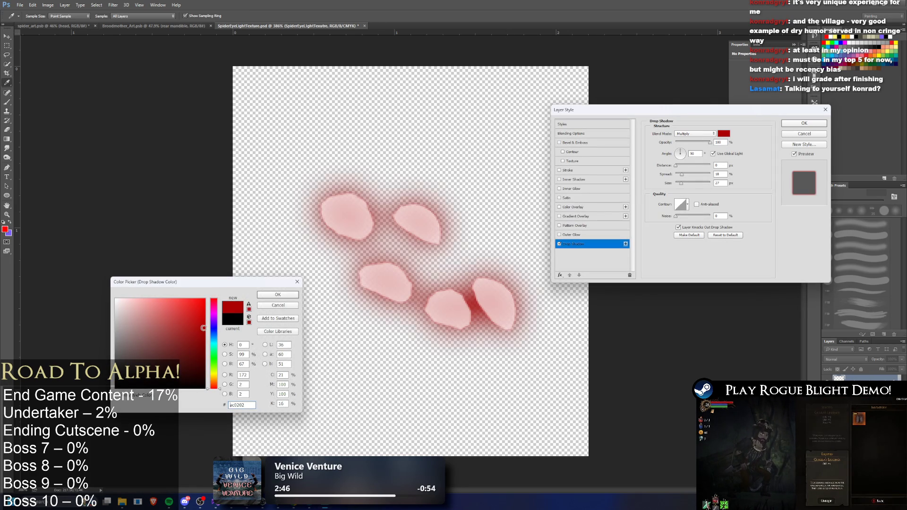
left_click(279, 294)
left_click(804, 123)
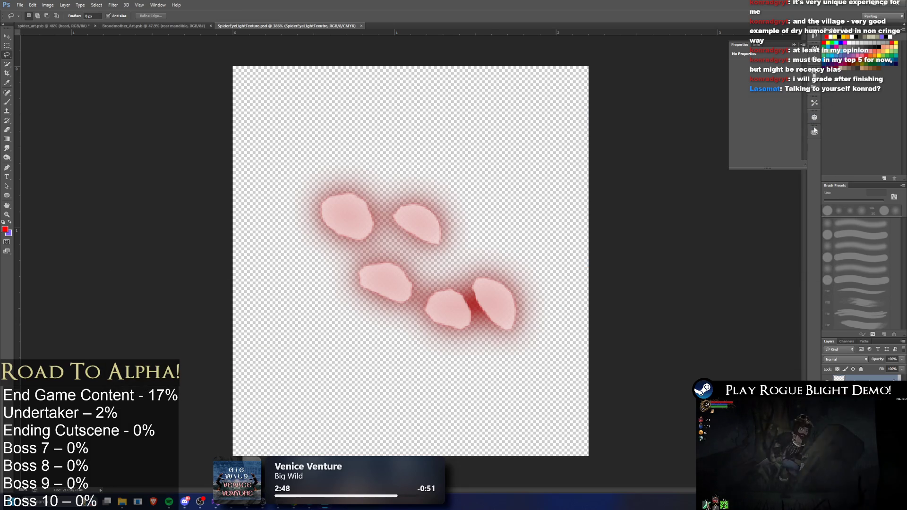
key("alt+Tab")
key("ctrl+p")
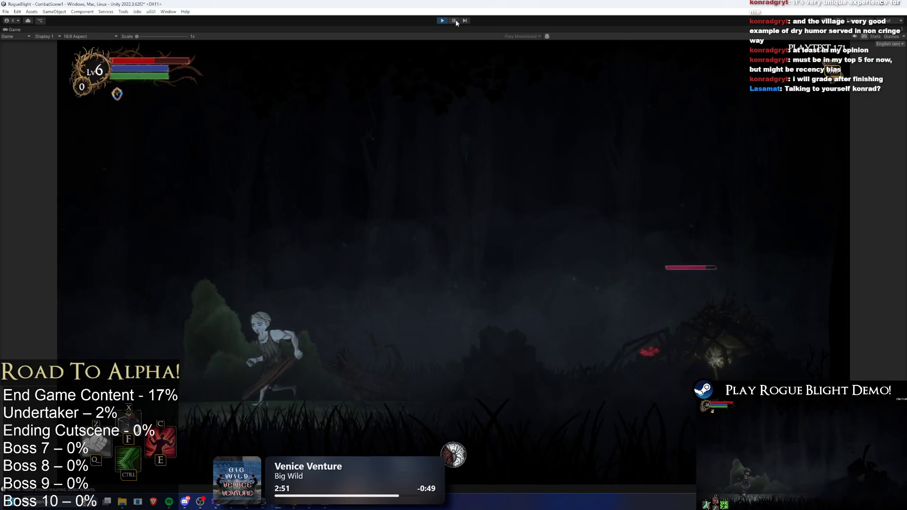
key("ctrl+p")
key("alt+Tab")
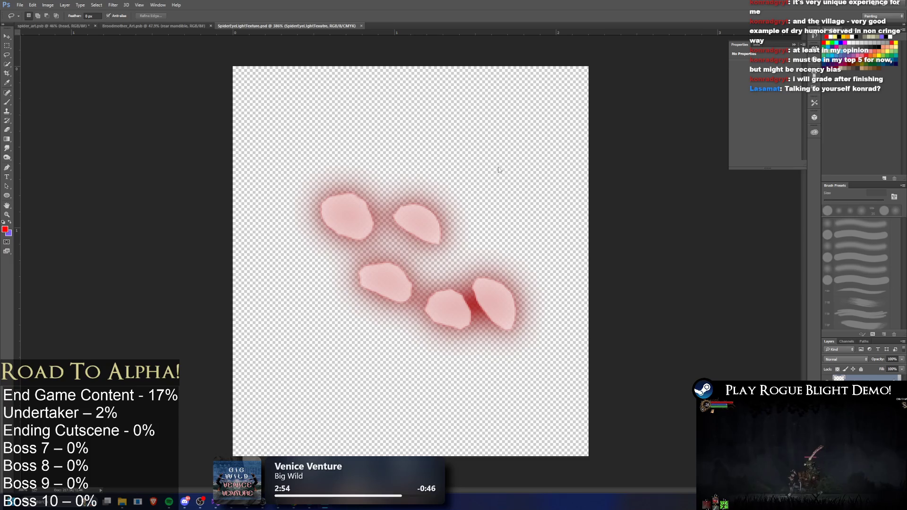
- Replace the drop shadow with a wider 137 px Outer Glow on the eye shapes
key("ctrl+alt+d")
left_click(560, 244)
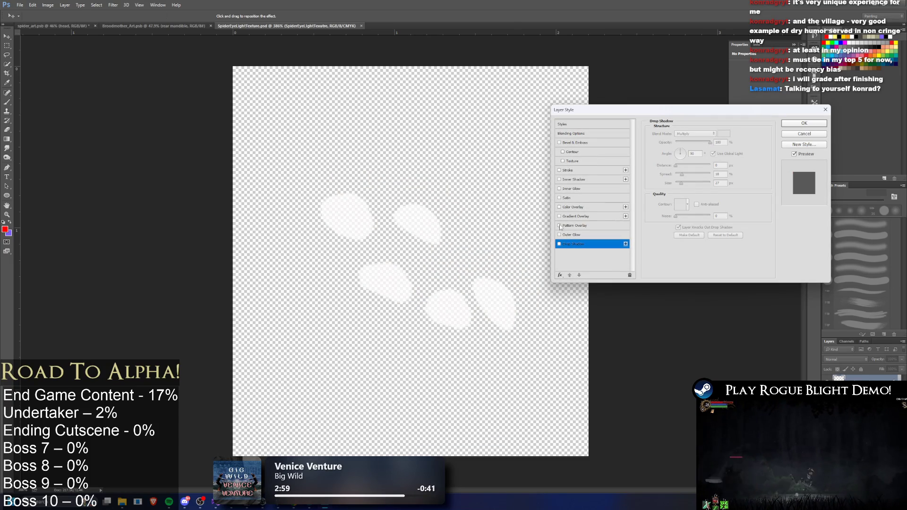
left_click(560, 235)
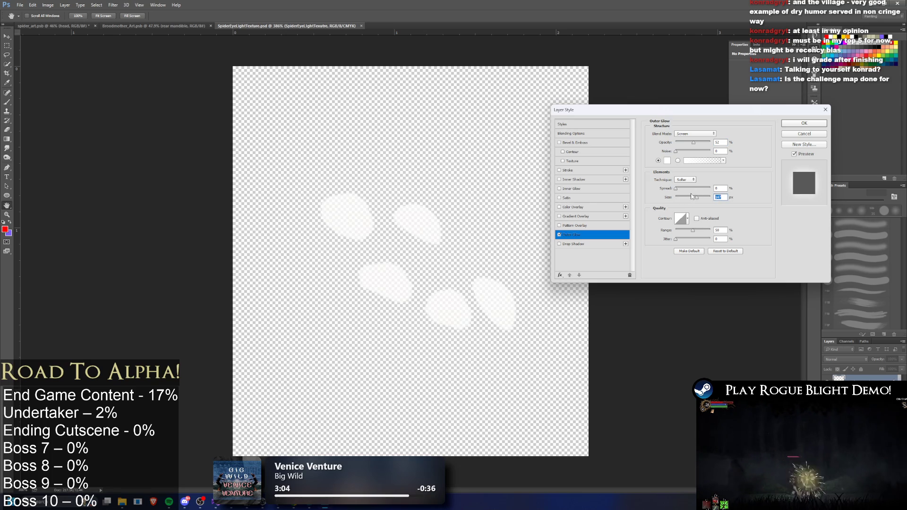
mouse_move(676, 188)
left_mouse_down()
mouse_move(688, 189)
mouse_move(677, 191)
left_mouse_up()
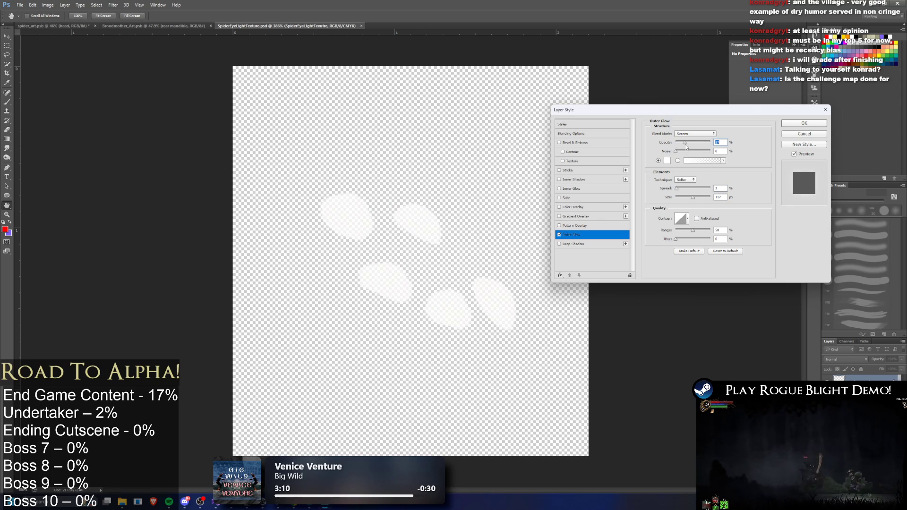
left_click(811, 124)
key("alt+Tab")
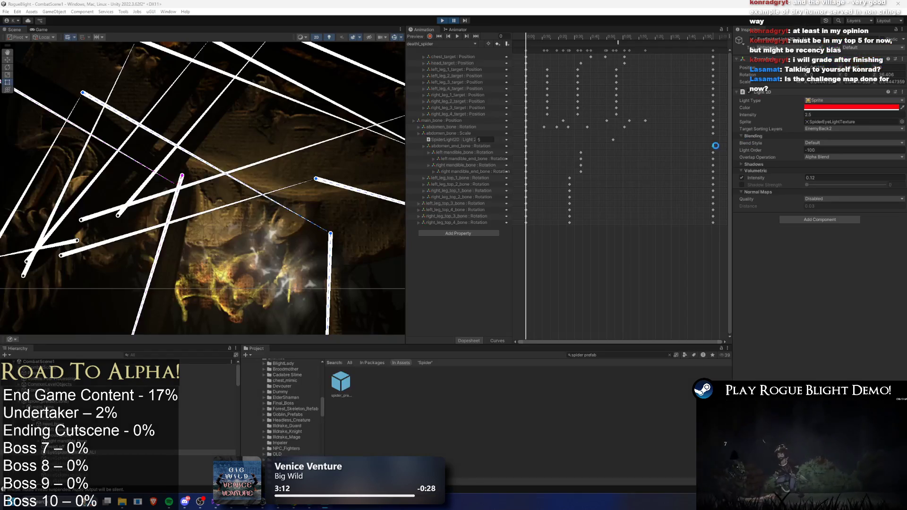
- Step the paused game forward four frames
left_click(465, 21)
left_click(465, 21)
left_click(465, 21)
left_click(465, 20)
key("alt+Tab")
key("alt+Tab")
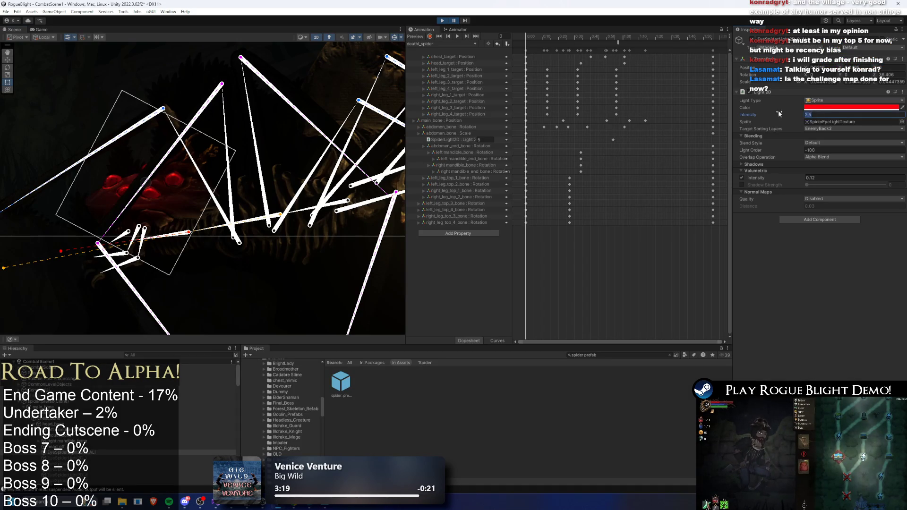
- Resume play, run around the spider, hit it with a big slash, then pause
left_click(456, 21)
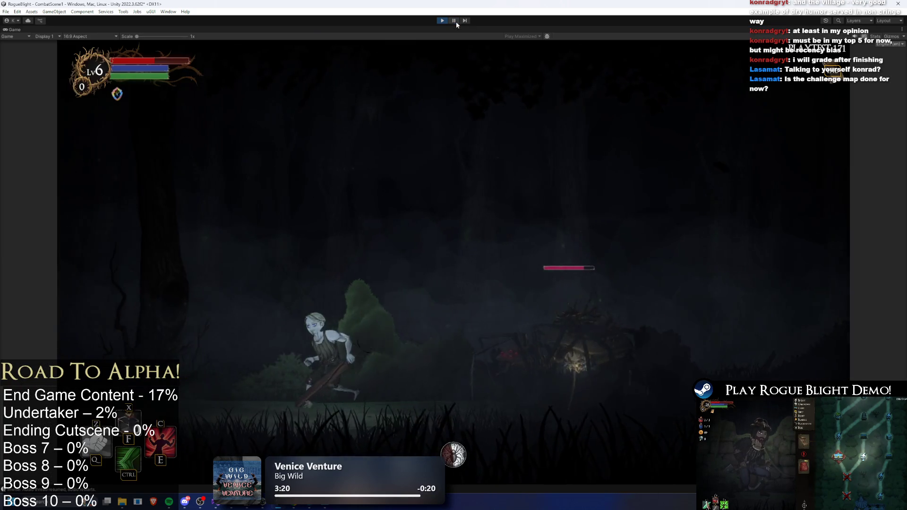
key("d")
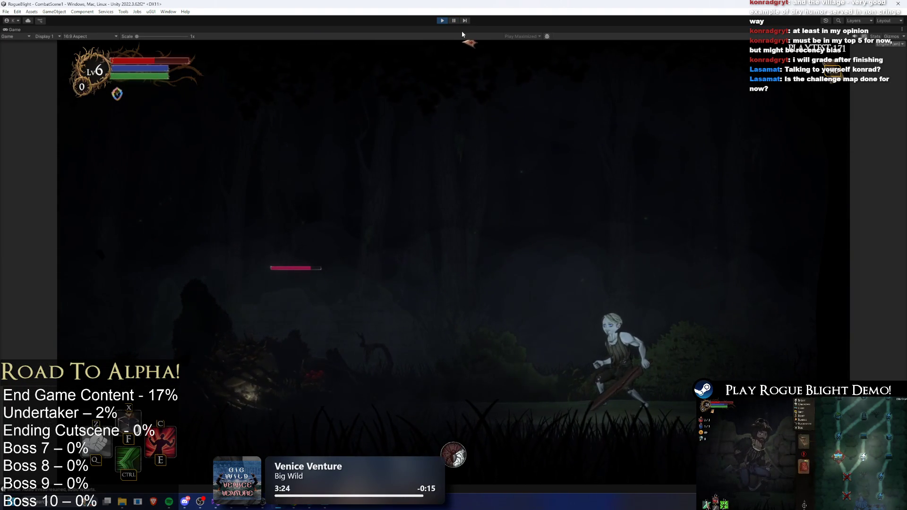
key("a")
key("a")
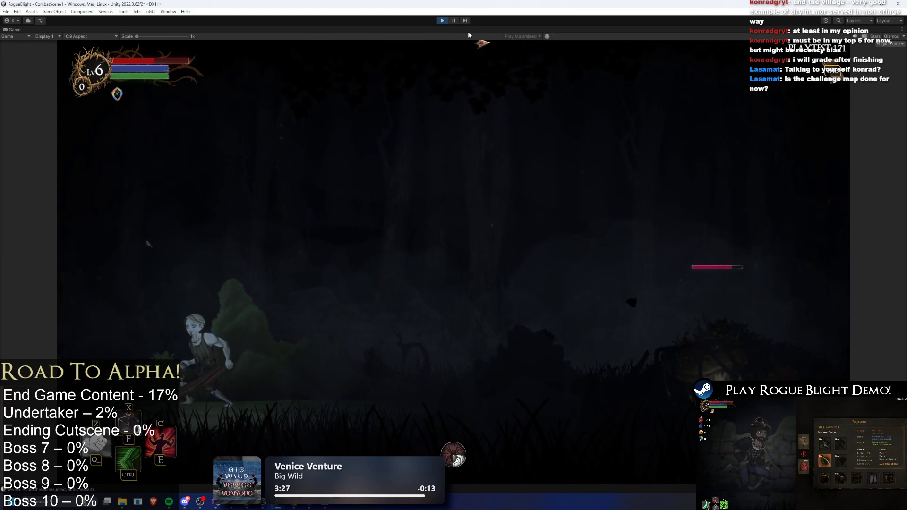
key("a")
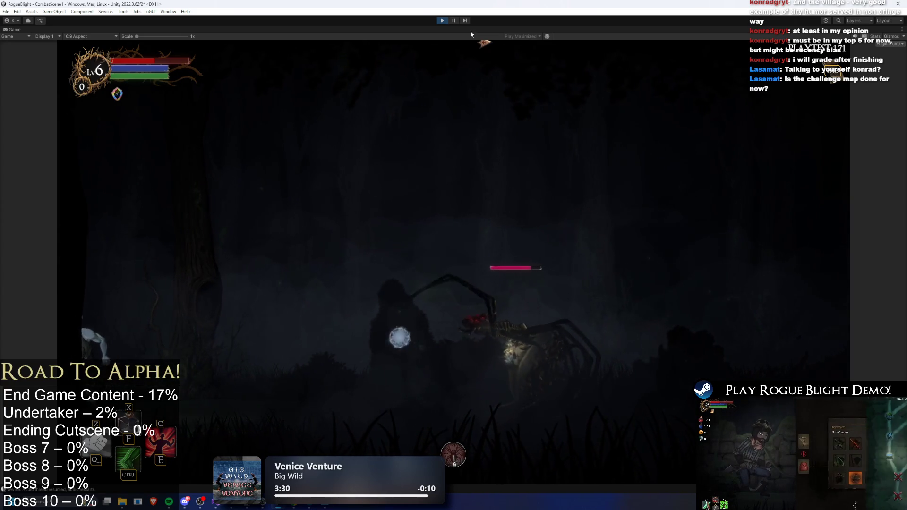
key("d")
key("d")
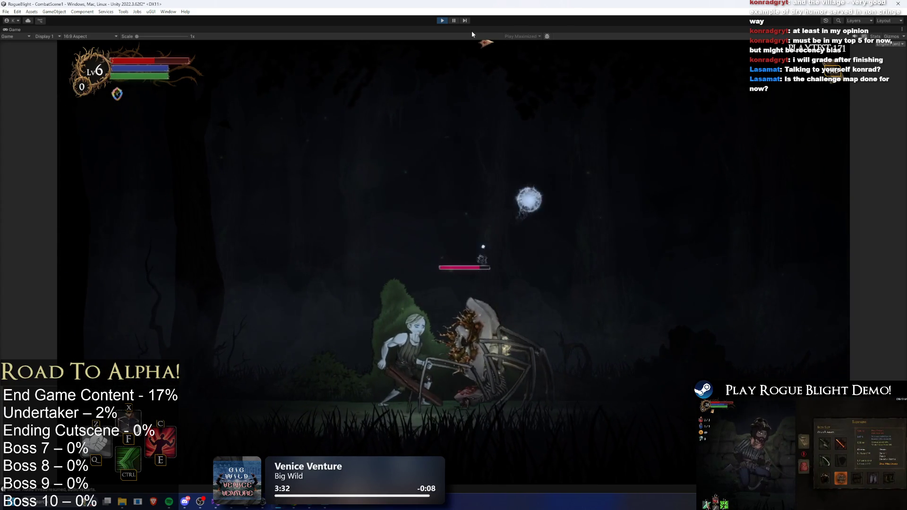
key("e")
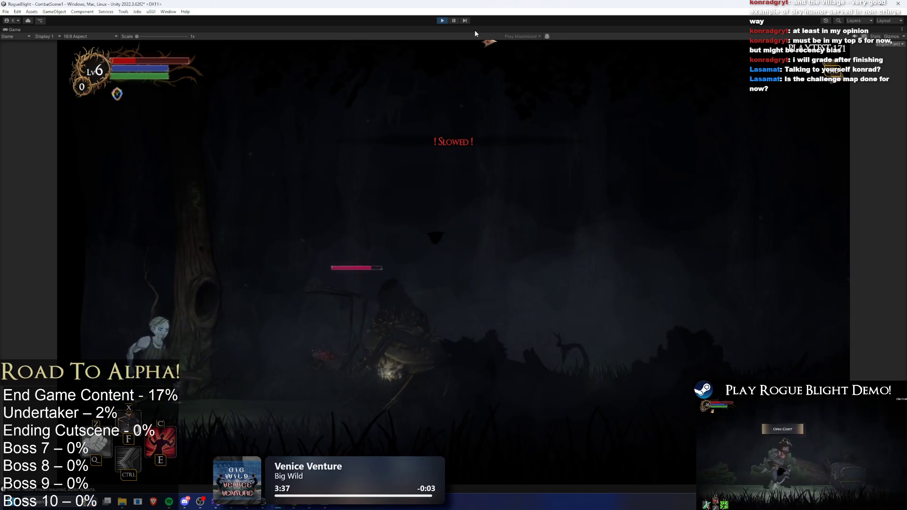
key("d")
key("ctrl+shift+p")
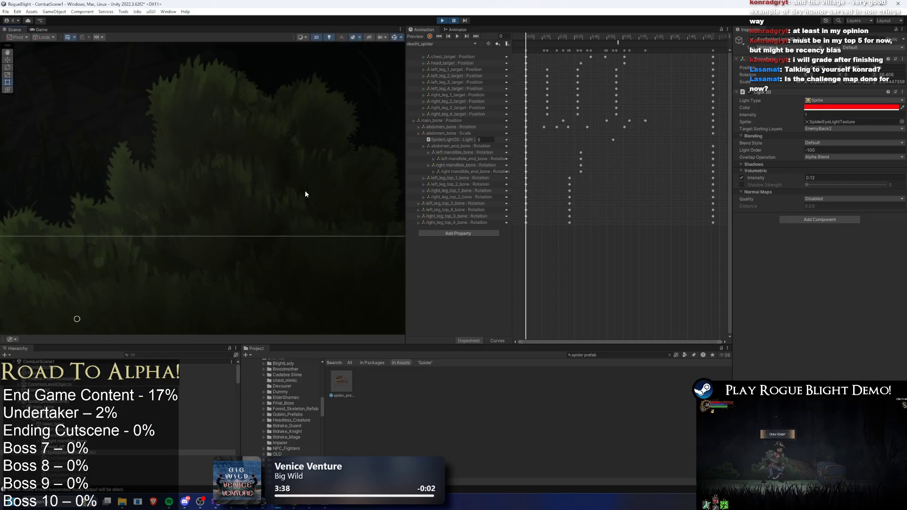
- Copy the eye light's Transform values during play, then stop play mode
right_click(769, 62)
mouse_move(784, 115)
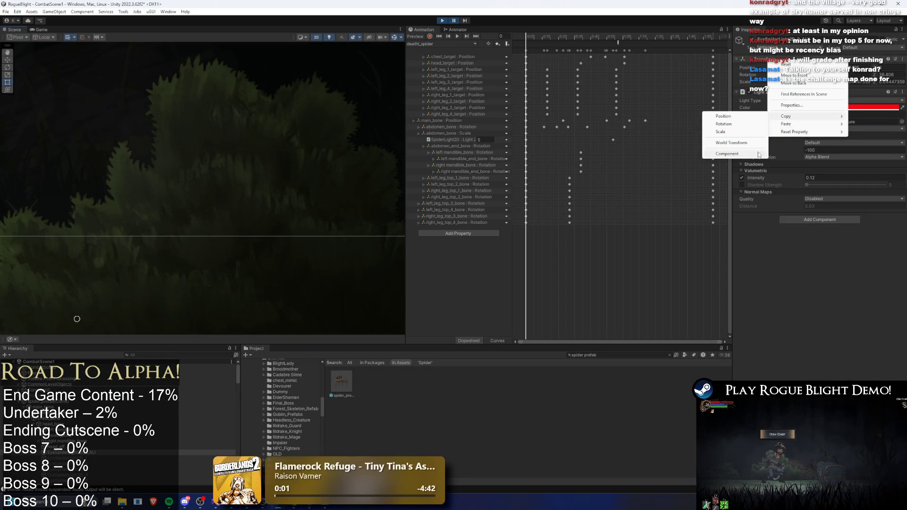
left_click(746, 155)
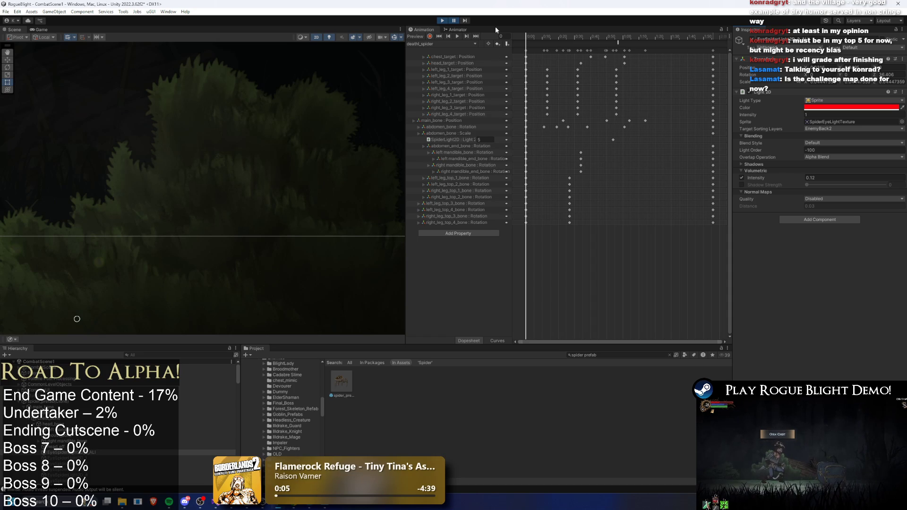
left_click(443, 21)
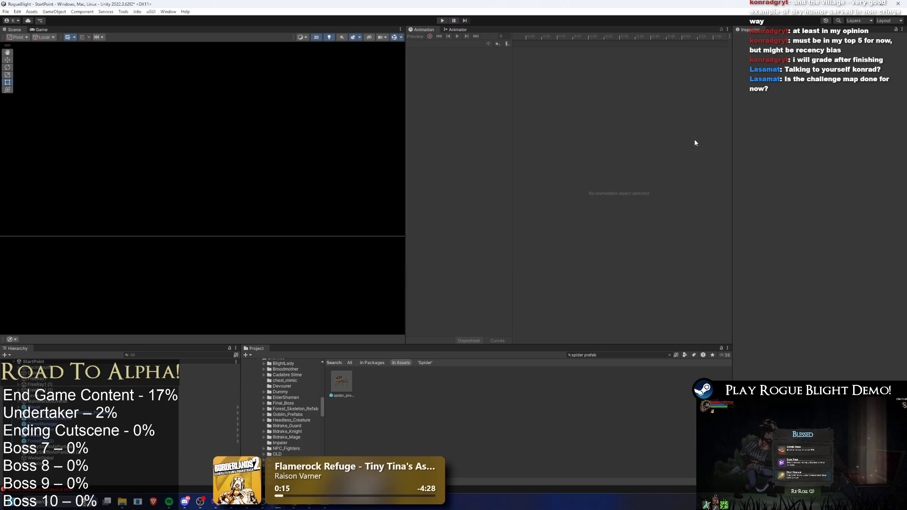
- Open spider_prefab and select the eye light object in its hierarchy
double_click(348, 376)
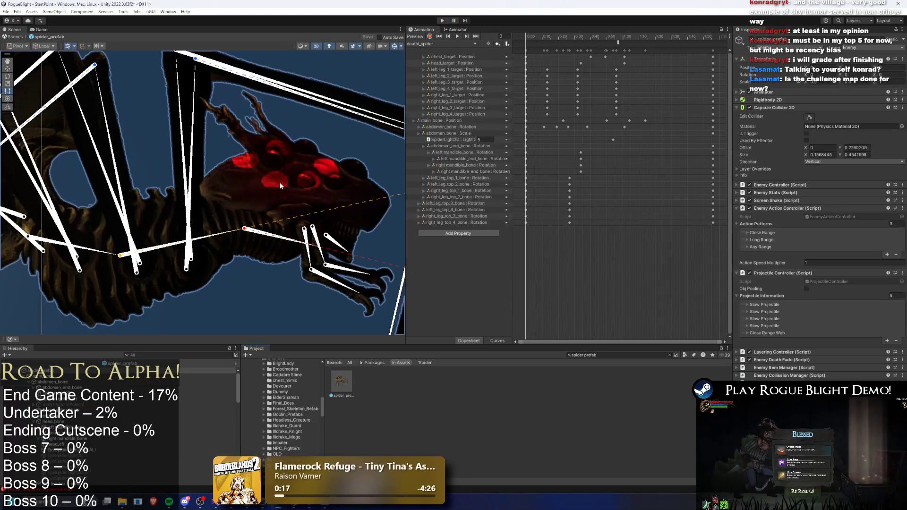
left_click(183, 285)
scroll(109, 446, "up", 5)
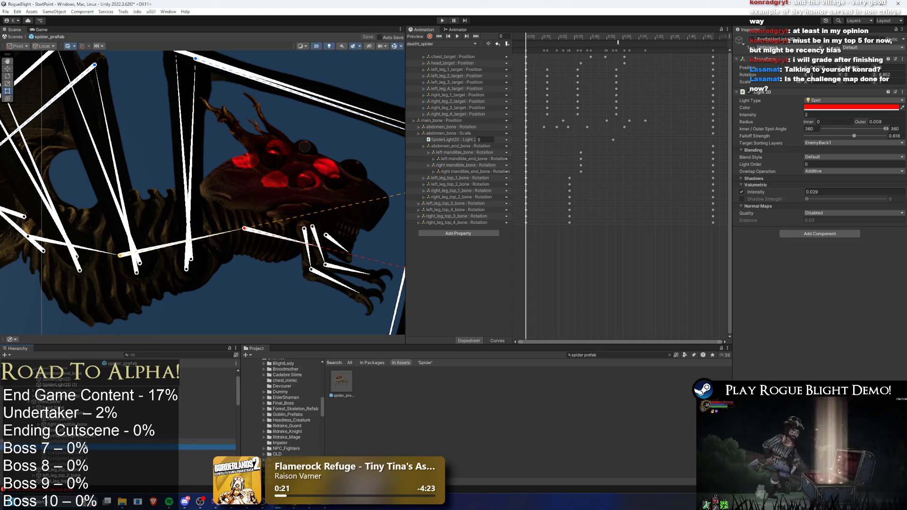
left_click(95, 436)
left_click(103, 435)
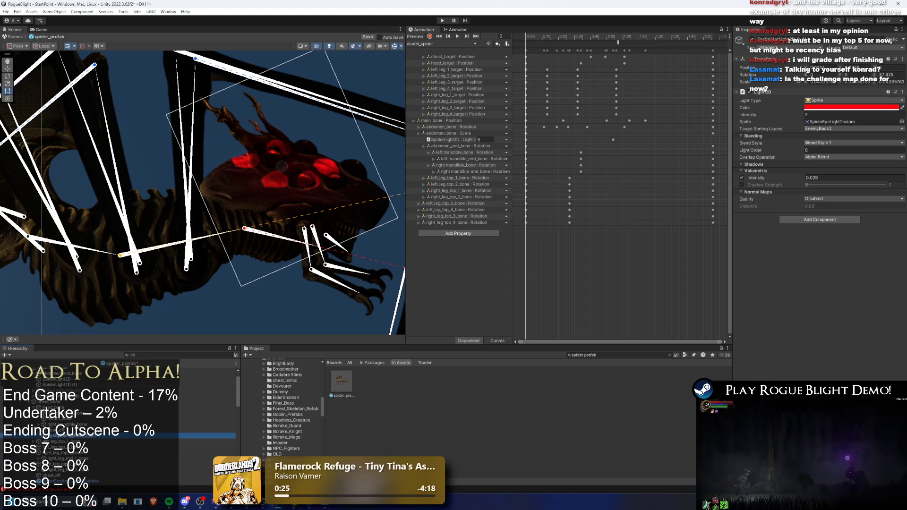
- Paste the copied Transform component values onto the prefab's eye light
right_click(761, 91)
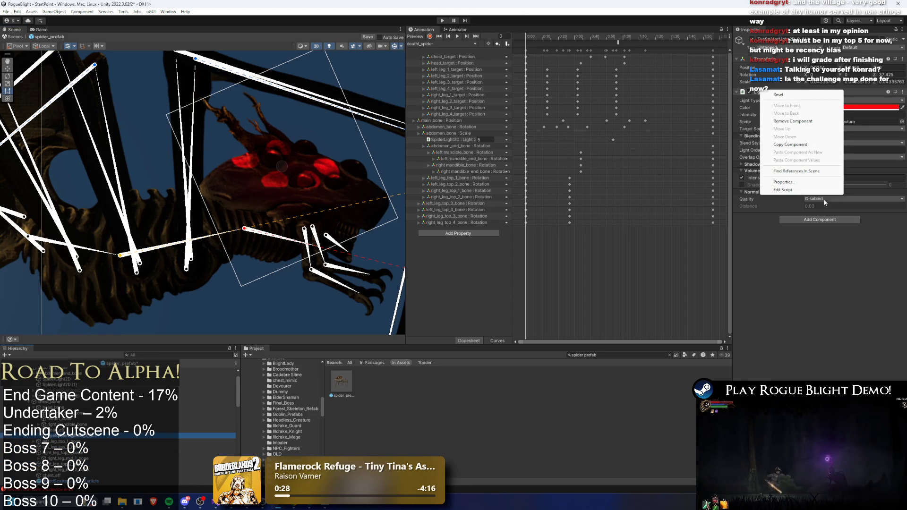
right_click(766, 63)
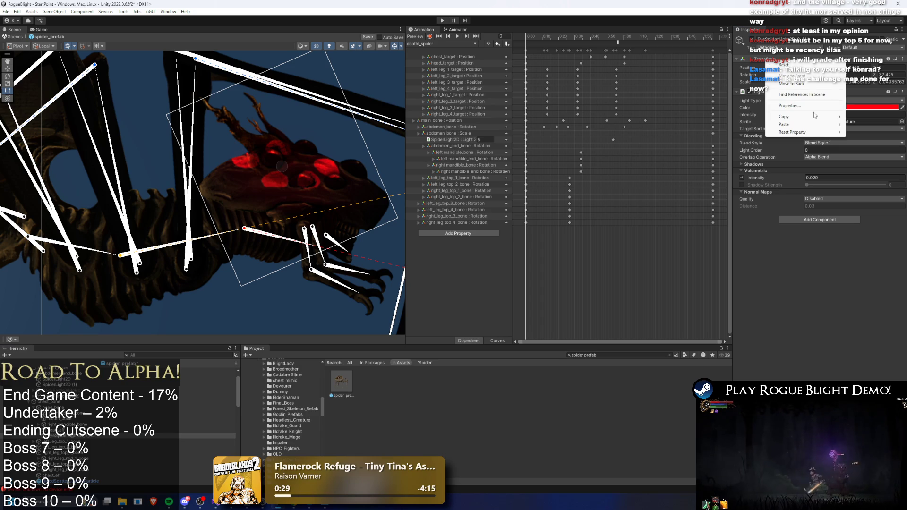
mouse_move(819, 120)
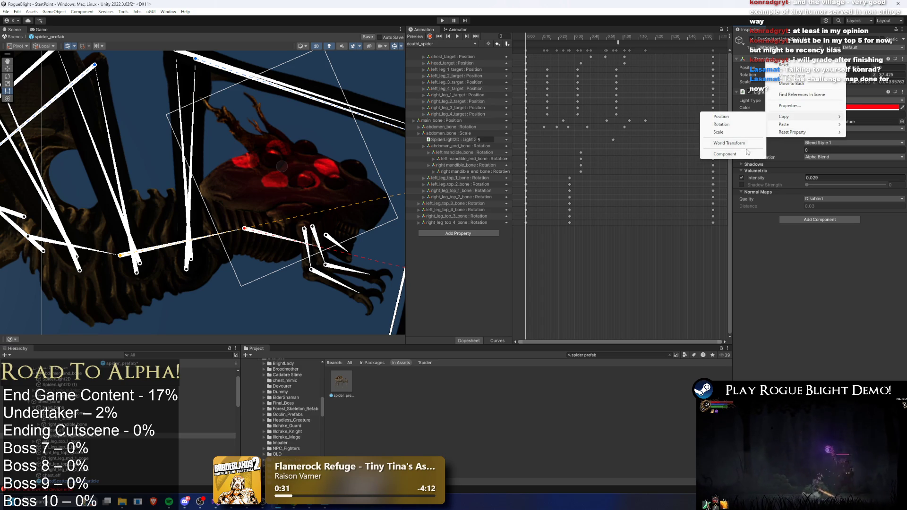
left_click(758, 128)
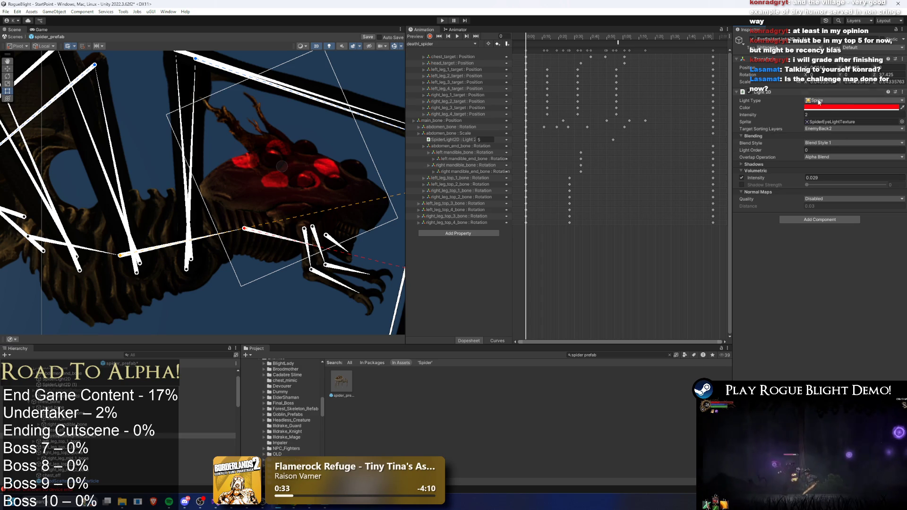
right_click(774, 72)
mouse_move(775, 122)
left_click(725, 170)
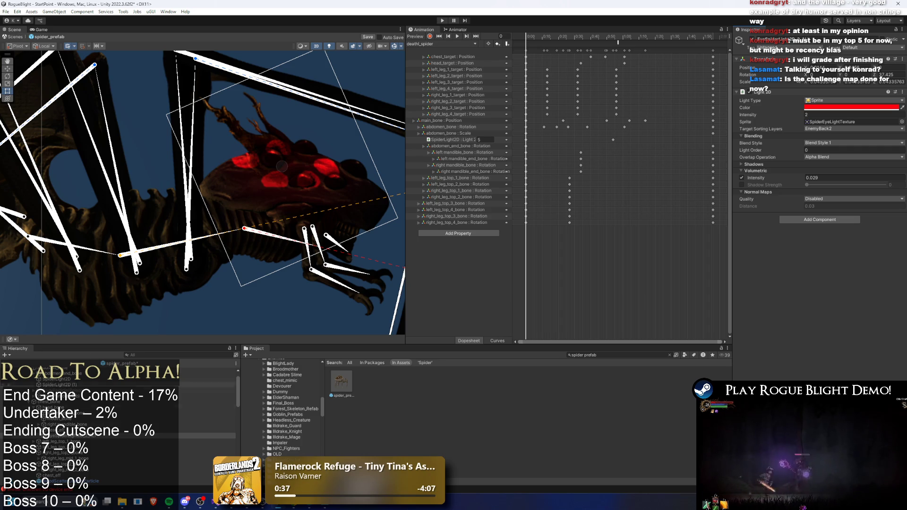
- Rotate the eye light slightly and nudge it over the spider's eyes
scroll(301, 183, "up", 1)
key("w")
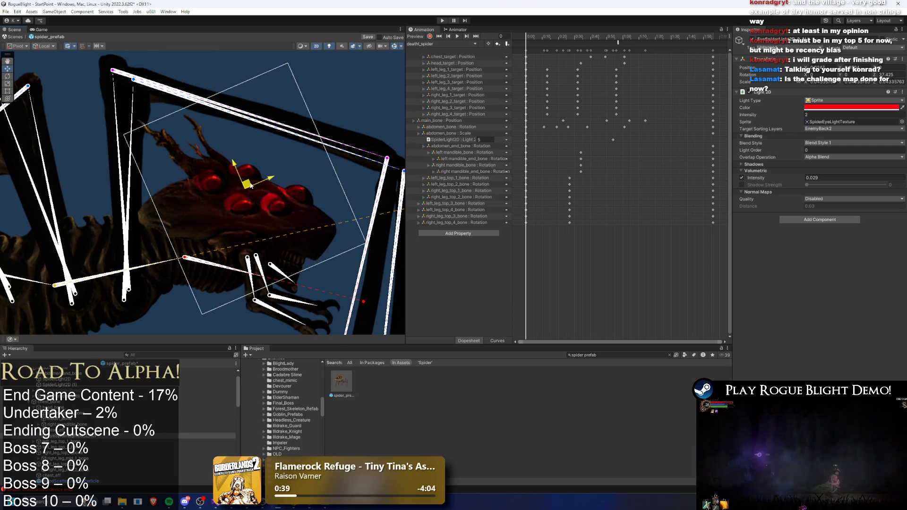
key("e")
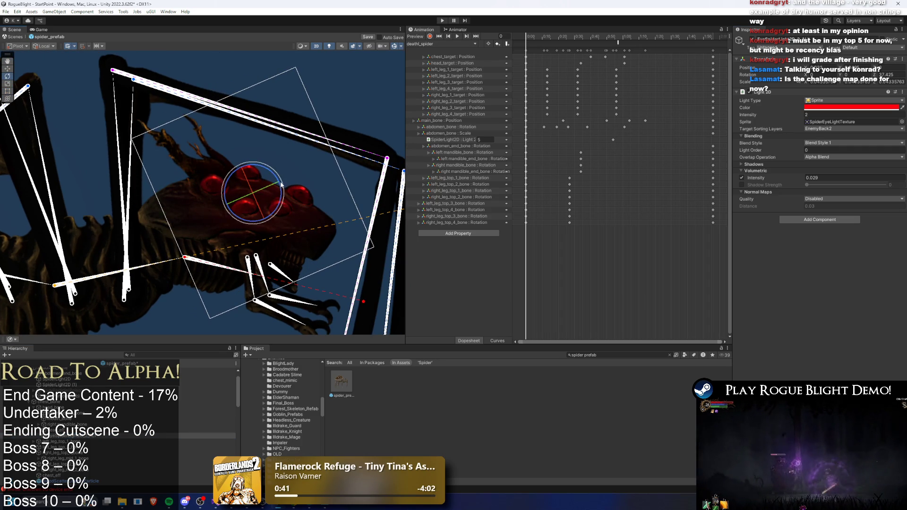
scroll(282, 189, "up", 2)
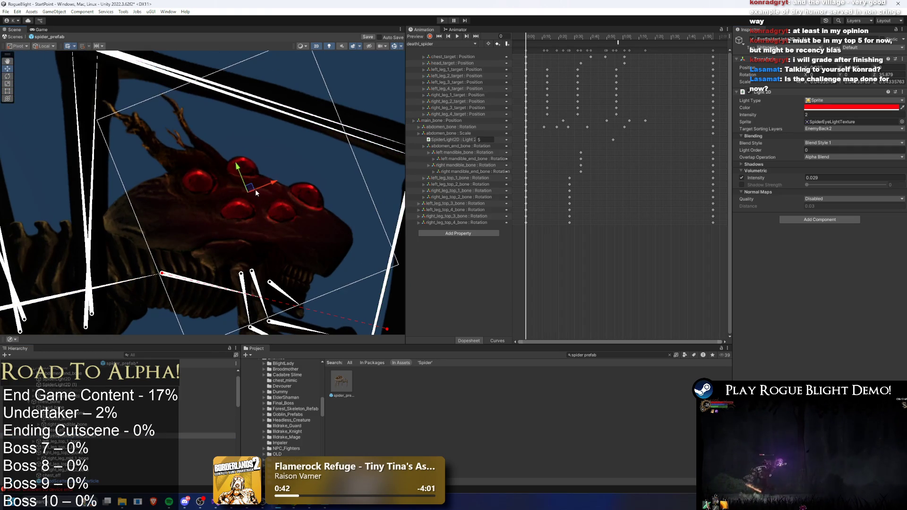
left_click_drag(276, 185, 247, 194)
key("r")
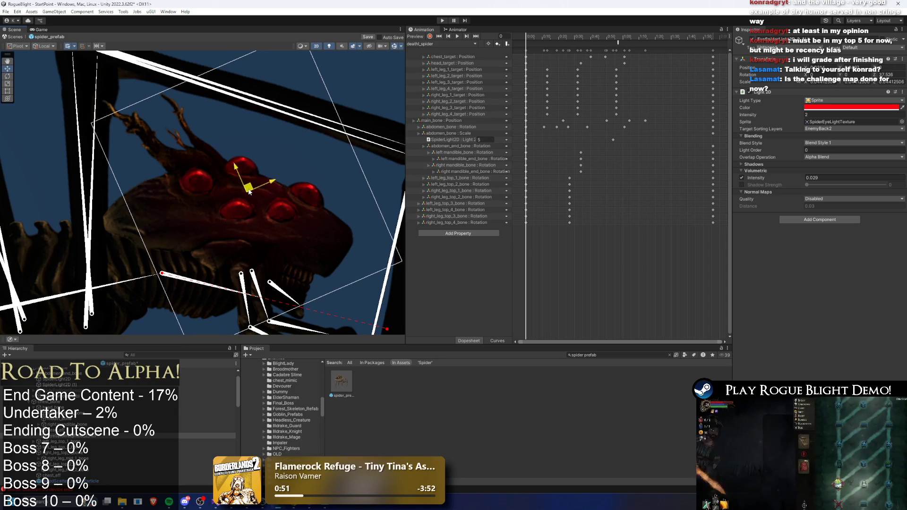
key("e")
key("r")
left_click_drag(251, 192, 251, 193)
key("w")
key("r")
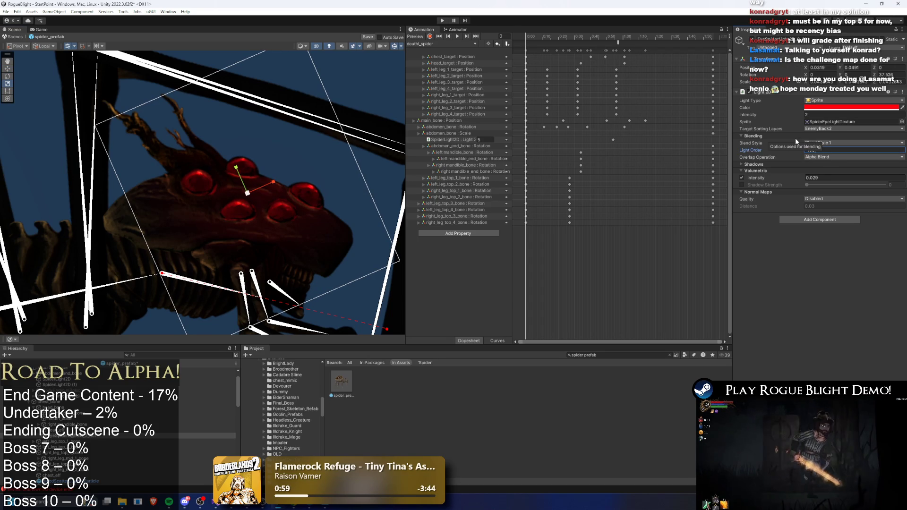
- Set the light's Overlap Operation to Additive and shrink it slightly around the head
left_click(830, 157)
left_click(829, 161)
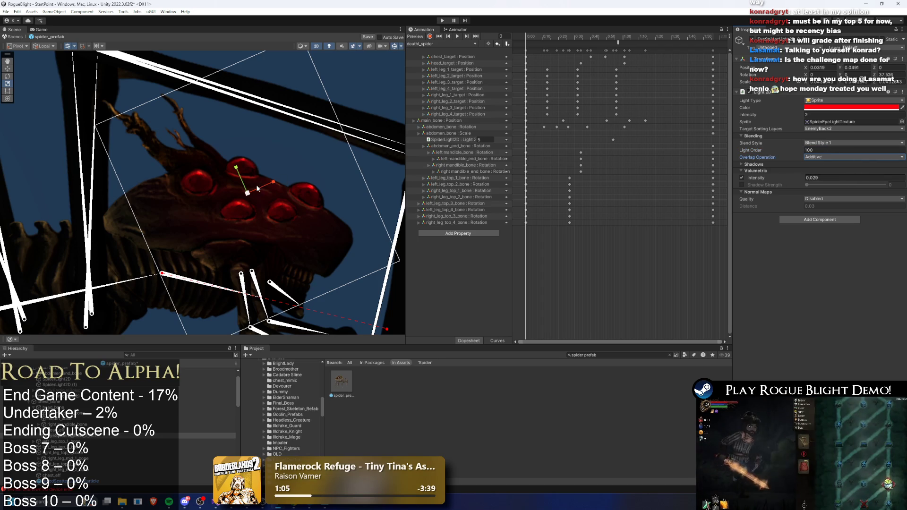
key("w")
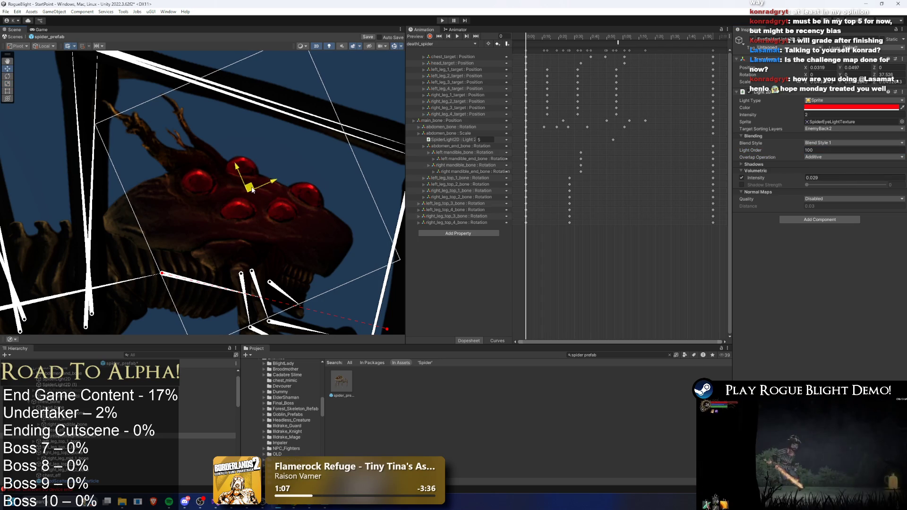
key("r")
left_click_drag(249, 193, 249, 193)
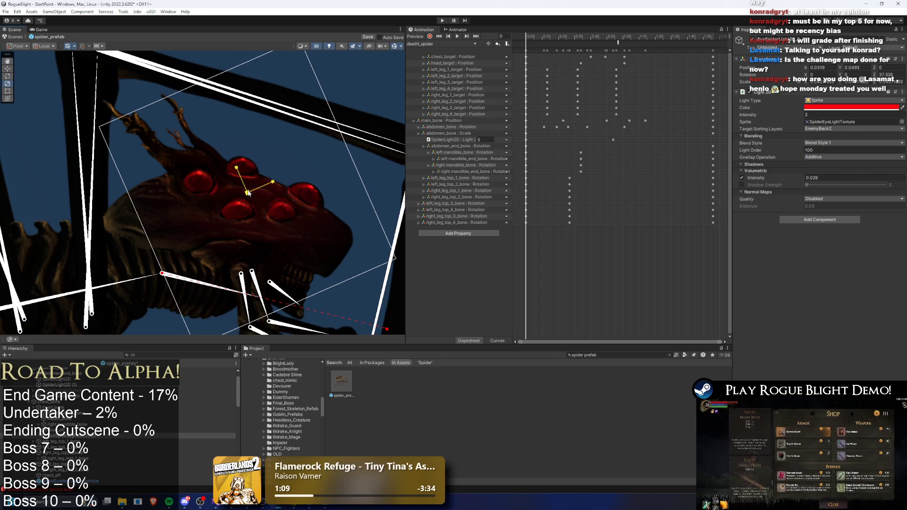
key("e")
key("r")
key("w")
key("e")
key("r")
key("w")
scroll(258, 189, "down", 2)
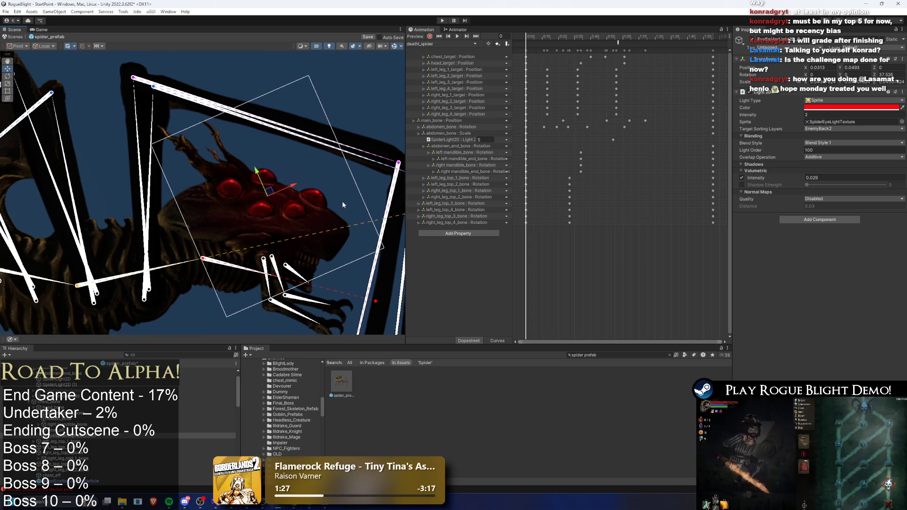
- Select the spider prefab root and start play mode
left_click(394, 146)
scroll(329, 134, "down", 5)
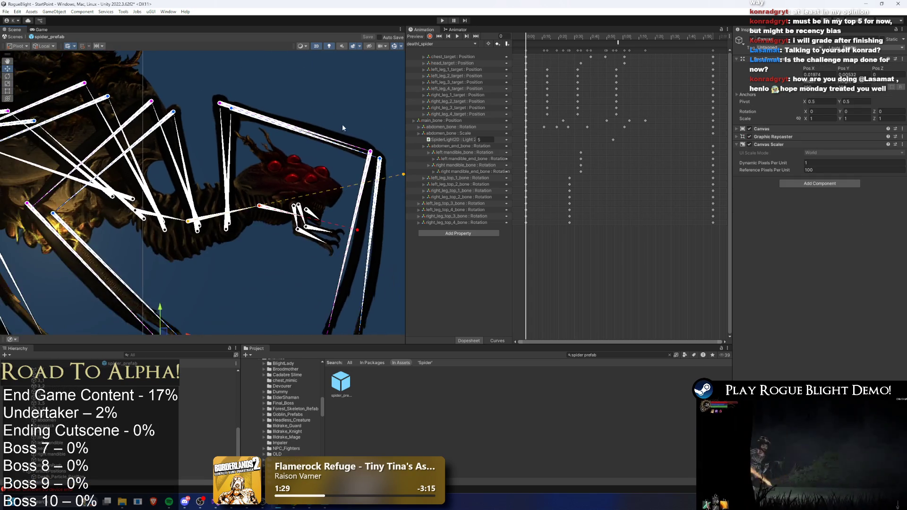
scroll(367, 94, "down", 2)
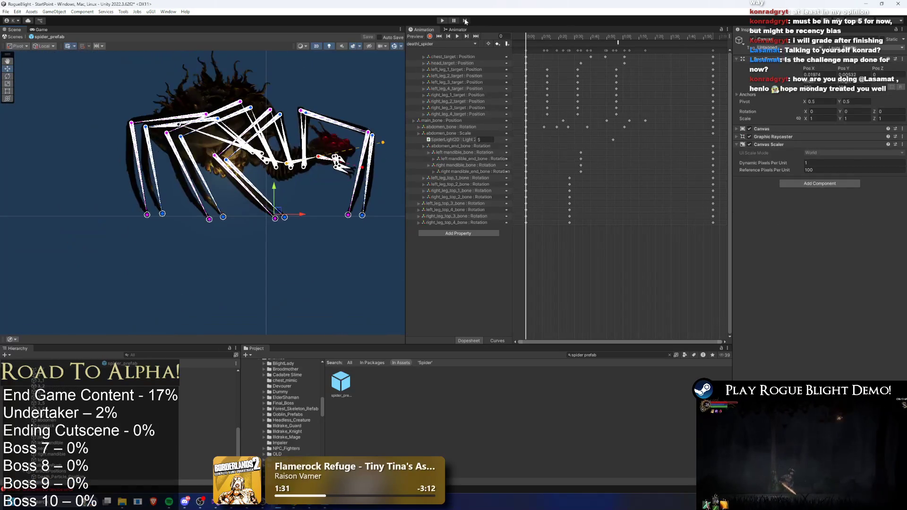
left_click(442, 21)
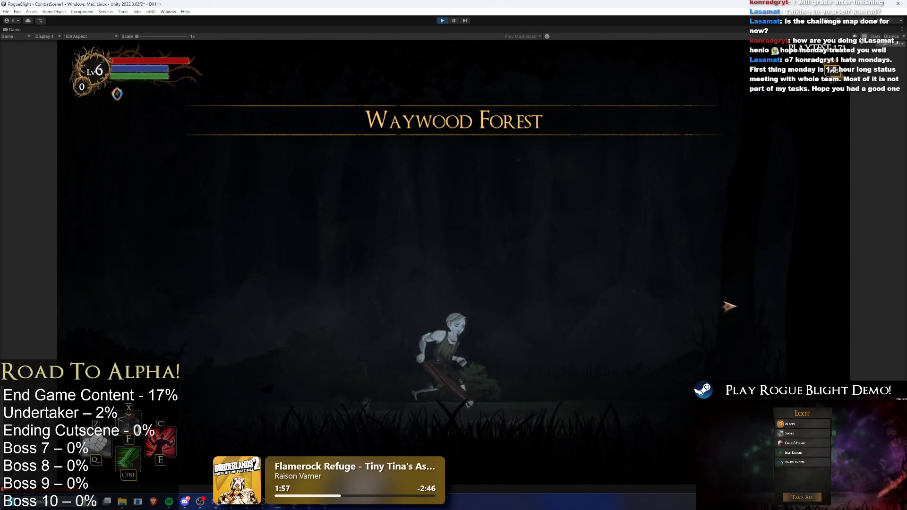
- Run and jump toward the spider and start fighting it
key("d")
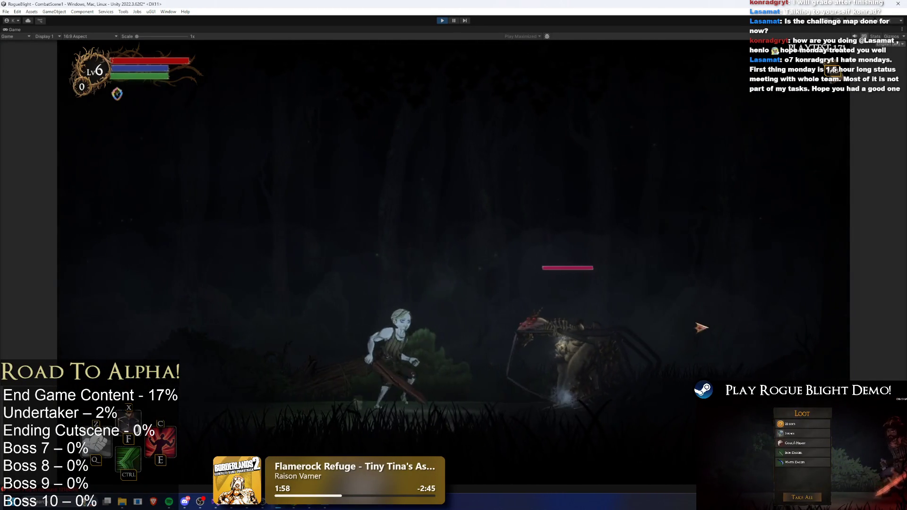
key("space")
key("d")
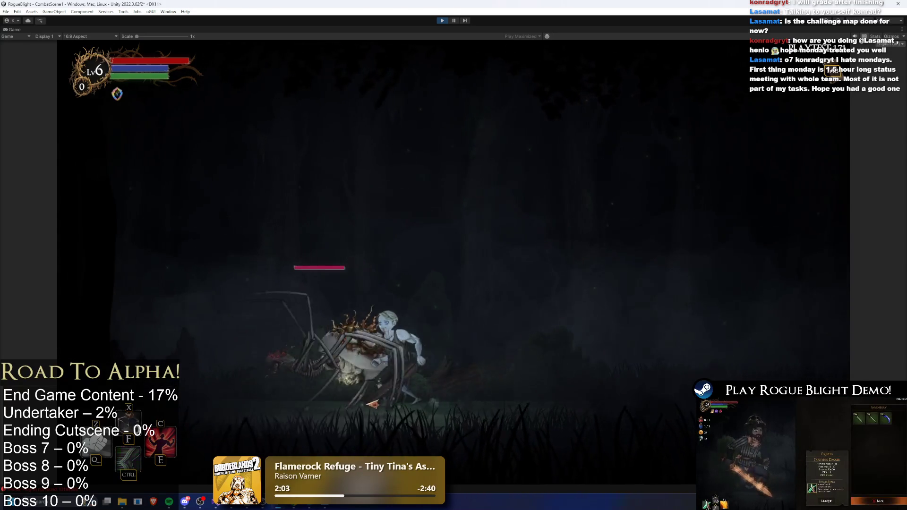
key("d")
key("d")
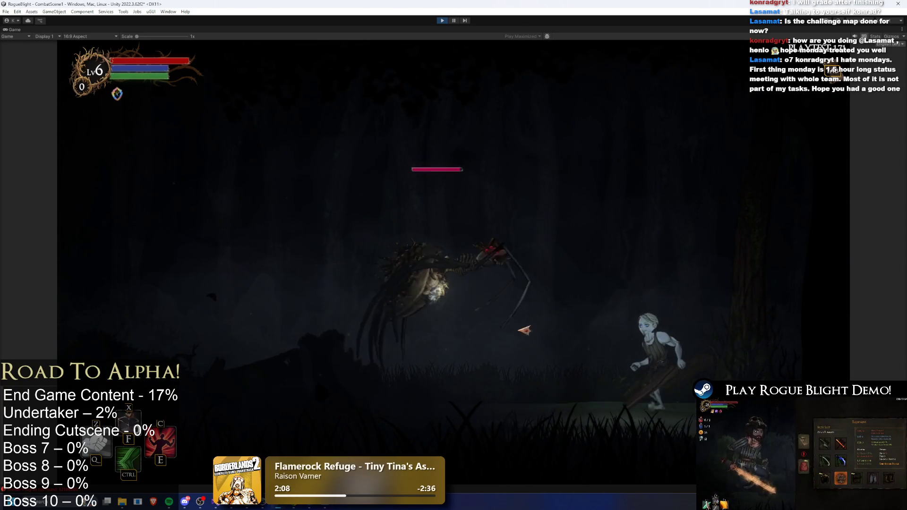
key("a")
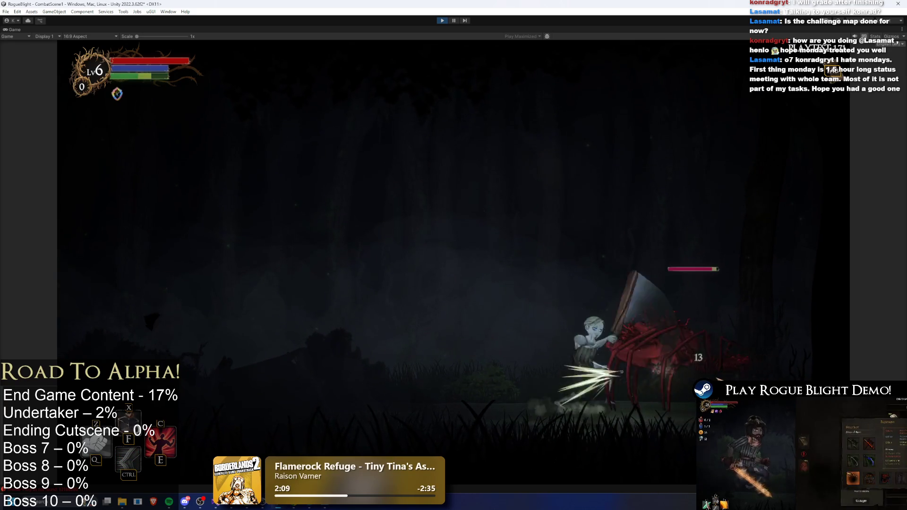
key("a")
key("d")
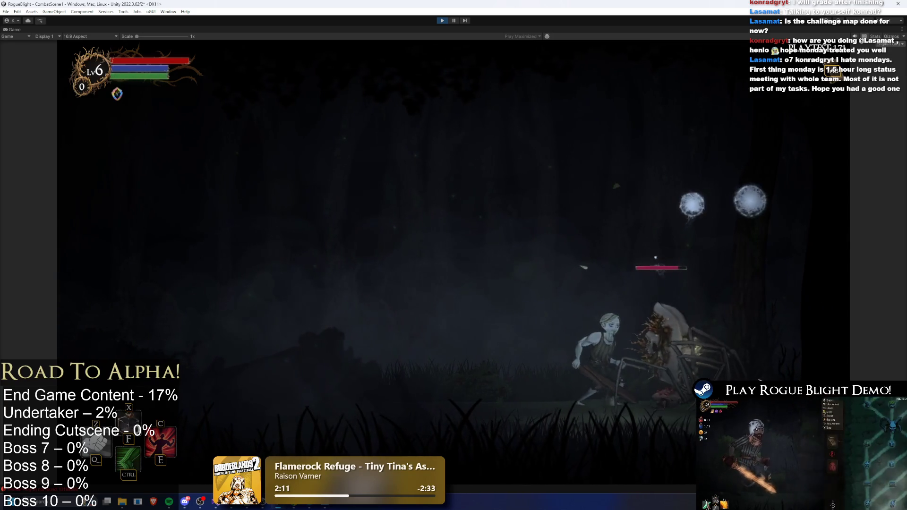
- Keep dodging and slashing at the spider, then stop the game
key("a")
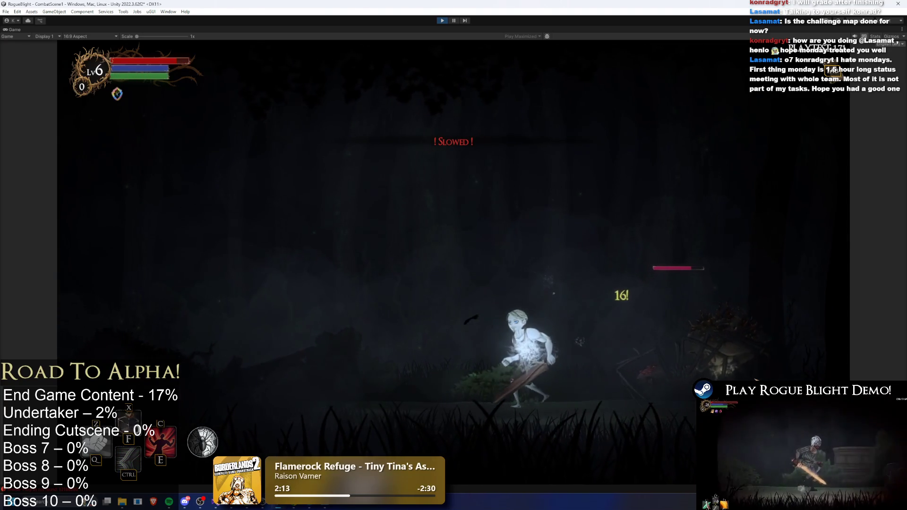
key("a")
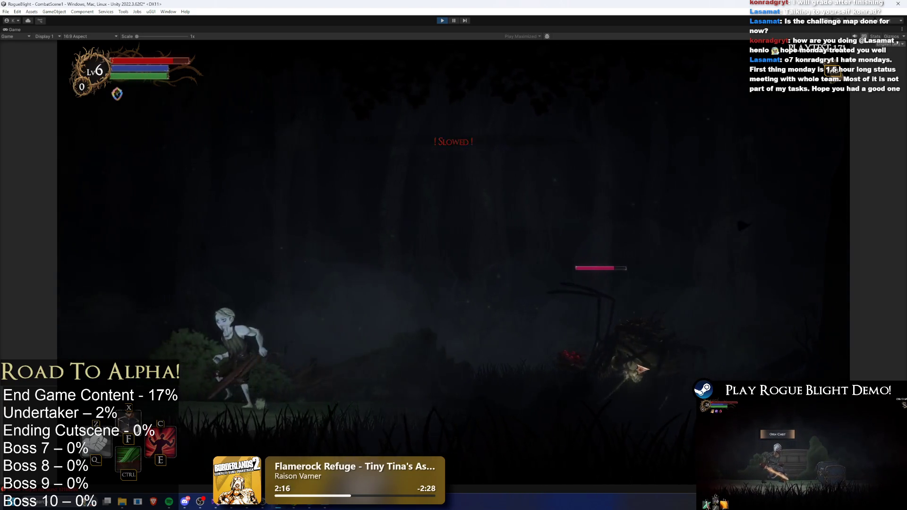
key("d")
key("a")
key("a")
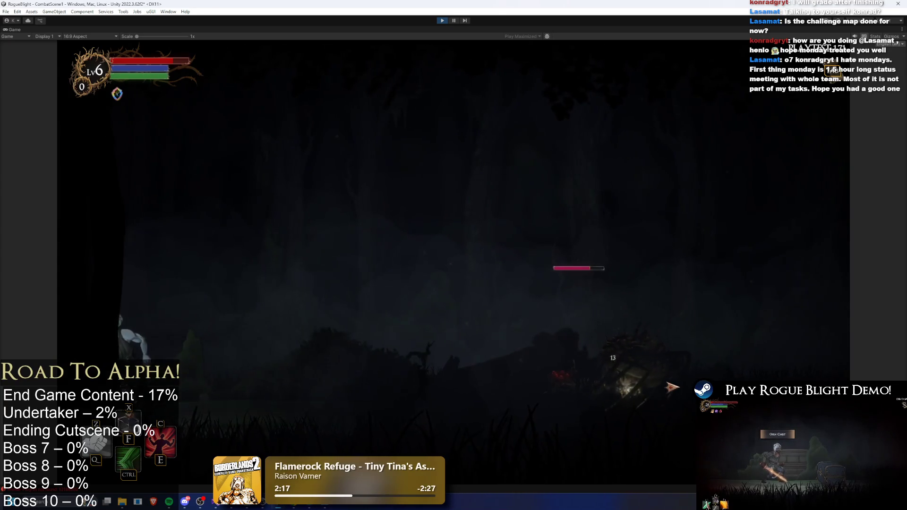
key("d")
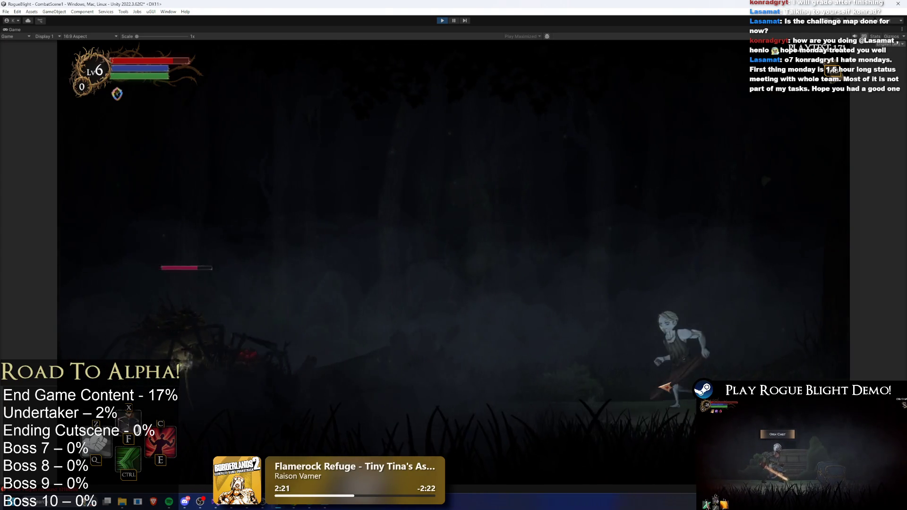
key("a")
left_click(443, 21)
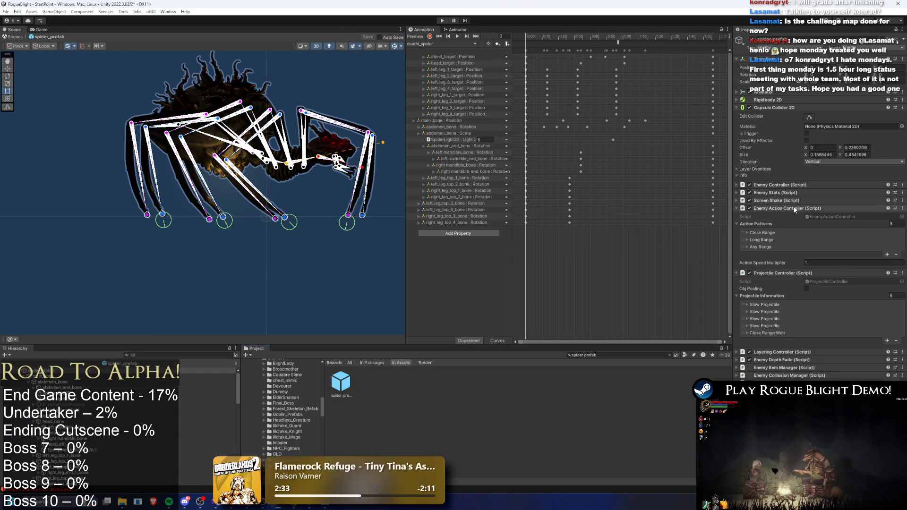
- Collapse the action and projectile settings and add Element 1 to Enemy Death Fade's sprites list
left_click(796, 209)
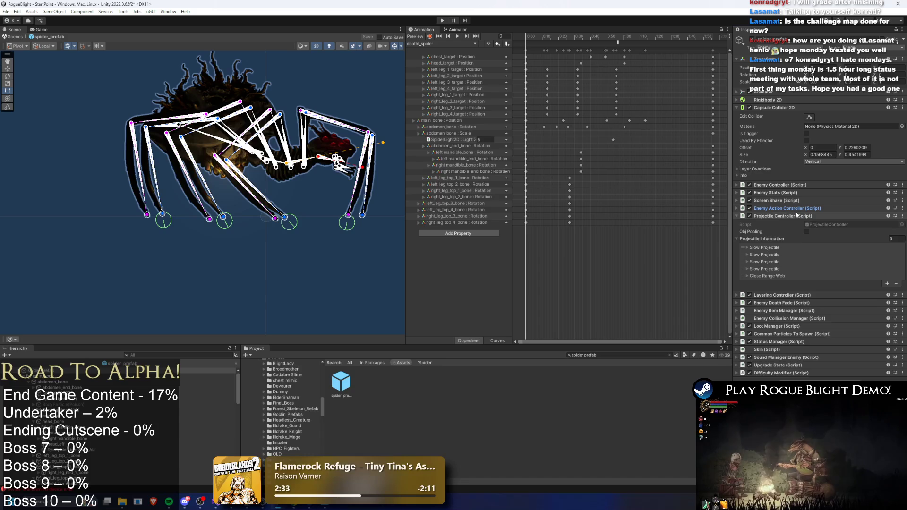
left_click(796, 216)
scroll(323, 167, "up", 6)
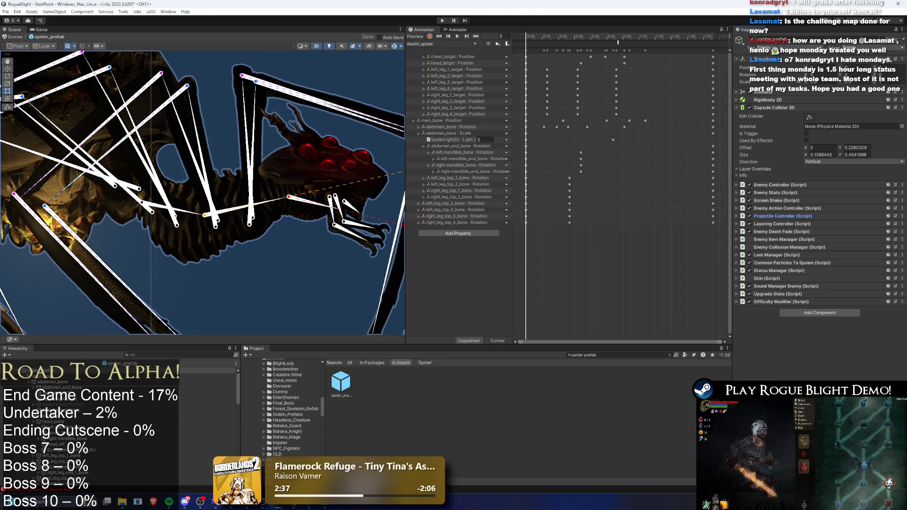
left_click(71, 449)
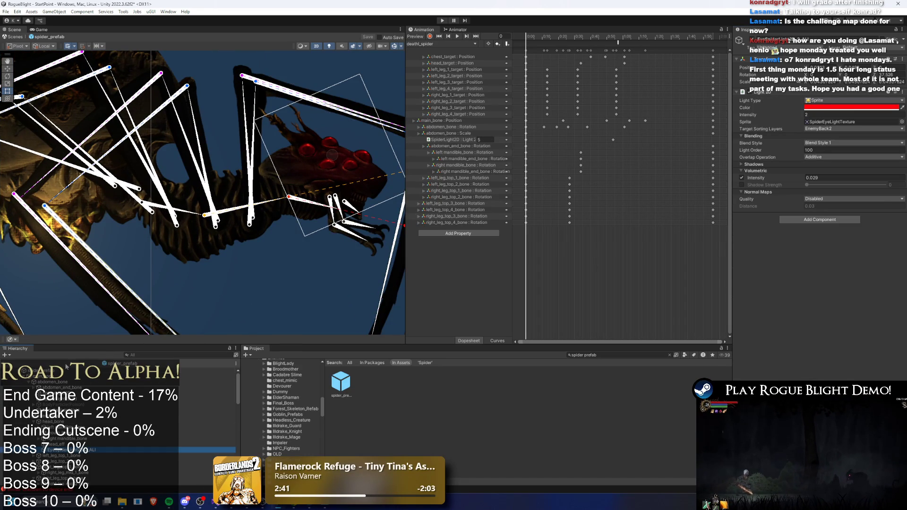
left_click(208, 371)
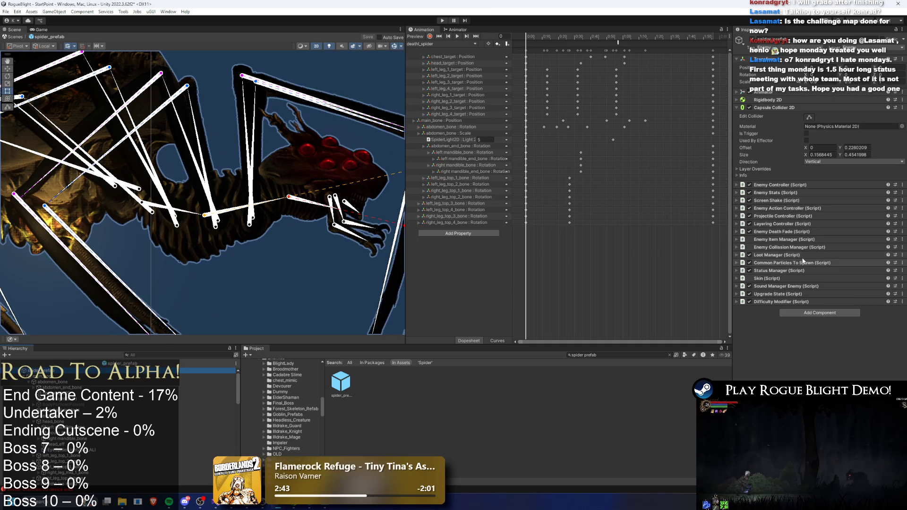
left_click(804, 231)
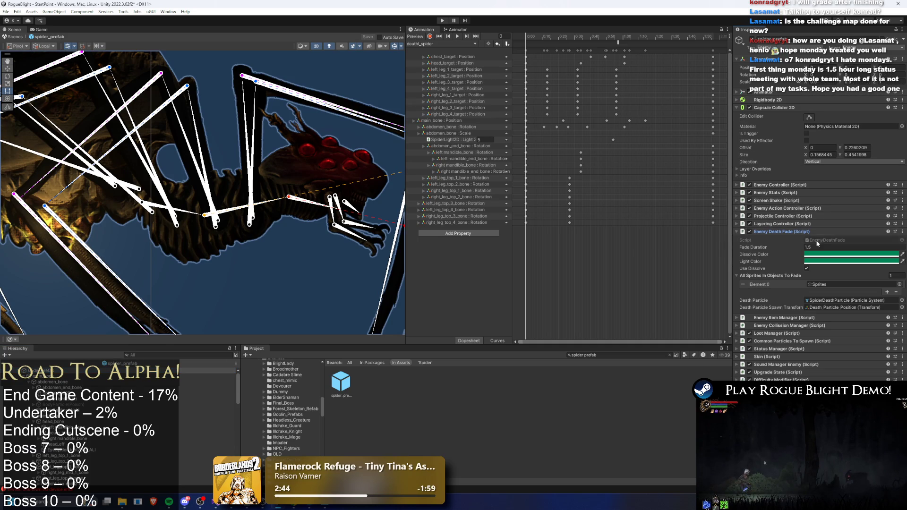
left_click(887, 292)
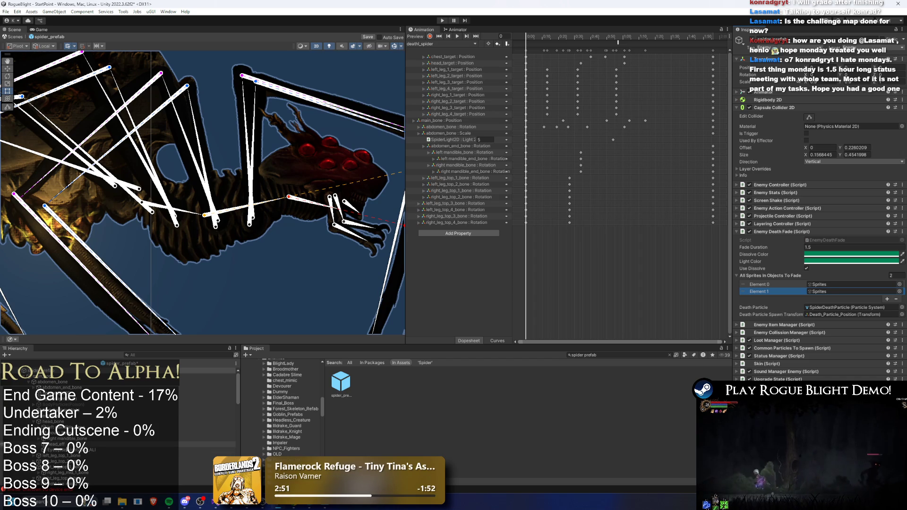
- Assign EyeSpiderLight2D_2_ALI to Element 1 and start the game
right_click(66, 421)
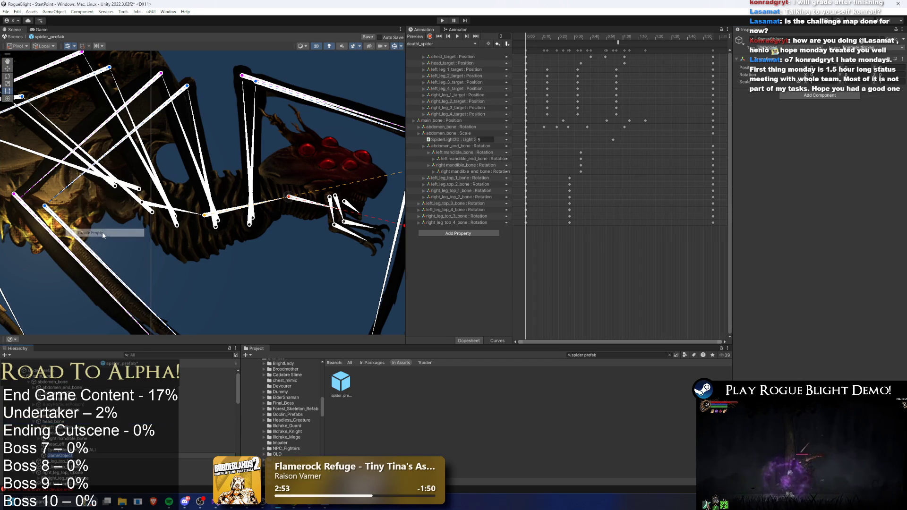
left_click(156, 294)
left_click(156, 294)
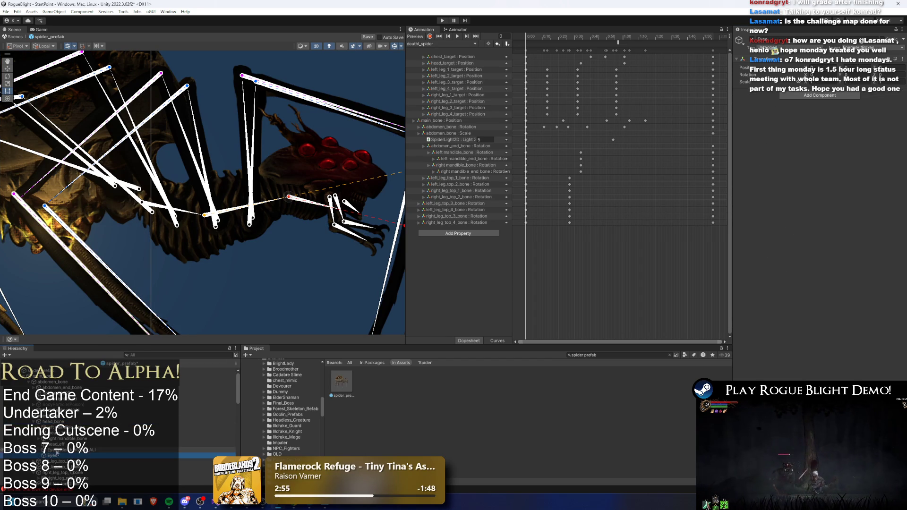
left_click(66, 370)
left_click_drag(829, 293, 841, 292)
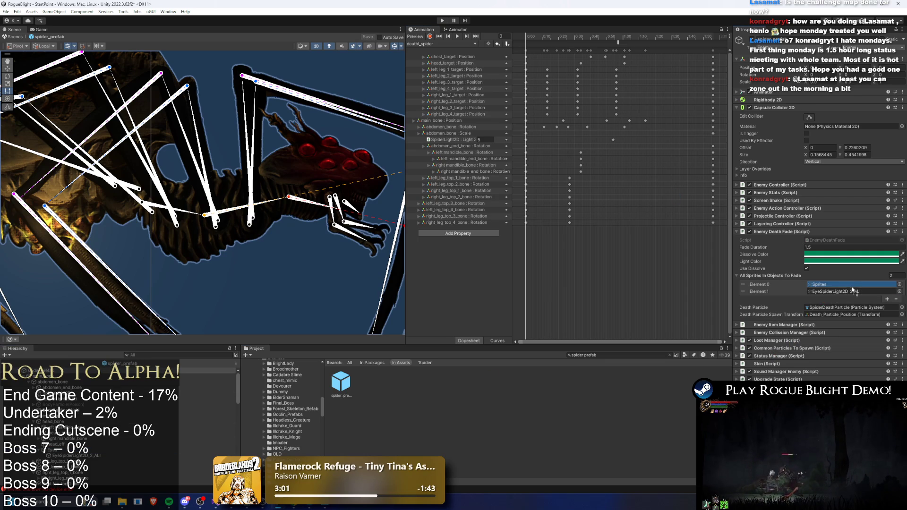
left_click(443, 21)
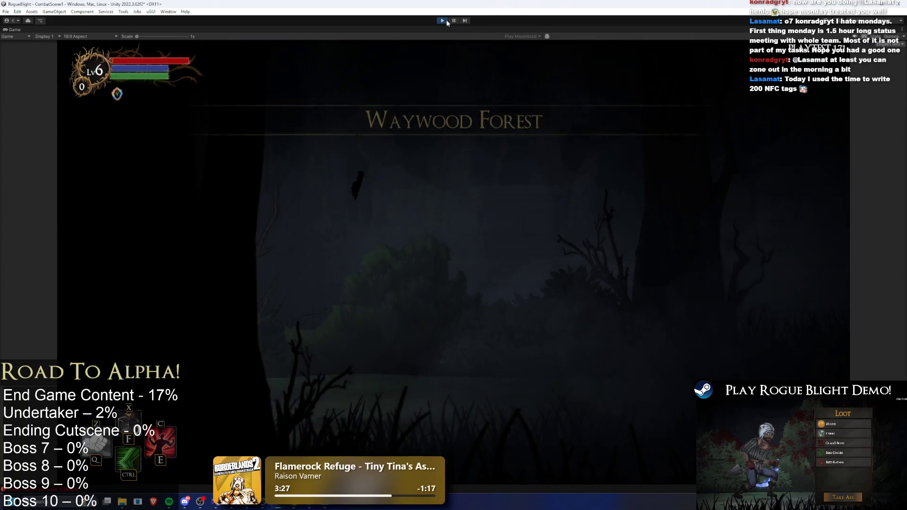
- Move through Waywood Forest, enable the enemy-health-1 cheat with F1, and kill the spider
key("d")
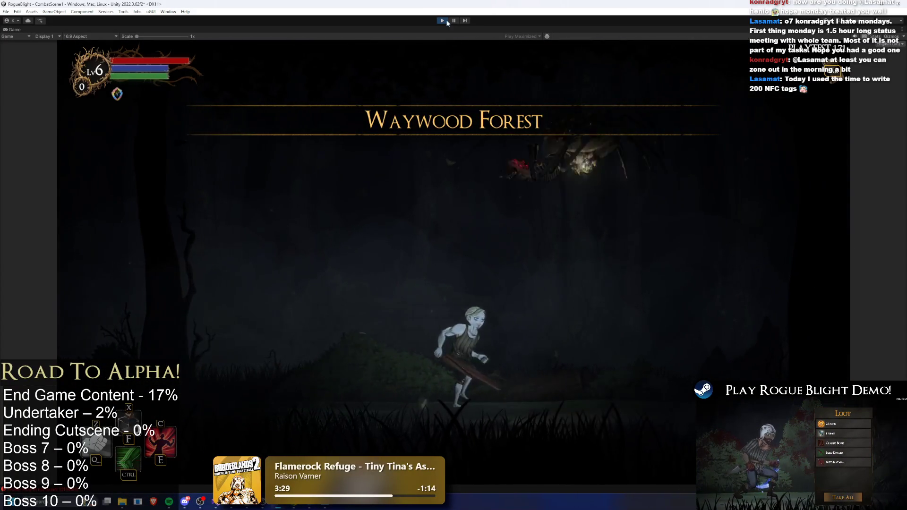
key("a")
key("d")
key("d")
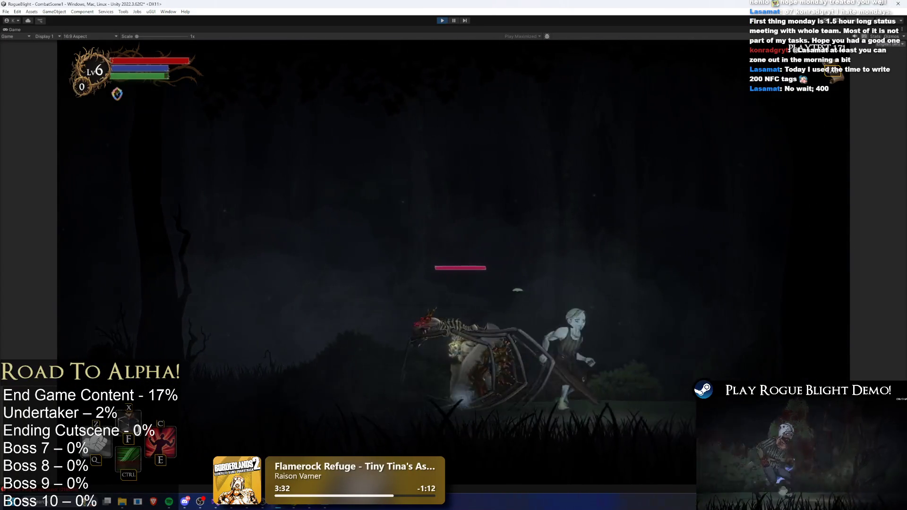
key("a")
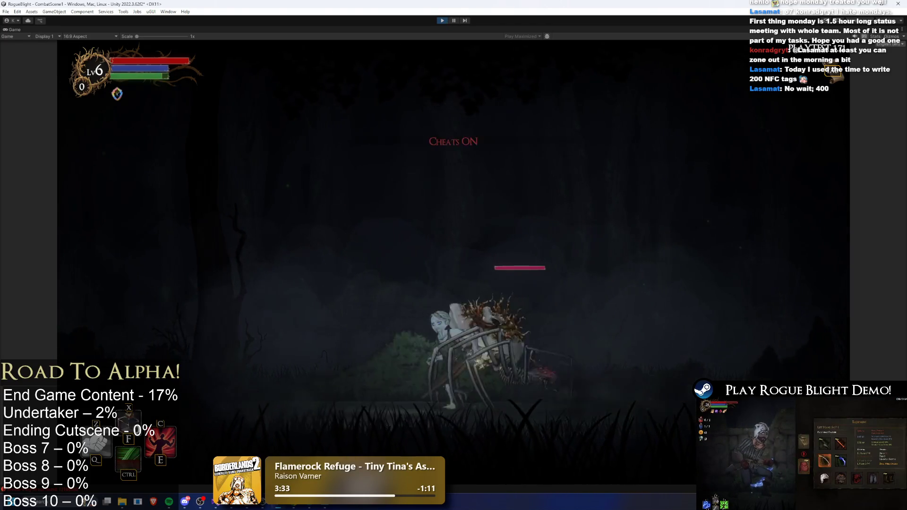
key("F1")
key("a")
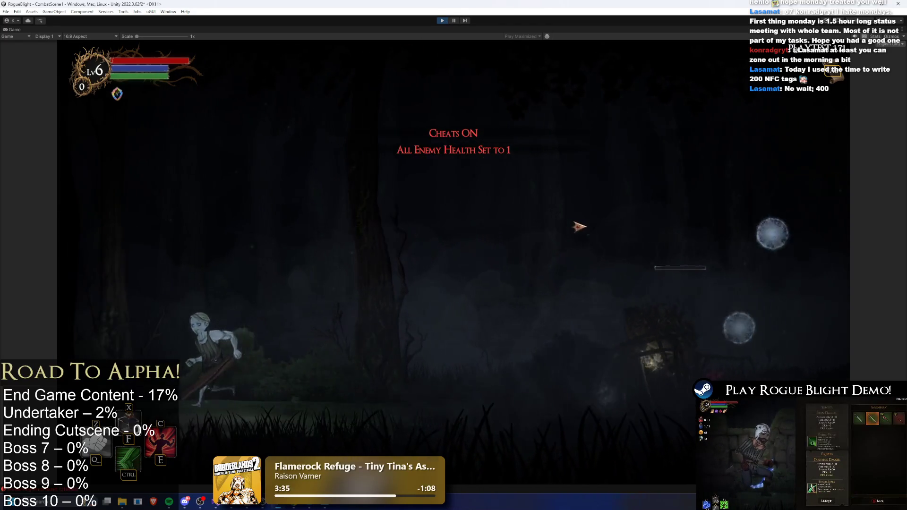
key("d")
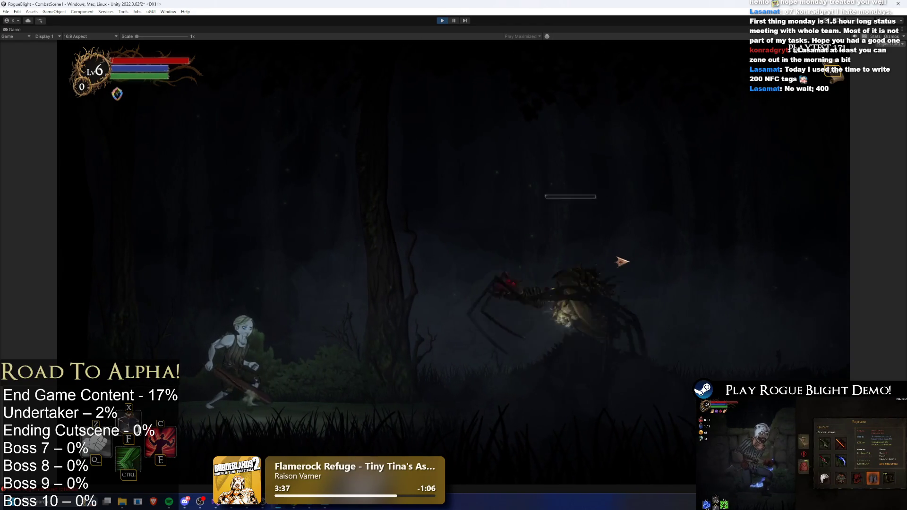
left_click(472, 277)
- Loot the spider, travel to the chest node, take all the loot, and stop the game
key("e")
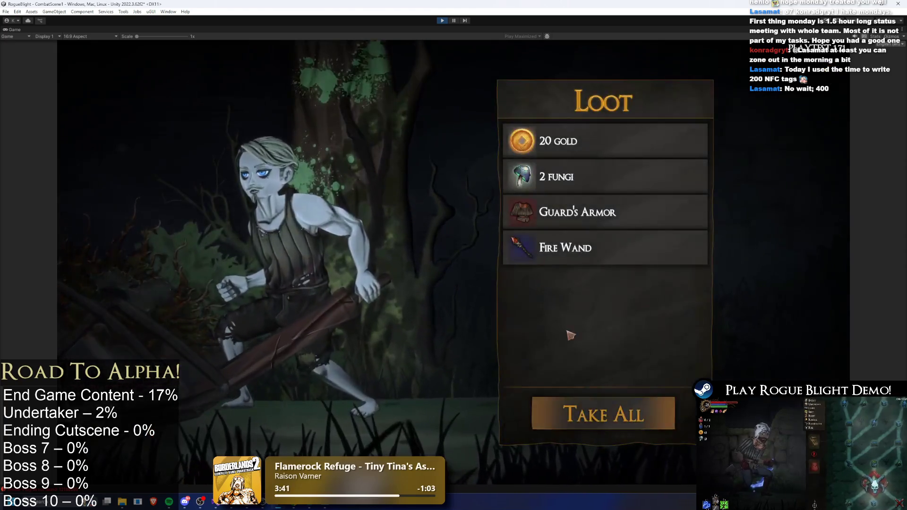
left_click(639, 409)
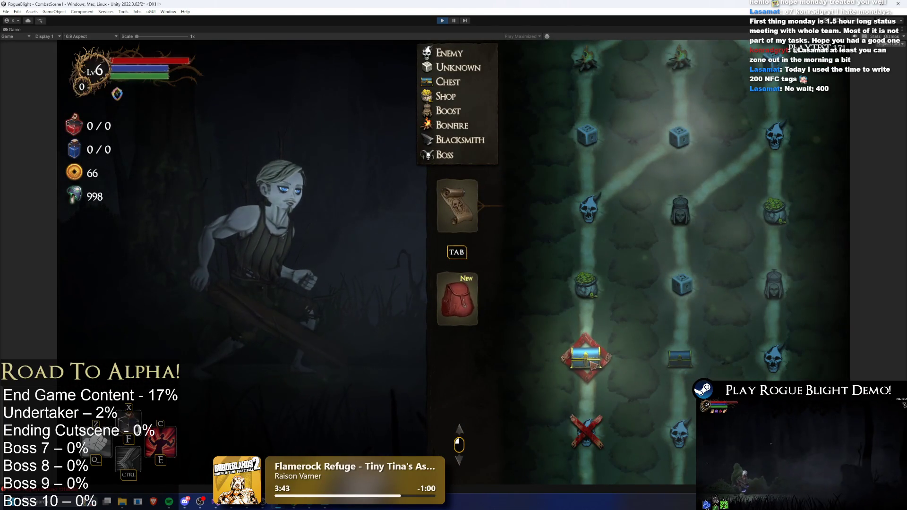
left_click(586, 358)
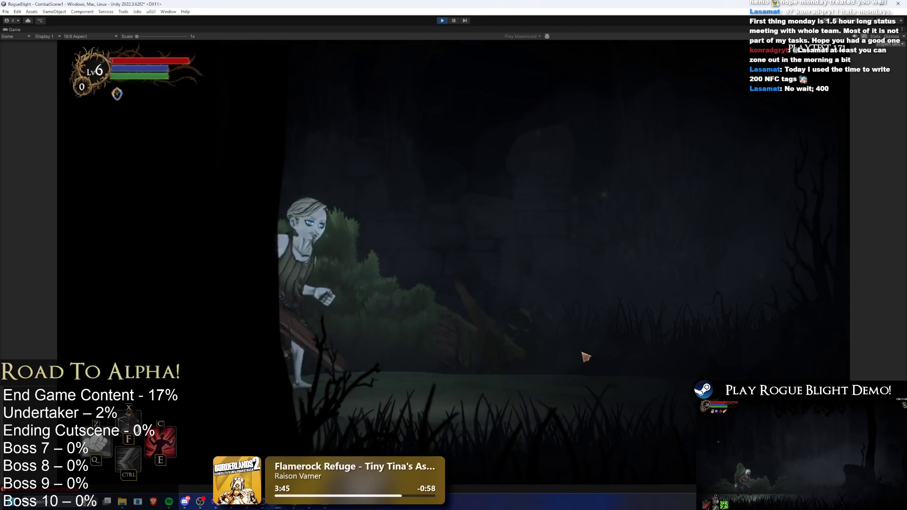
key("e")
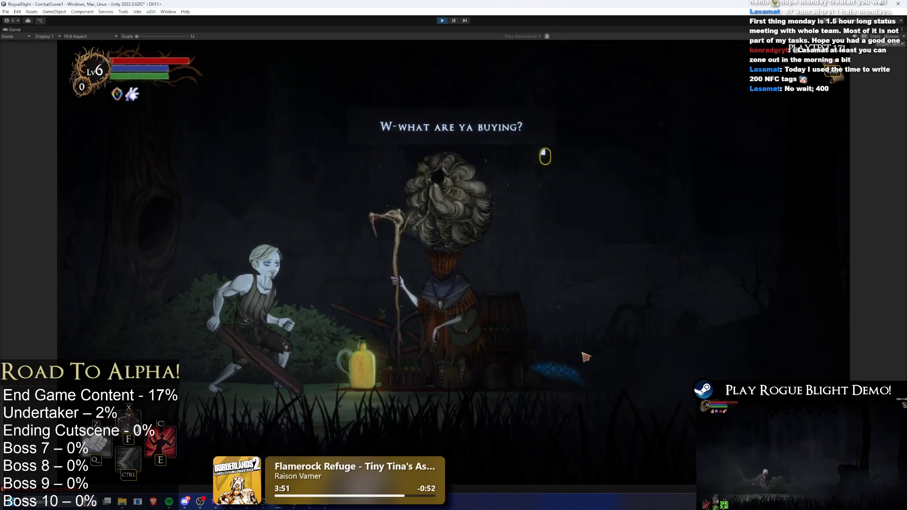
left_click(586, 357)
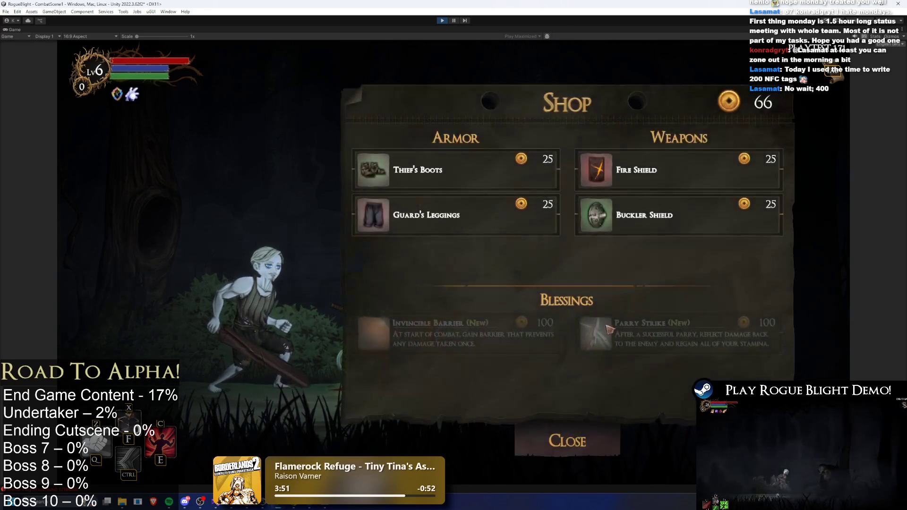
key("Escape")
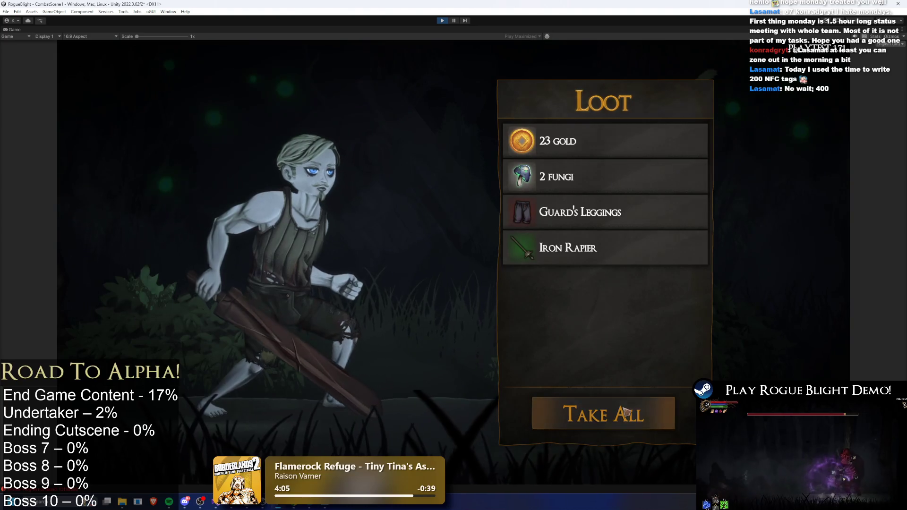
left_click(609, 412)
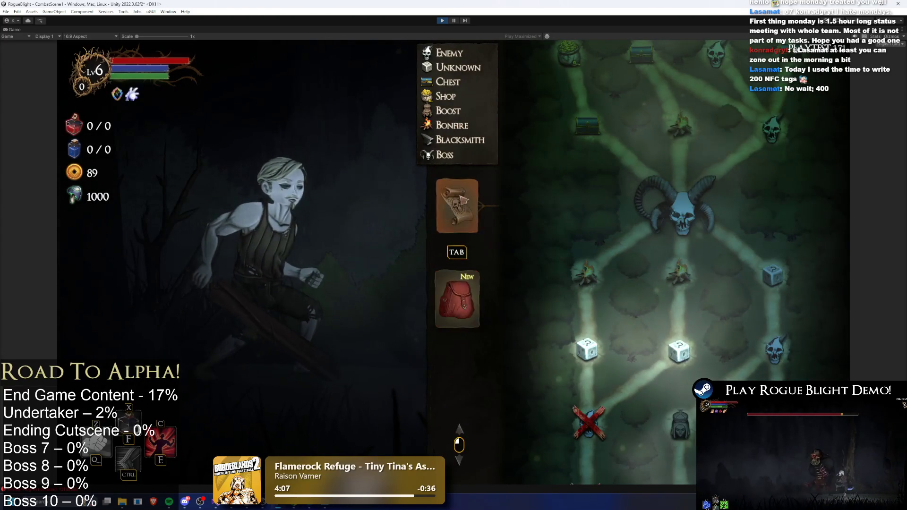
left_click(446, 21)
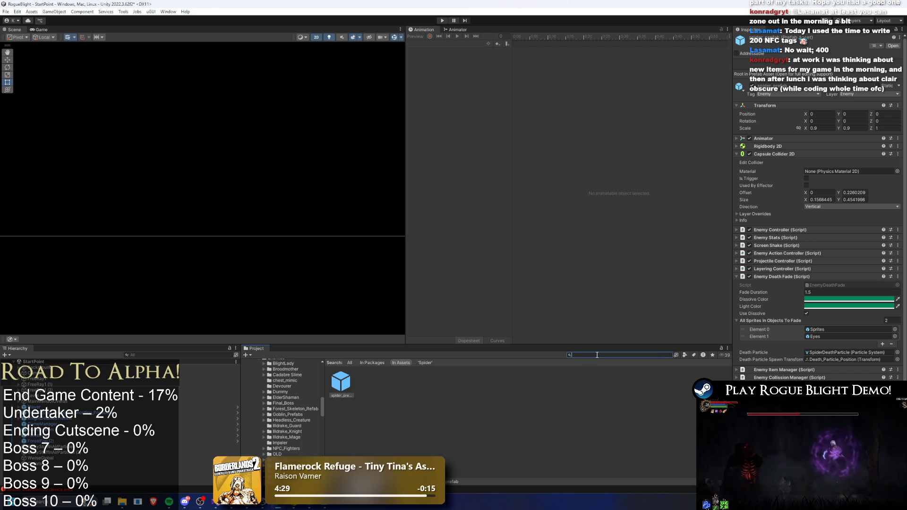
- Clear the Project search, save the scene, and bring up the spider object's options in the Hierarchy
left_click(670, 355)
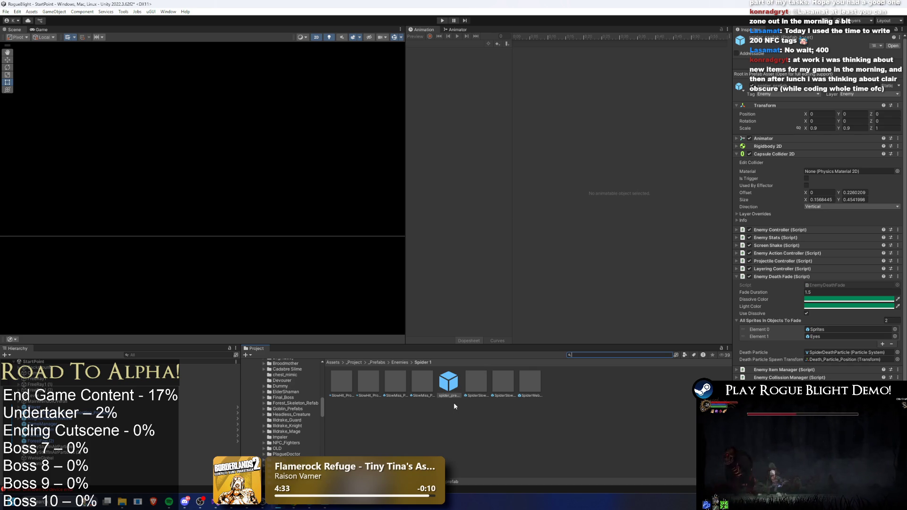
key("ctrl+s")
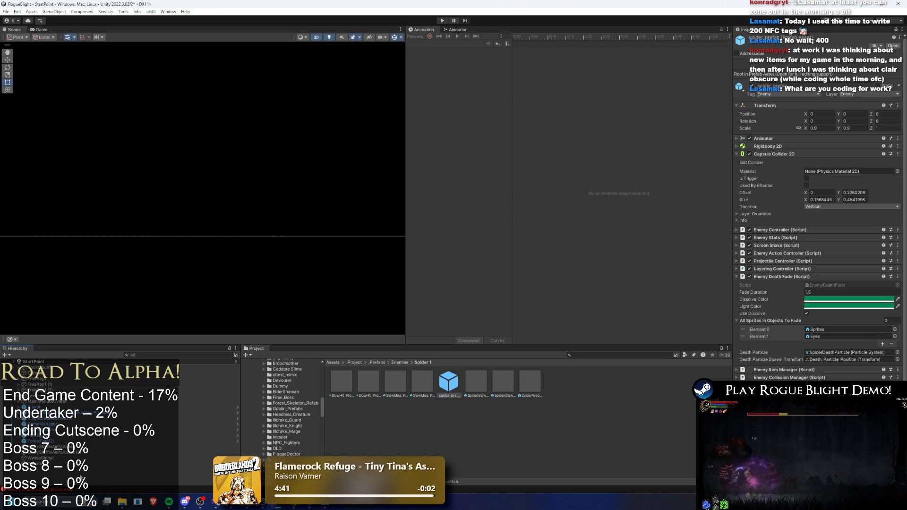
left_click(82, 477)
right_click(57, 471)
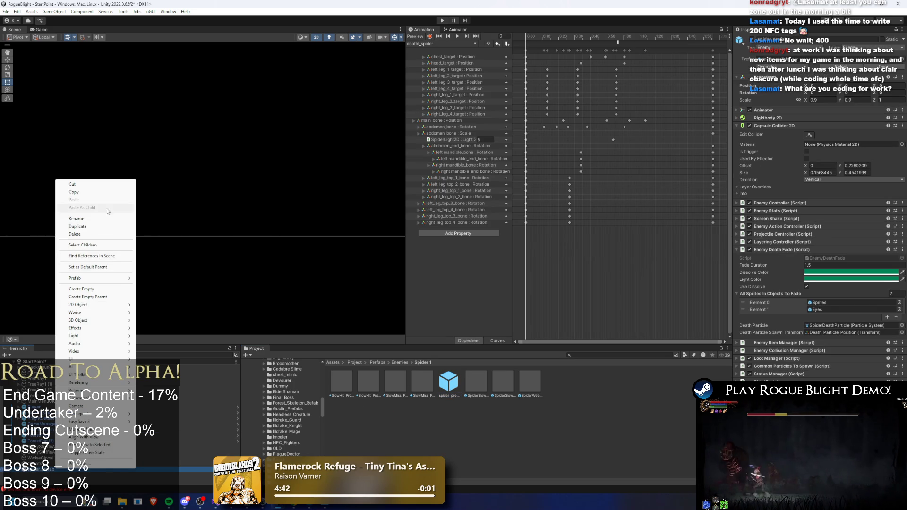
- Rename the spider and save it into Spider 1 as the spider_prefab(Poison) Prefab Variant, then open it
left_click(115, 219)
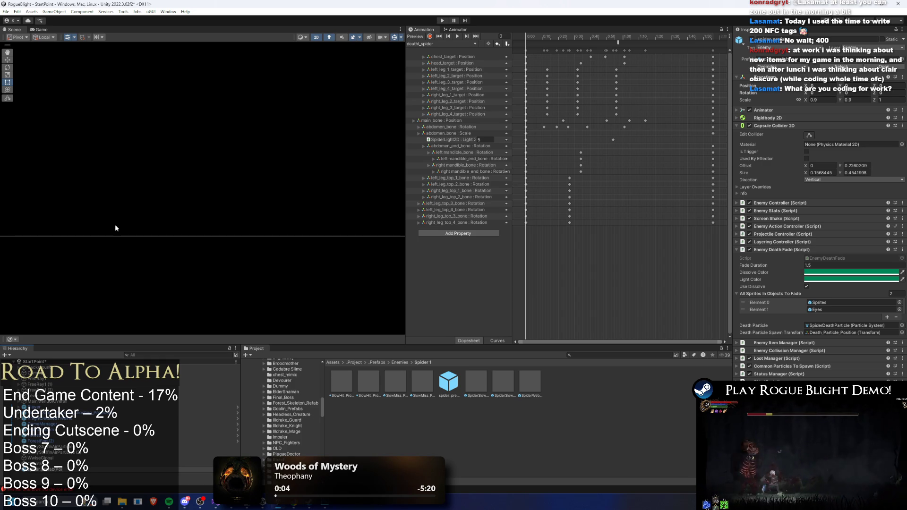
key("Return")
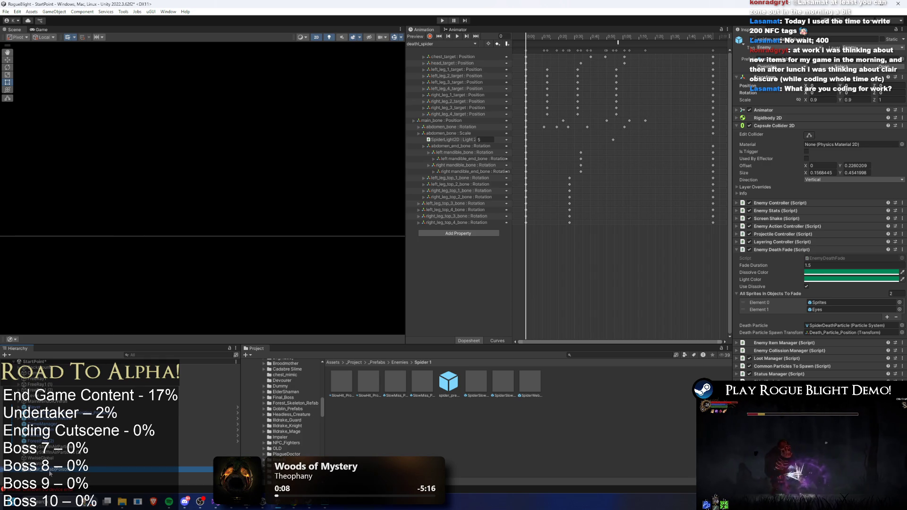
left_click_drag(518, 450, 518, 450)
left_click(472, 266)
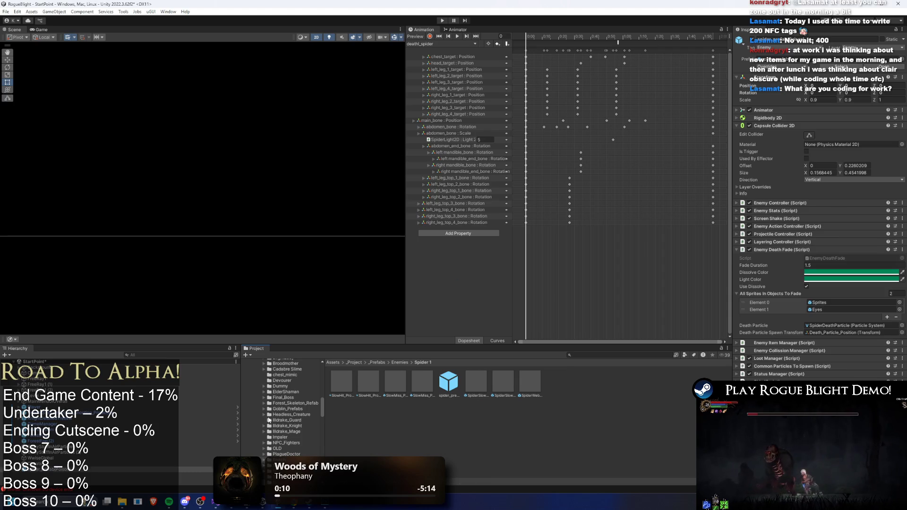
left_click(449, 380)
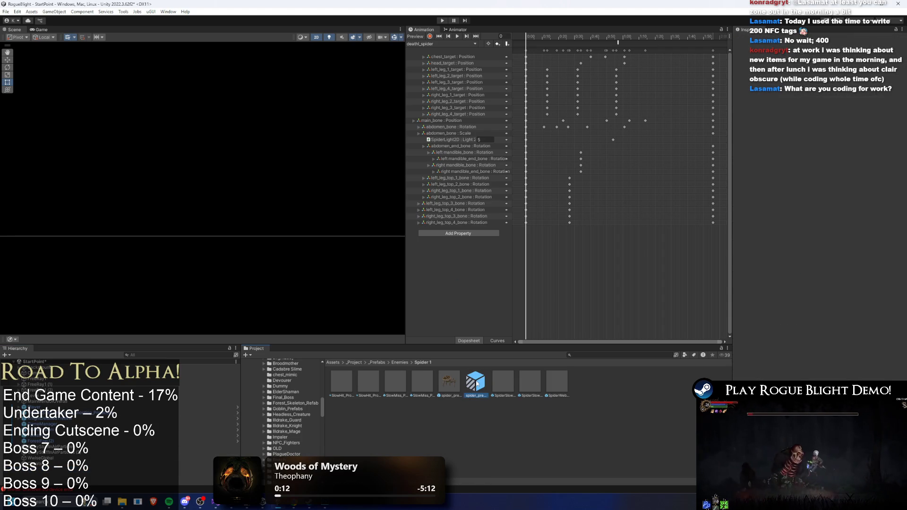
double_click(491, 373)
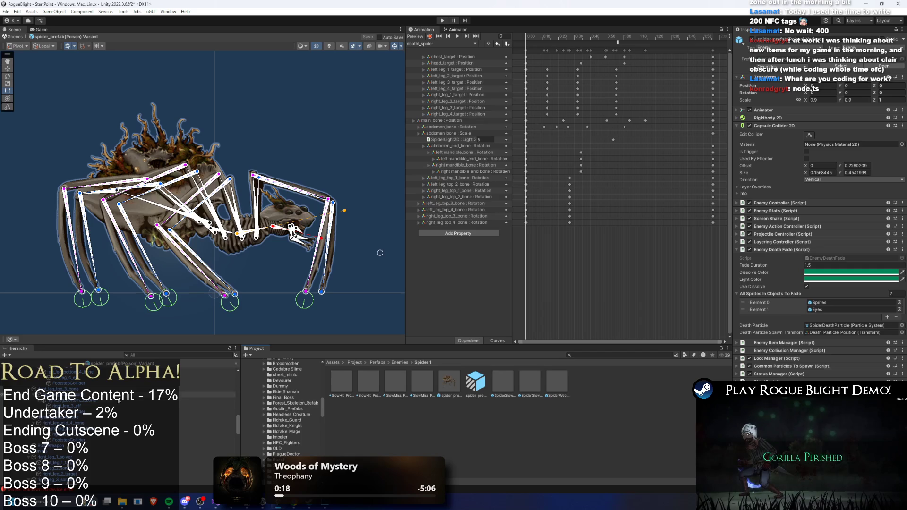
- Select the spider's abdomen sprite and inspect its SpiderMaterial settings
scroll(174, 401, "up", 3)
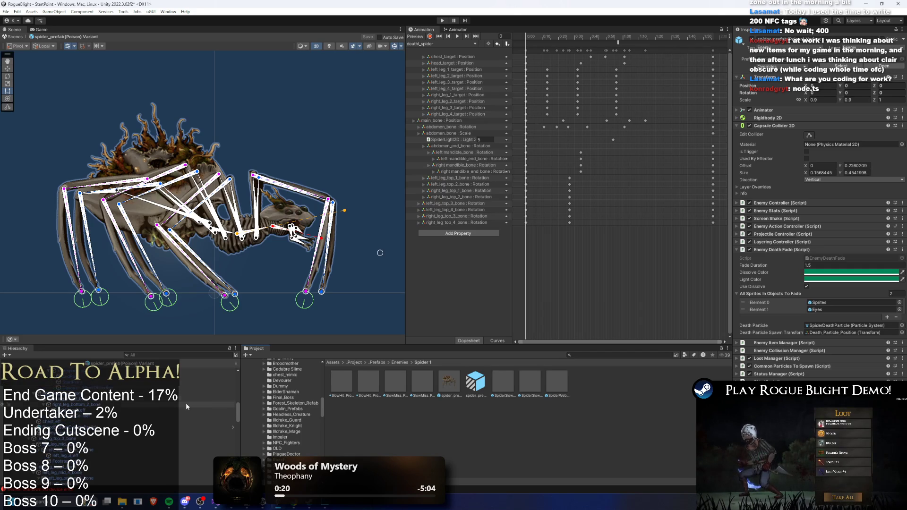
left_click(448, 380)
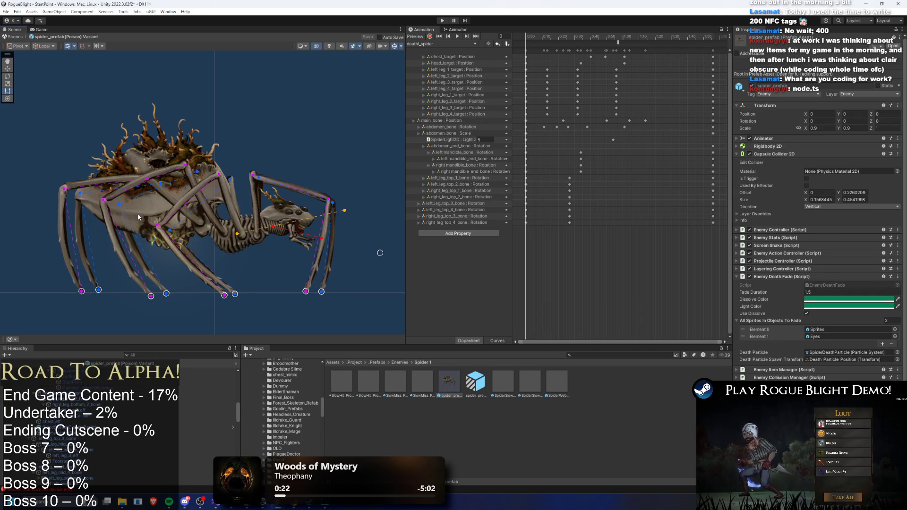
left_click(137, 214)
left_click(138, 213)
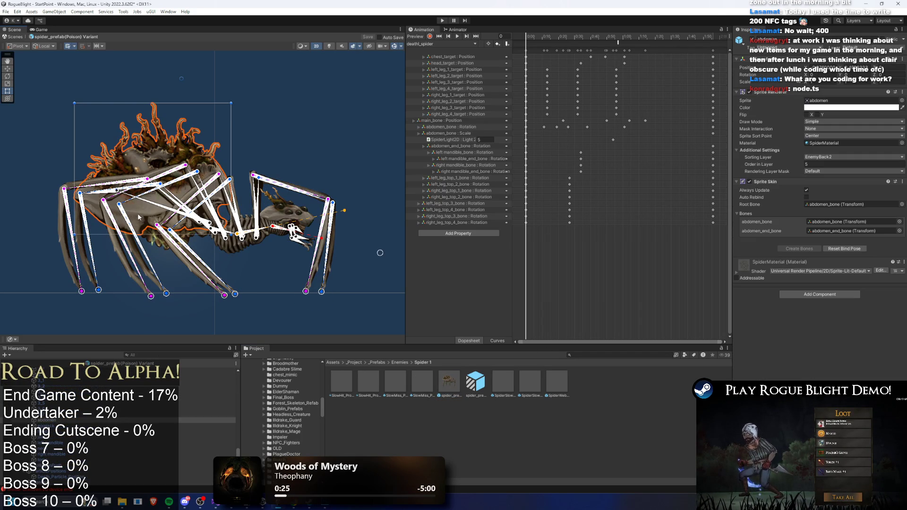
left_click(832, 143)
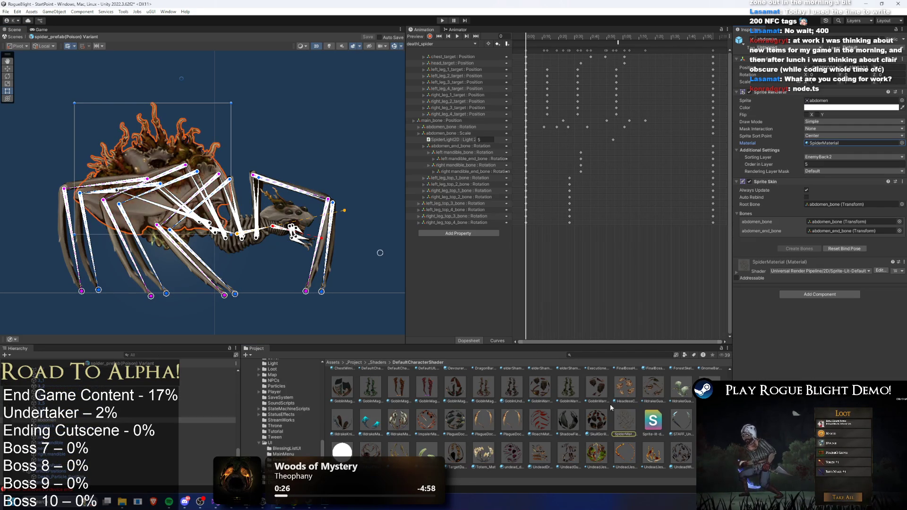
left_click(623, 428)
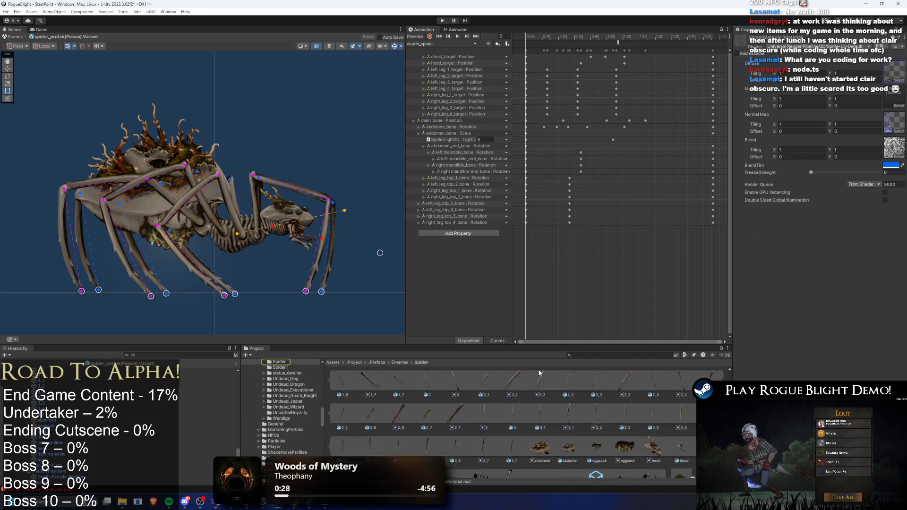
- Rename the copied spider art file to spider_art(Poison).psb and open it in Photoshop
left_click(353, 384)
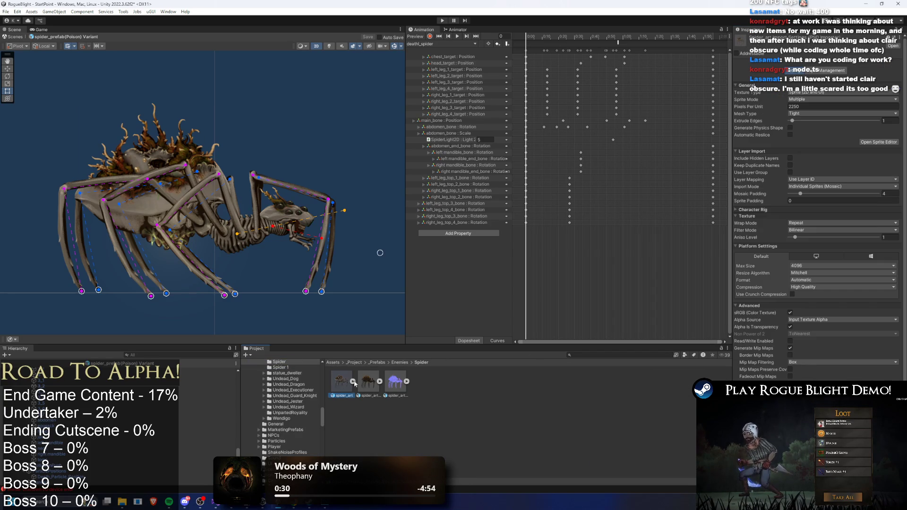
left_click(368, 382)
left_click(344, 384)
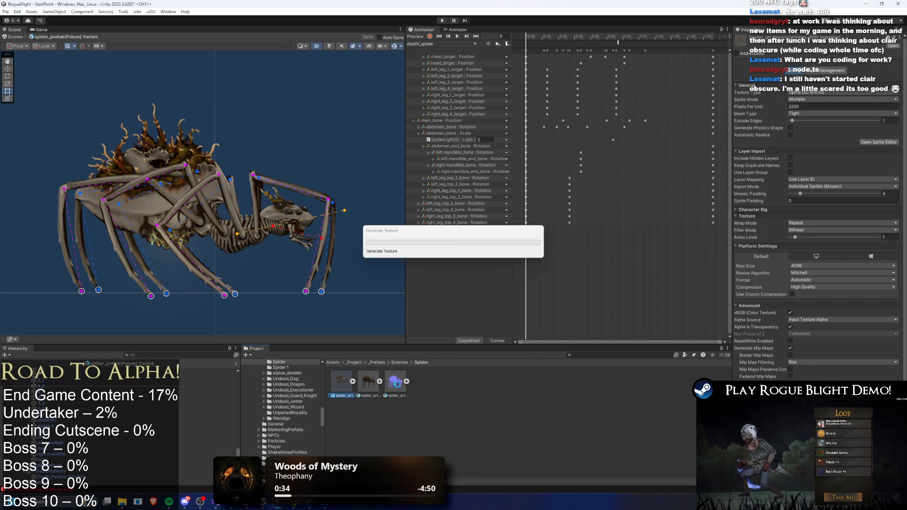
right_click(369, 382)
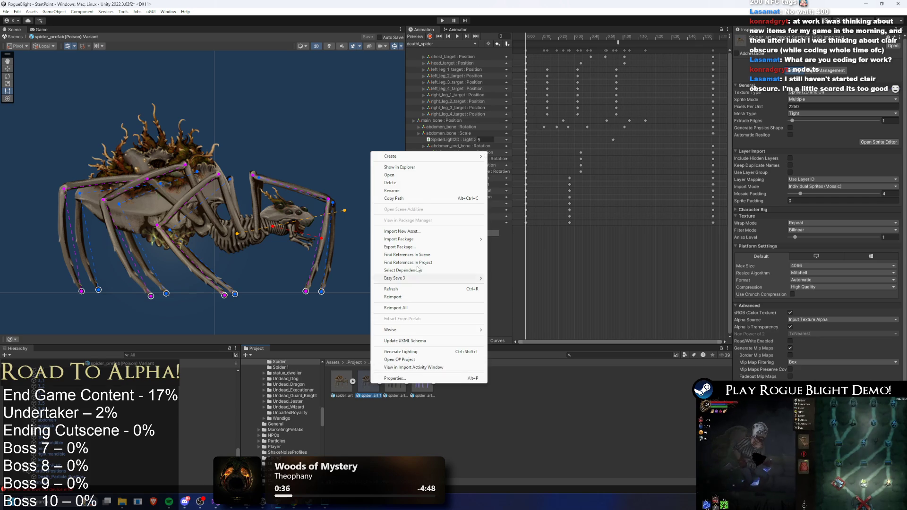
left_click(417, 191)
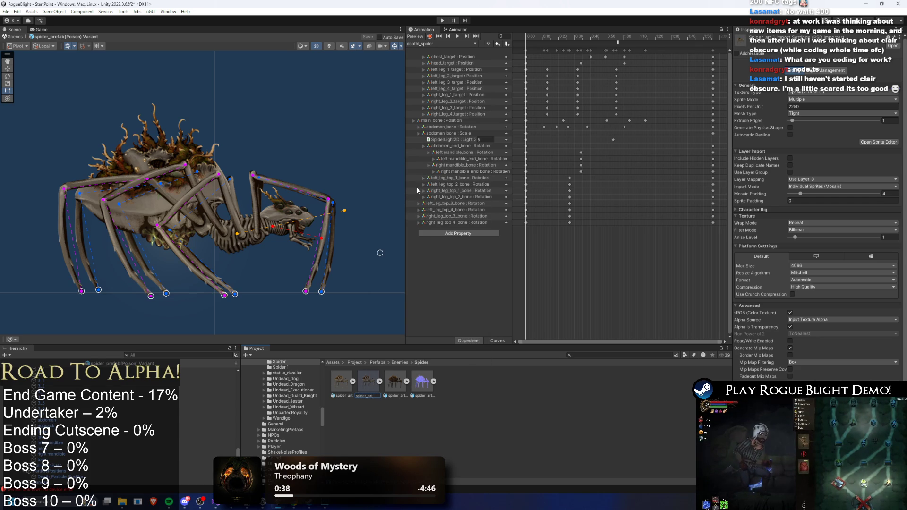
type("(Poison)")
key("Return")
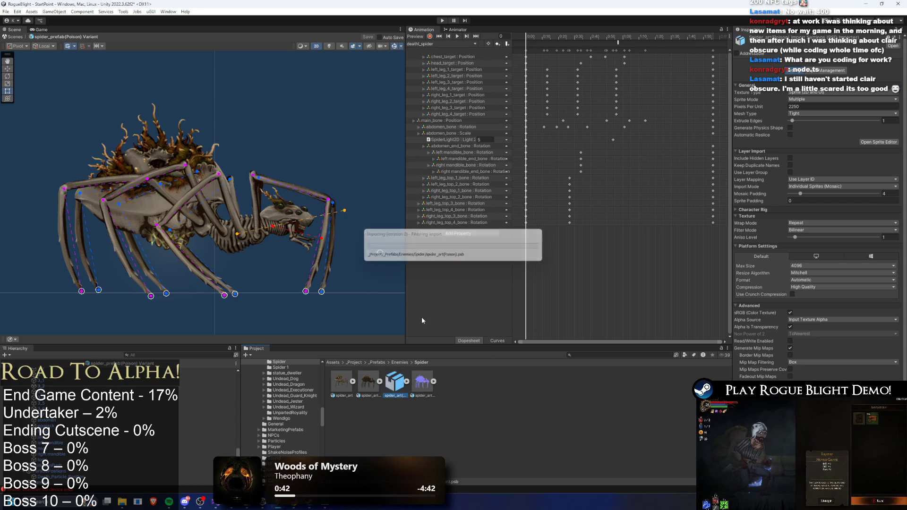
double_click(396, 385)
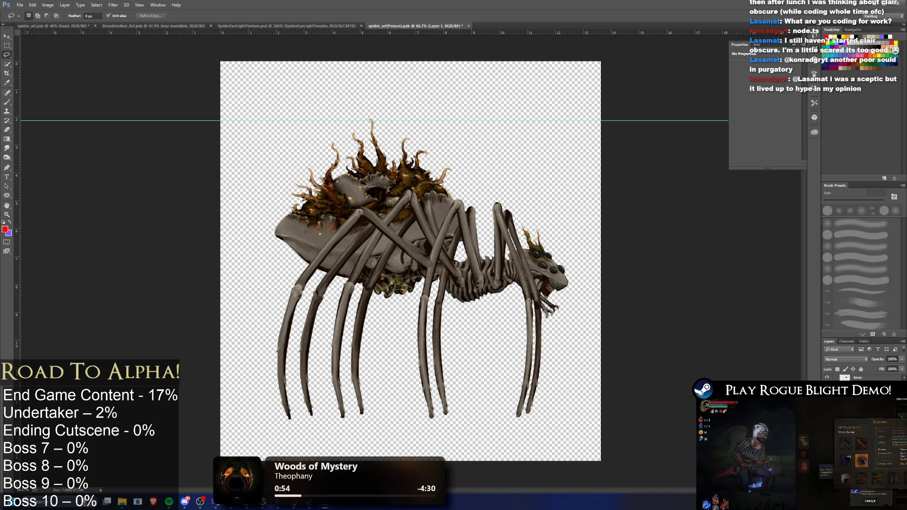
- Add a Soft Light Color Overlay to the spider layer, starting with colour 2aff00
key("F2")
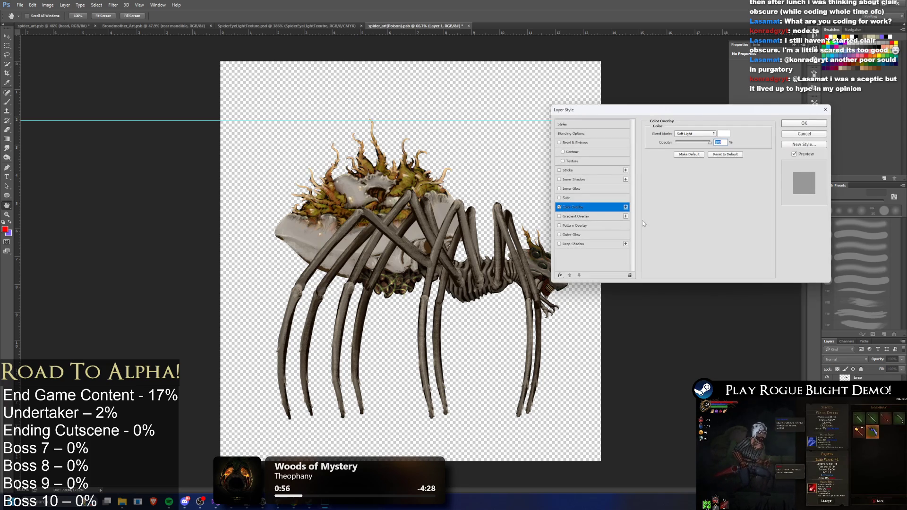
left_click(708, 134)
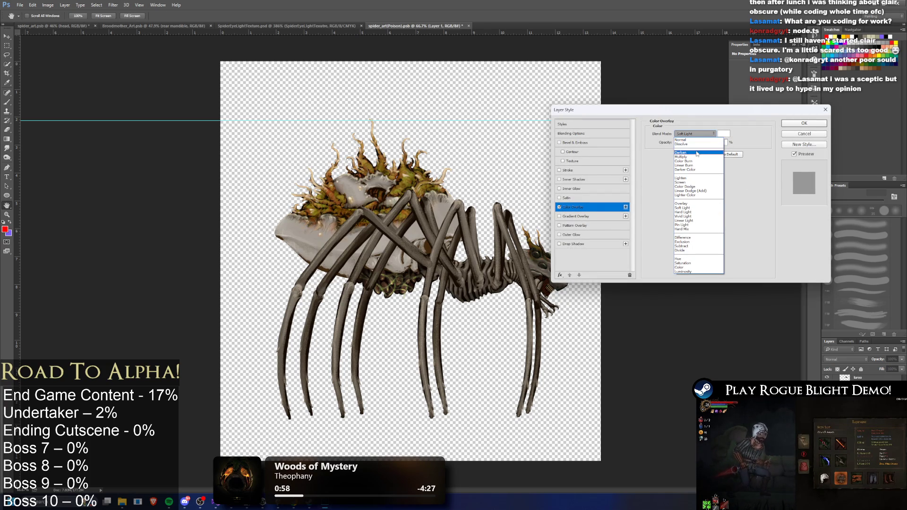
left_click(724, 134)
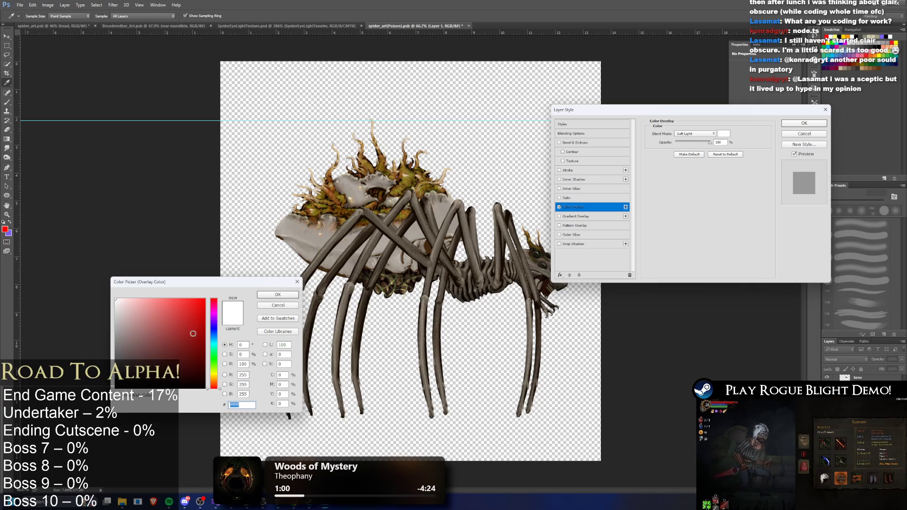
type("2aff00")
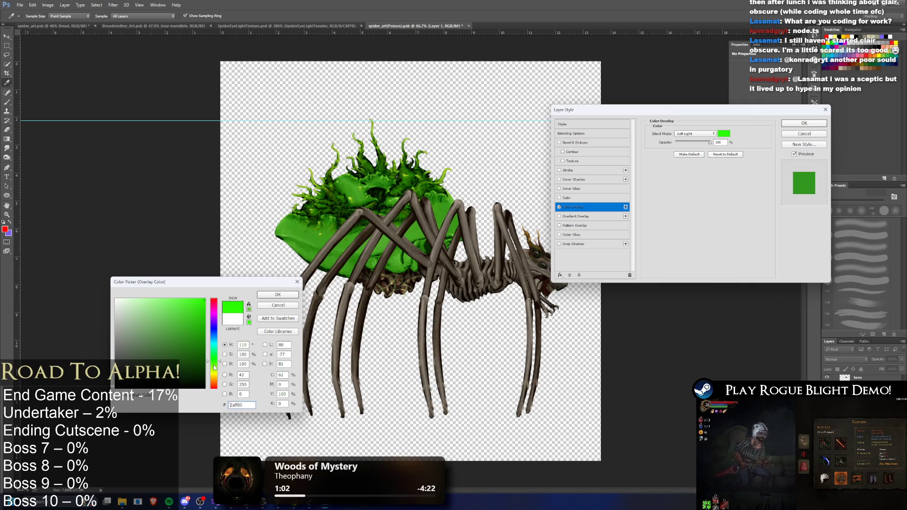
- Tune the overlay colour to a dark, slightly desaturated green like 189618
left_click_drag(214, 365, 216, 372)
left_click(204, 362)
key("ctrl+z")
left_click_drag(217, 364, 216, 359)
left_click(188, 348)
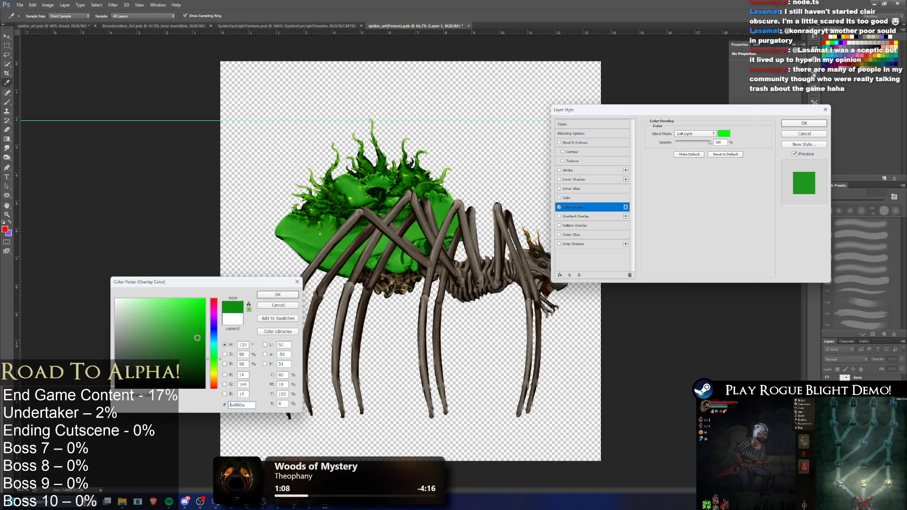
left_click(204, 338)
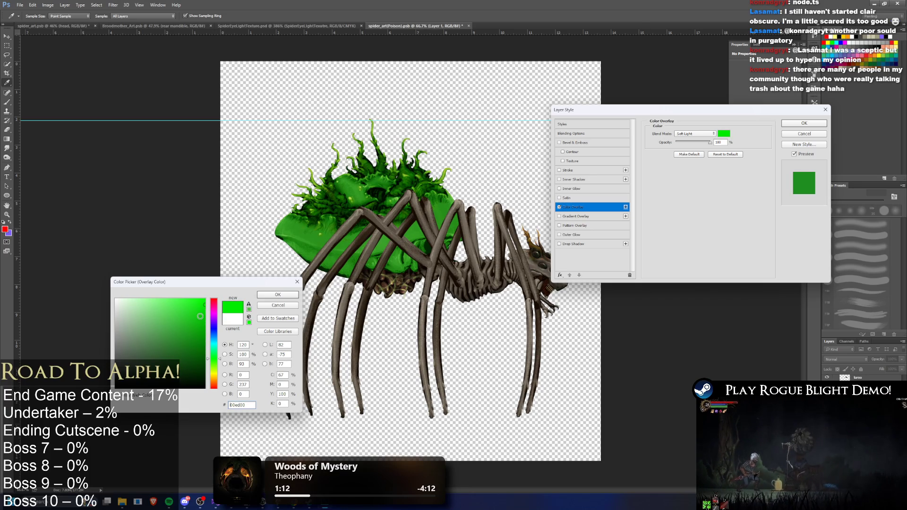
left_click(198, 329)
left_click(203, 335)
left_click_drag(199, 334, 190, 336)
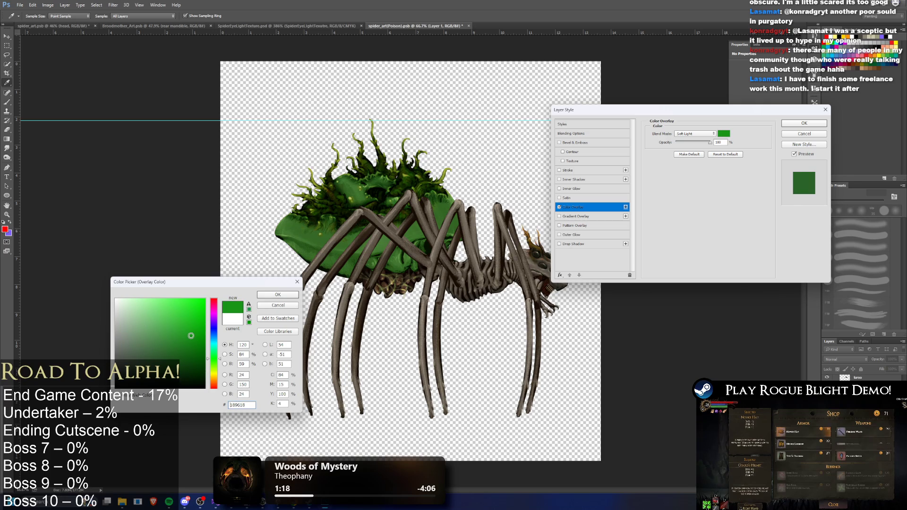
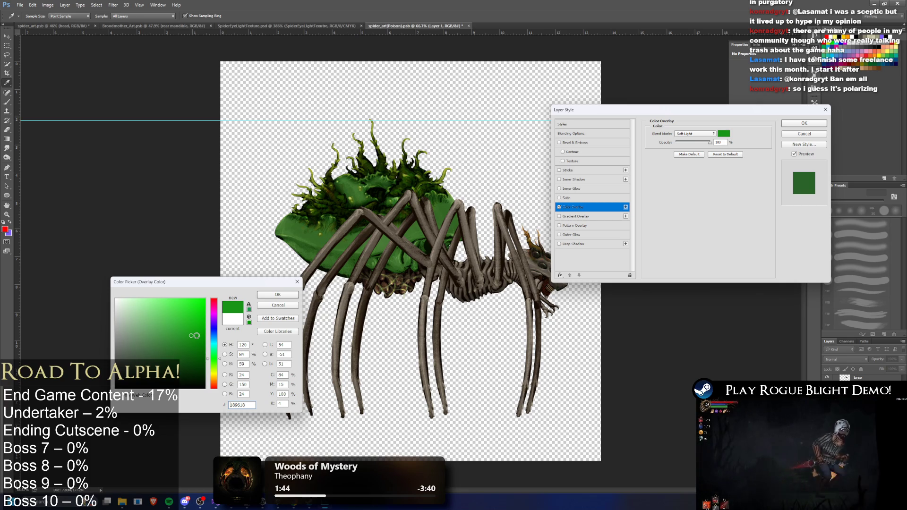
- Adjust the Color Overlay colour through greens and cyans until it is bright lime 96ff00
left_click_drag(211, 331, 206, 310)
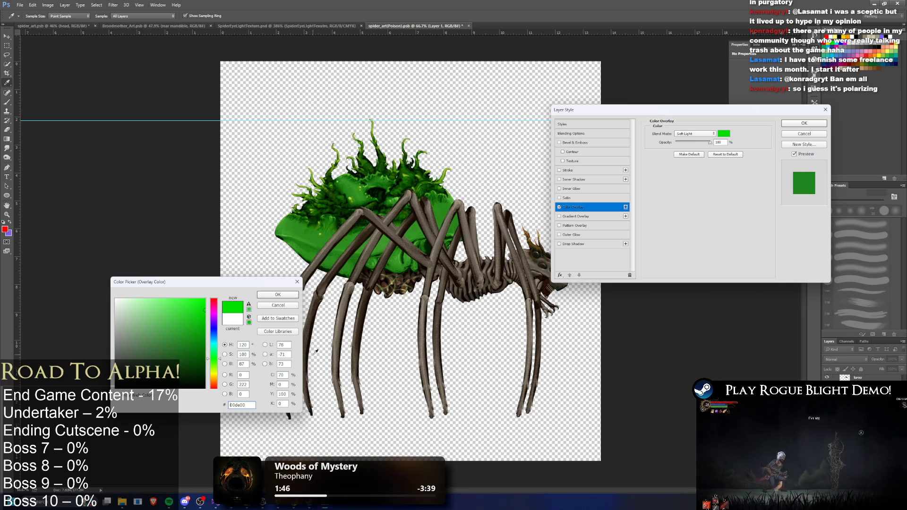
left_click(205, 299)
left_click(184, 299)
left_click(214, 344)
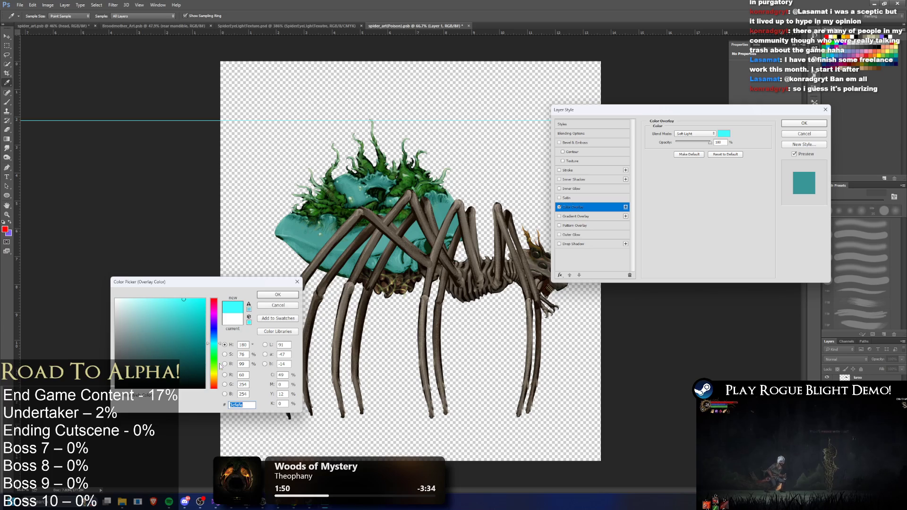
left_click(219, 366)
mouse_move(220, 366)
left_mouse_down()
mouse_move(189, 331)
mouse_move(109, 299)
mouse_move(158, 300)
left_mouse_up()
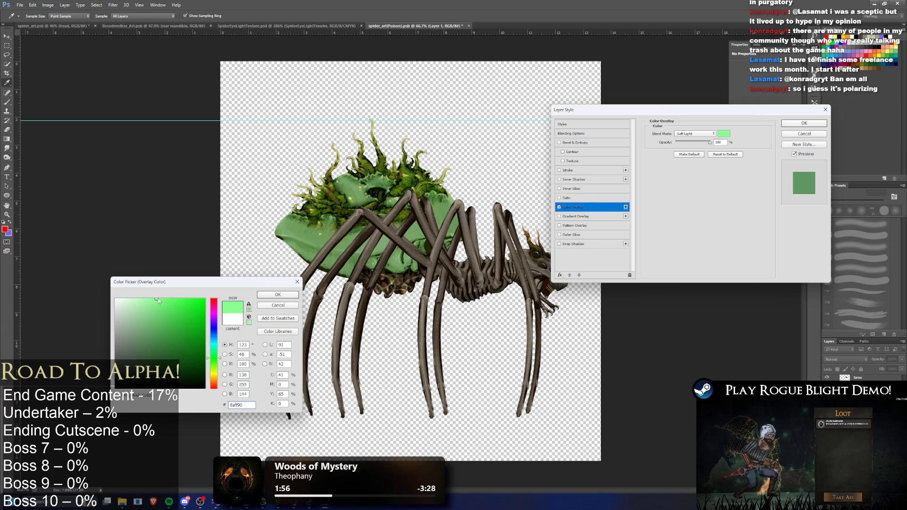
left_click_drag(218, 364, 220, 369)
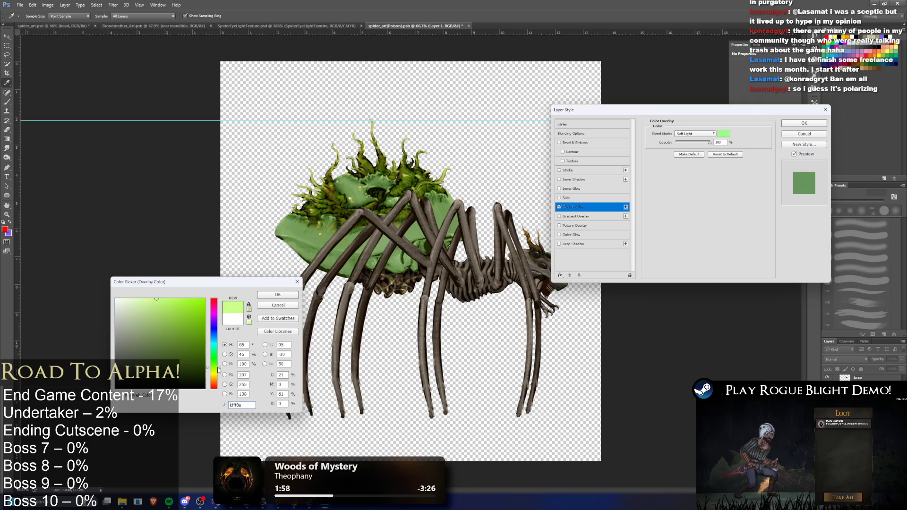
left_click_drag(176, 303, 183, 300)
left_click(204, 302)
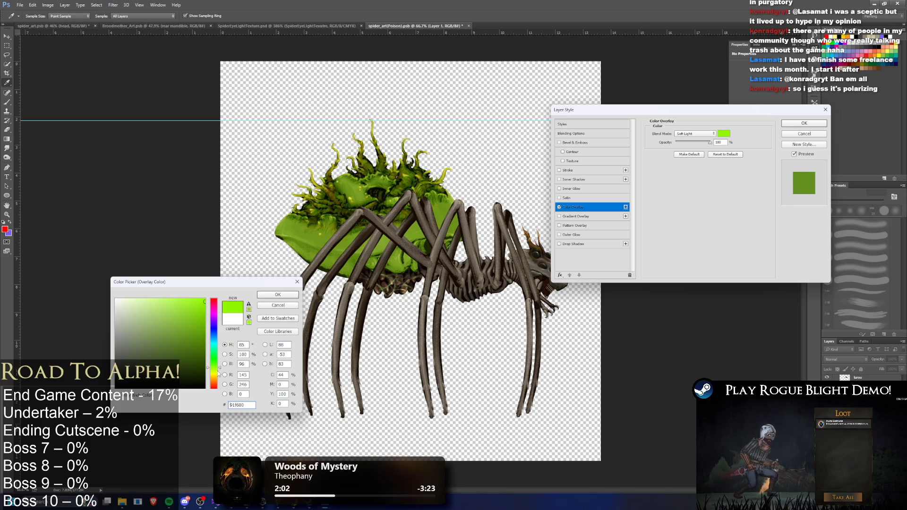
left_click_drag(184, 328, 181, 319)
left_click(205, 316)
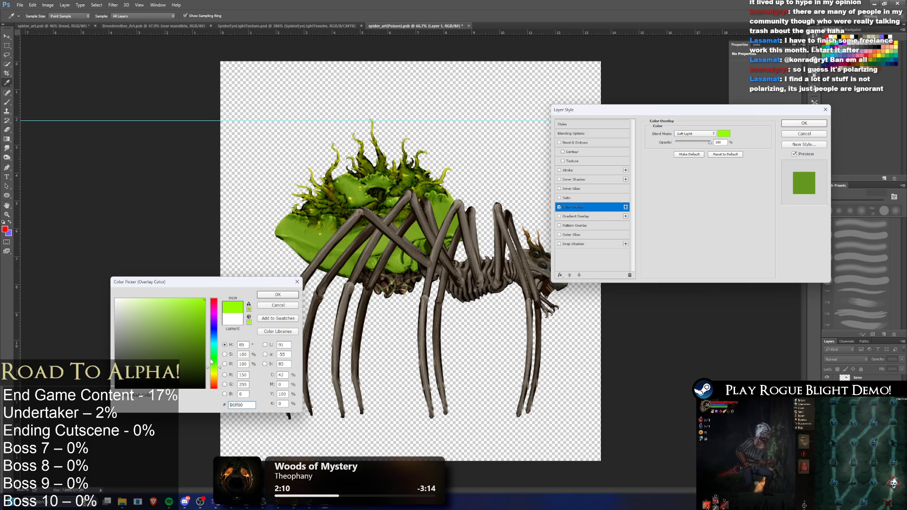
- Keep the lime colour and compare Darken and Multiply blending for the overlay
left_click(294, 295)
left_click(708, 133)
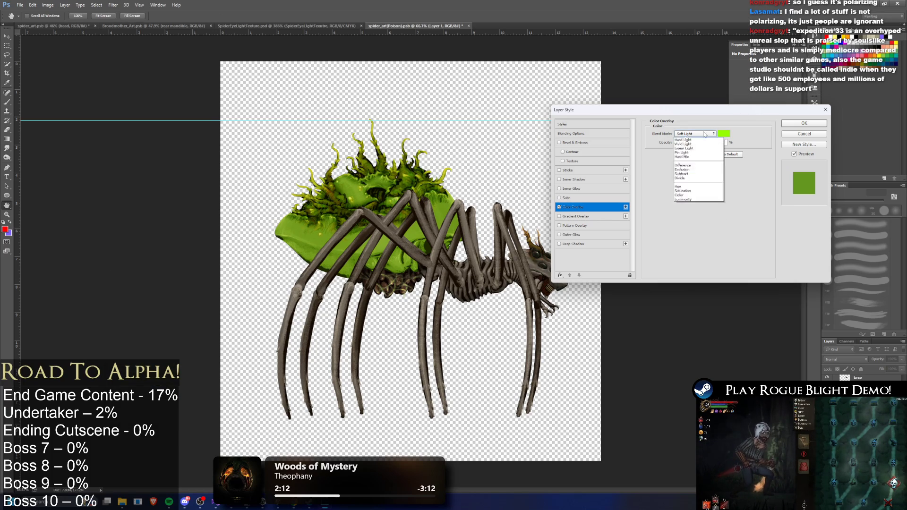
left_click(693, 140)
key("Down")
key("Down")
key("Down")
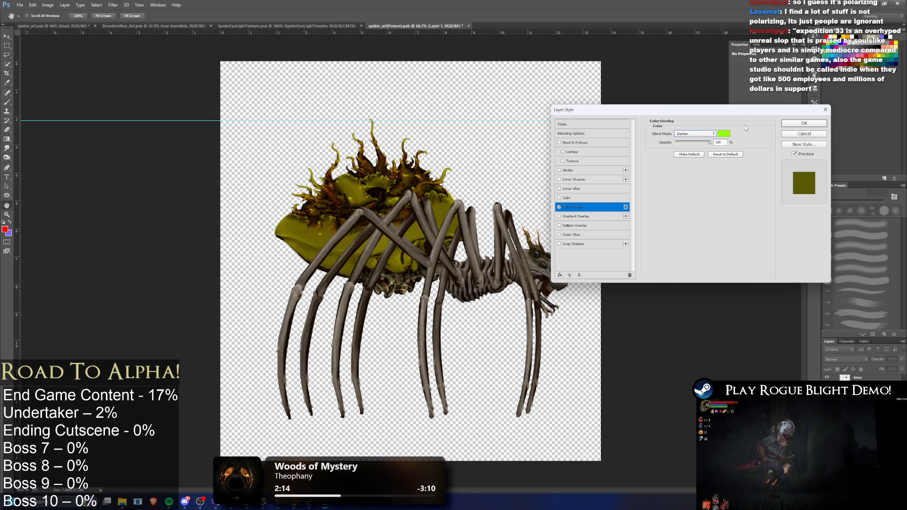
key("Up")
key("Down")
key("Up")
key("Up")
key("Down")
key("Down")
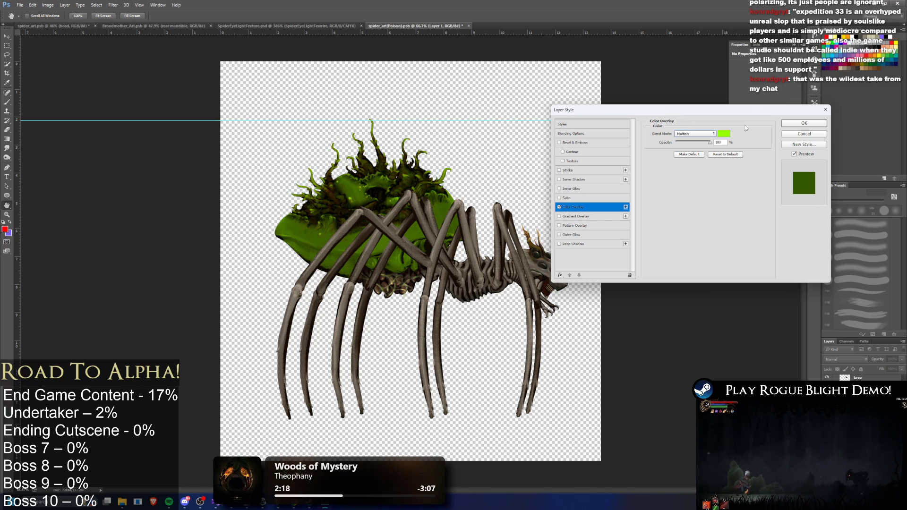
key("Down")
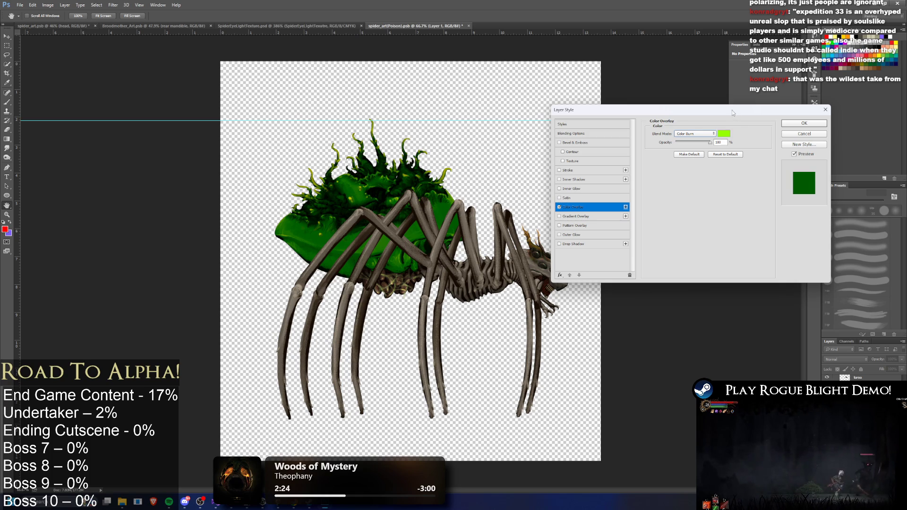
- Preview an orange-red overlay colour, then discard it to keep lime green
left_click(724, 133)
key("Tab")
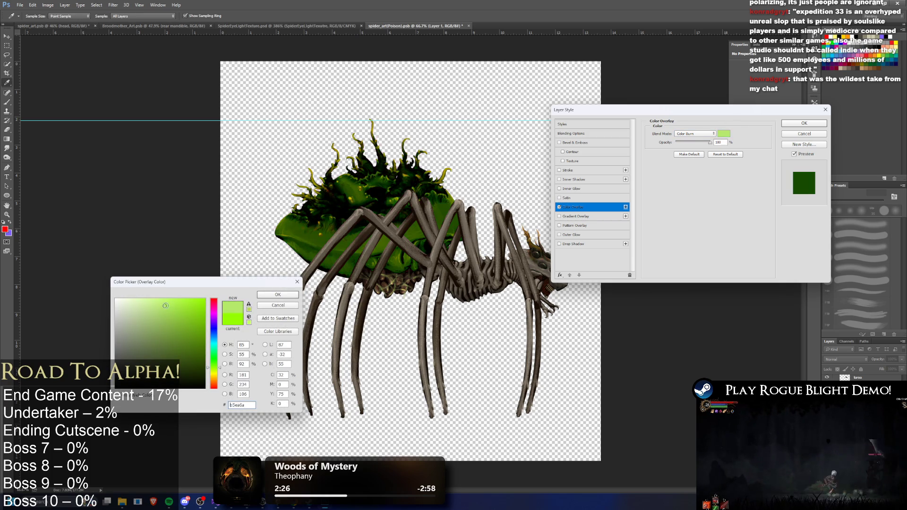
mouse_move(215, 346)
left_mouse_down()
mouse_move(215, 331)
mouse_move(219, 379)
left_mouse_up()
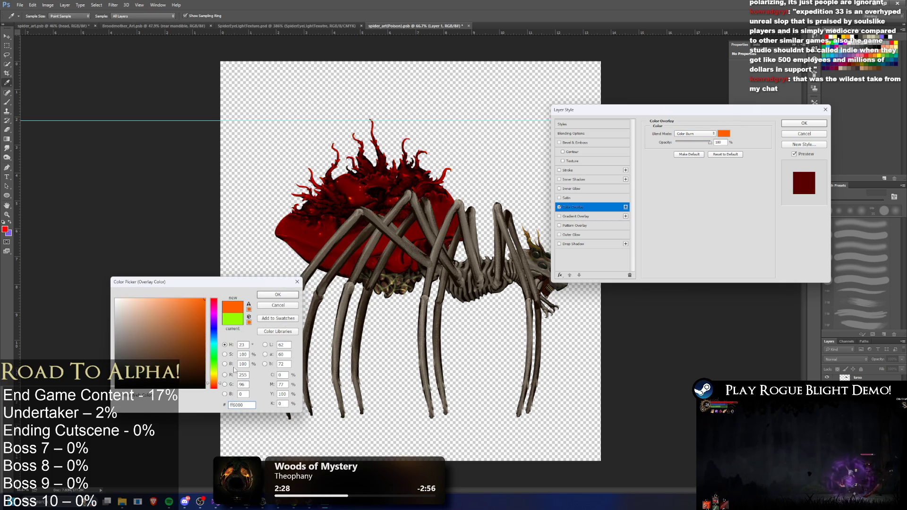
left_click(287, 306)
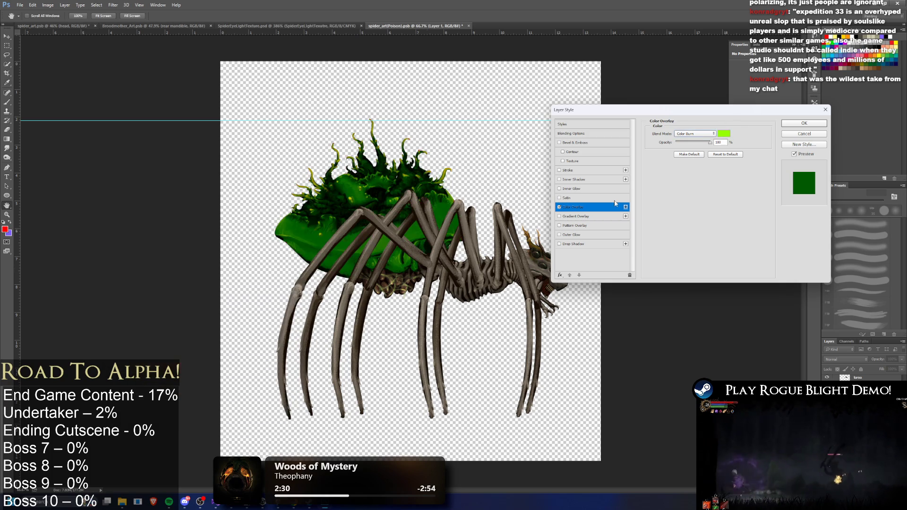
- Try Linear Burn and Color Dodge blend modes on the lime overlay
left_click(699, 133)
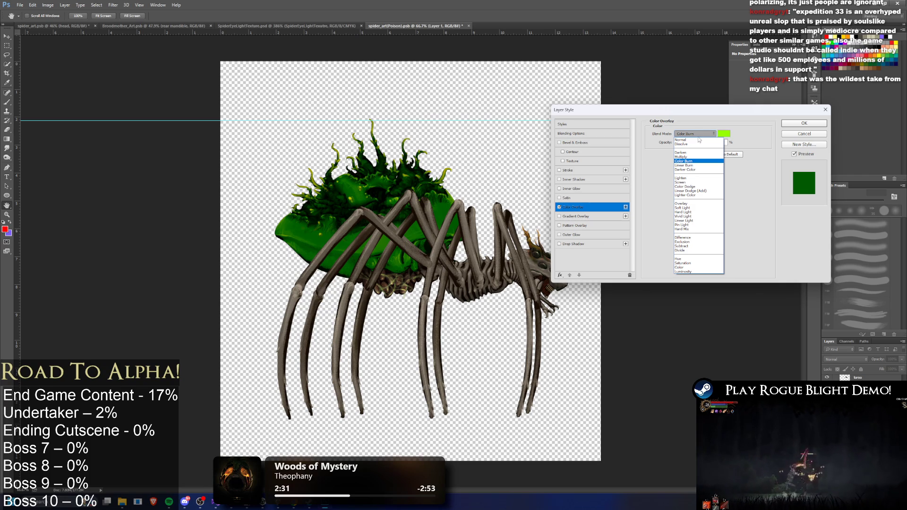
left_click(698, 137)
left_click(698, 137)
key("Down")
key("Return")
key("Down")
key("Down")
key("Down")
key("Down")
key("Down")
key("Down")
key("Down")
key("Down")
key("Down")
key("Down")
key("Down")
key("Down")
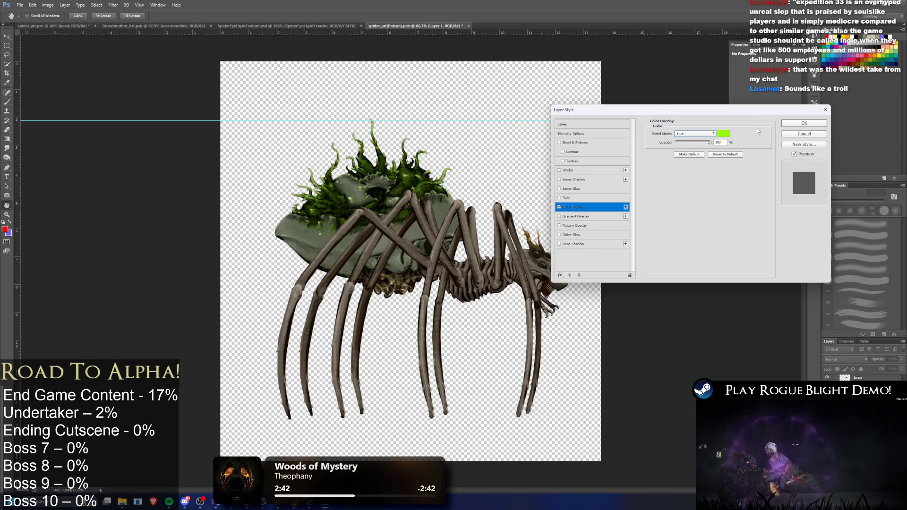
- Compare Hue, Color, Saturation and Luminosity blending for the overlay
key("Down")
key("Down")
key("Up")
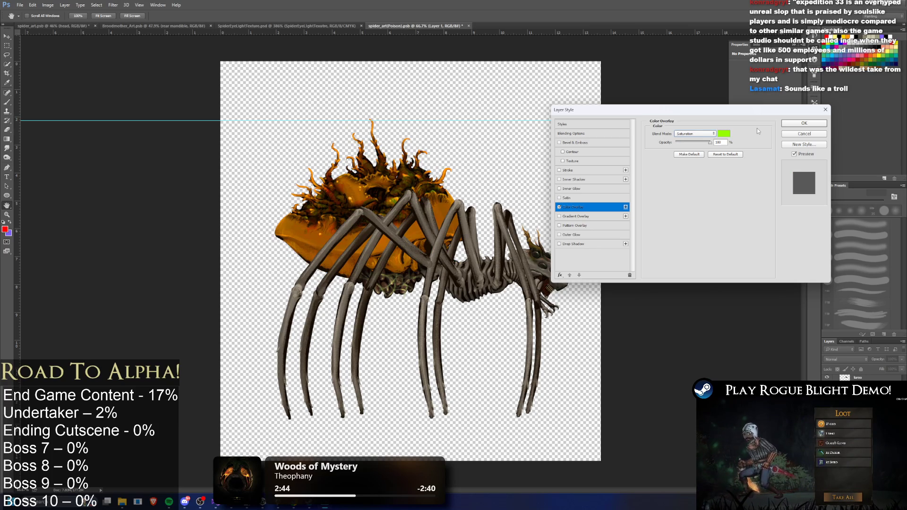
key("Up")
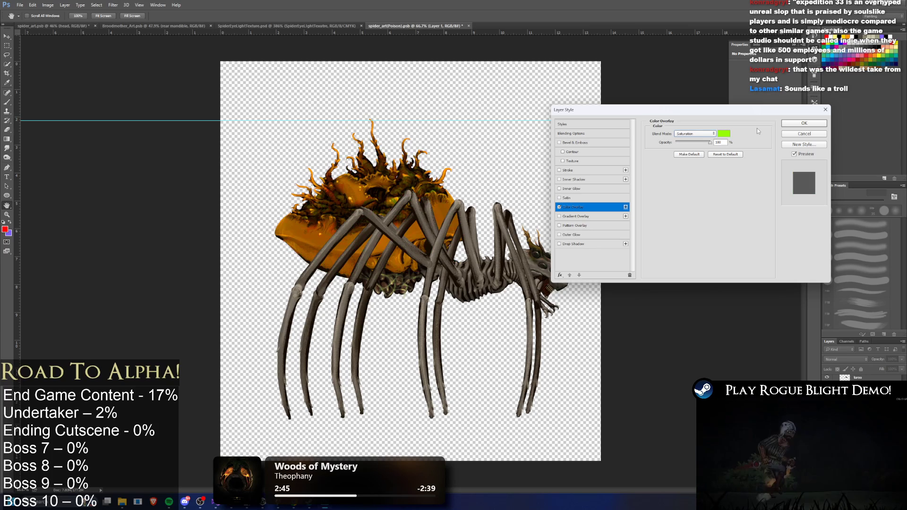
key("Down")
key("Up")
key("Down")
key("Down")
key("Up")
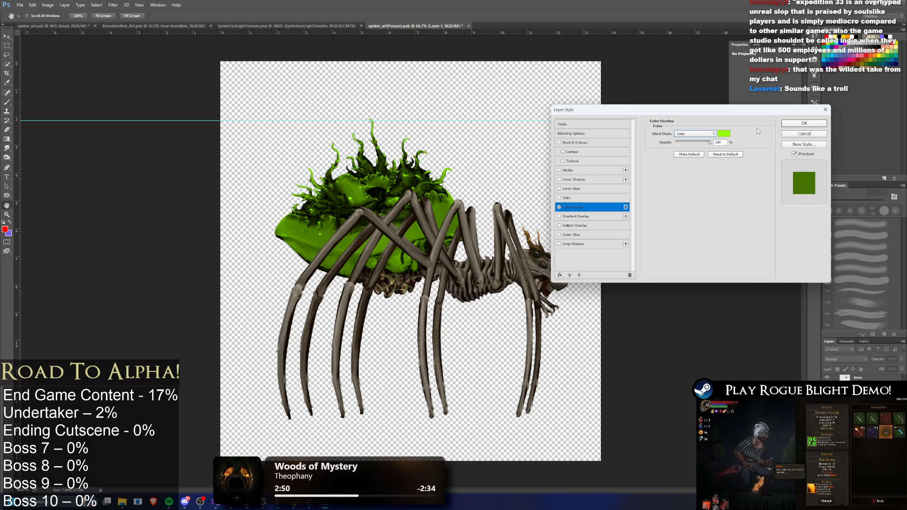
key("Down")
- Settle the overlay blend mode on Multiply
left_click(694, 134)
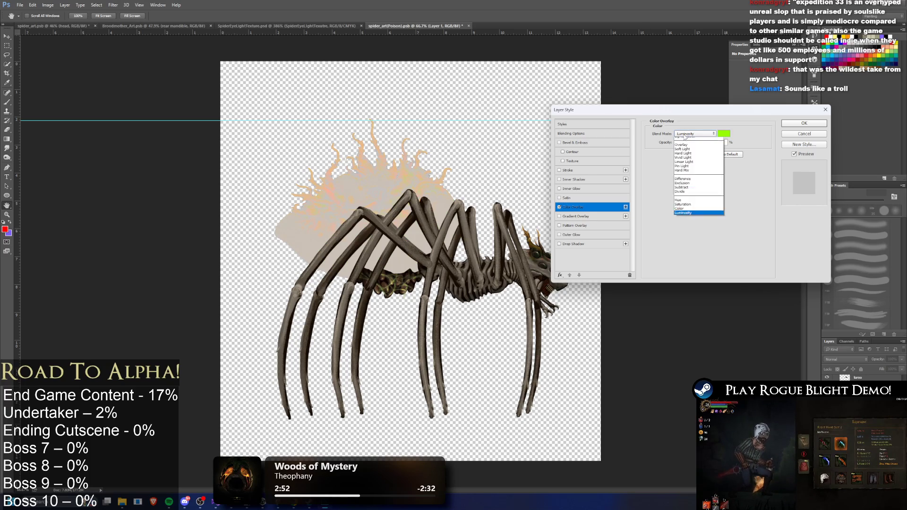
left_click(694, 157)
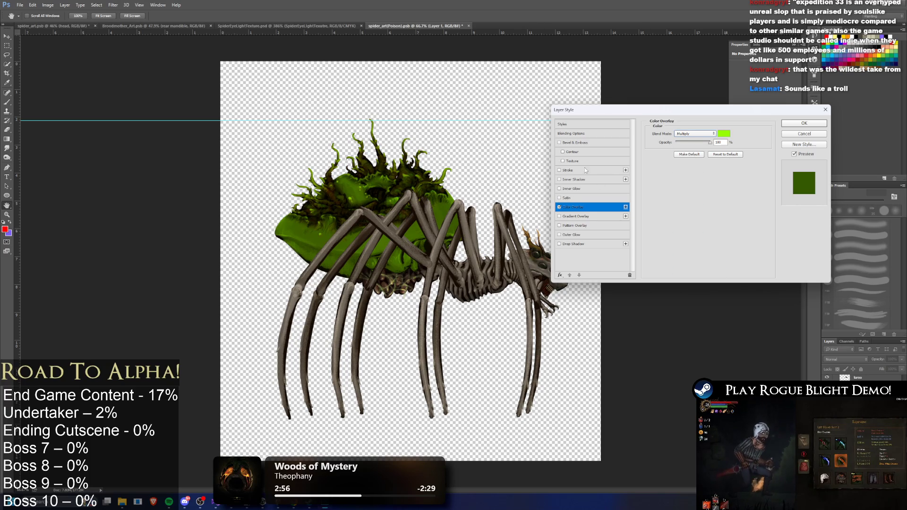
left_click(558, 180)
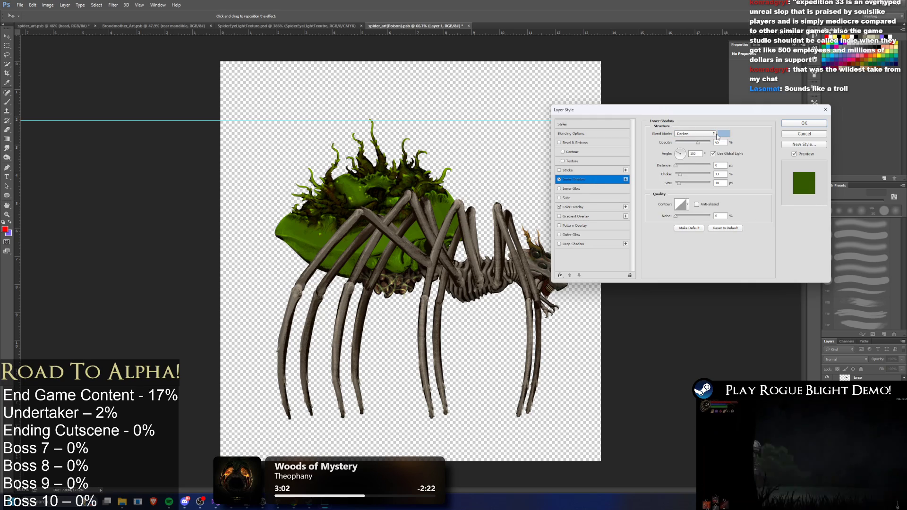
- Give the inner shadow Normal blending, 100% opacity, colour 1eff00, size 62, choke 0, and apply
left_click(690, 134)
left_click(692, 132)
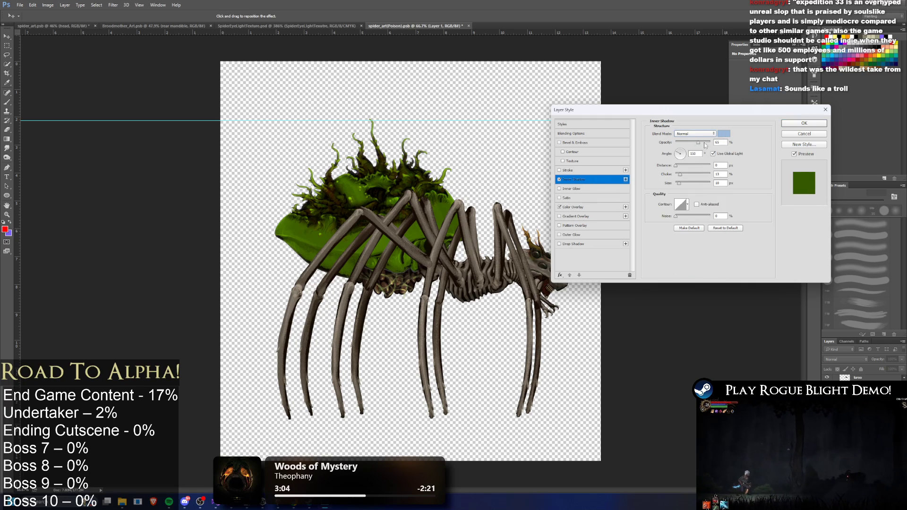
left_click_drag(698, 145, 711, 143)
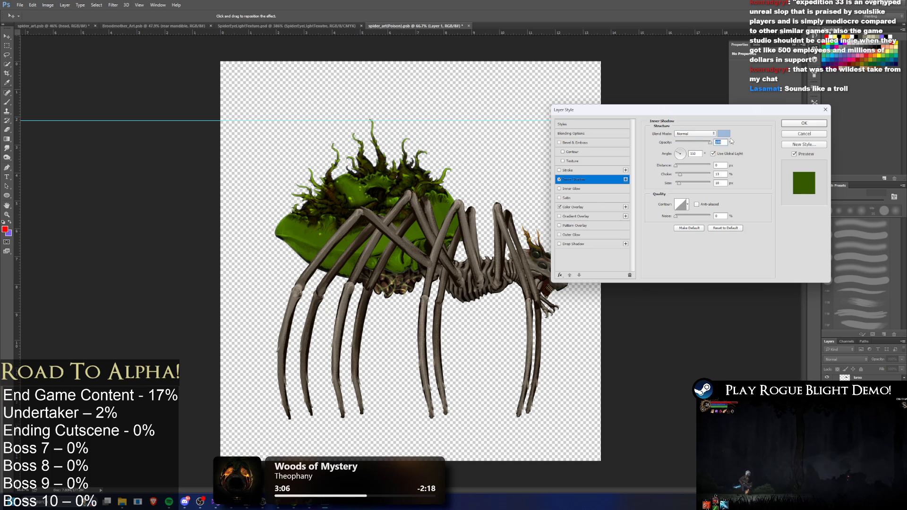
left_click(723, 134)
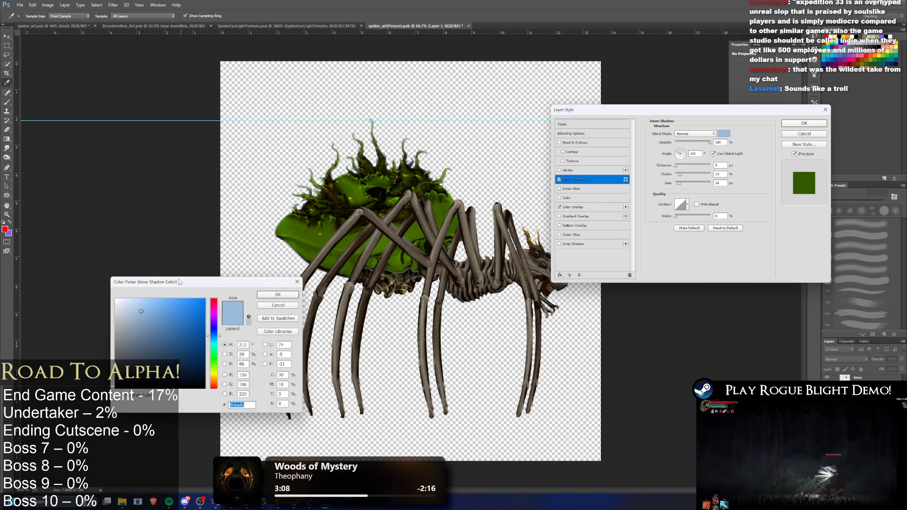
type("1eff00")
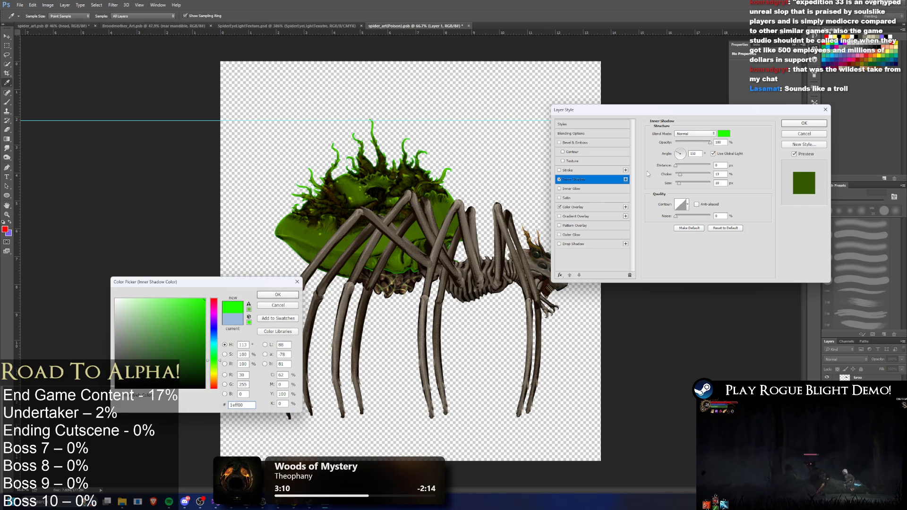
left_click(267, 294)
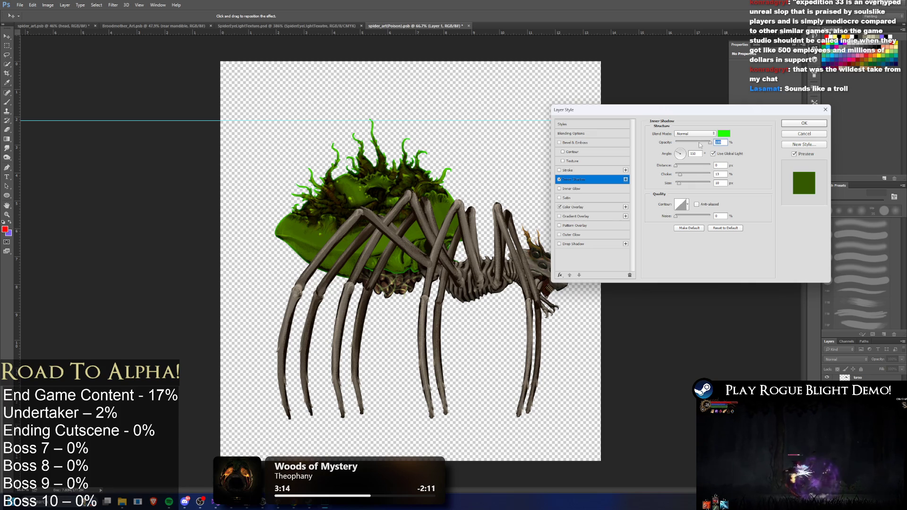
left_click_drag(681, 183, 604, 148)
left_click(656, 161)
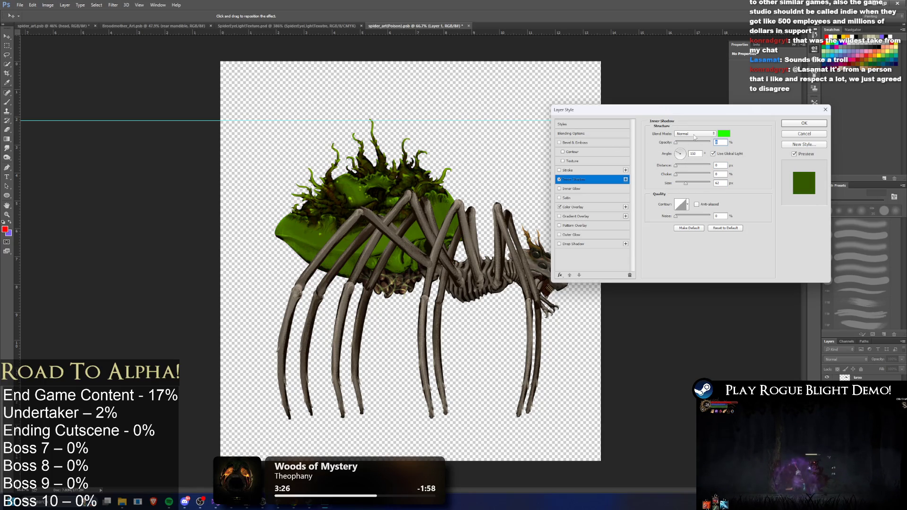
left_click(795, 124)
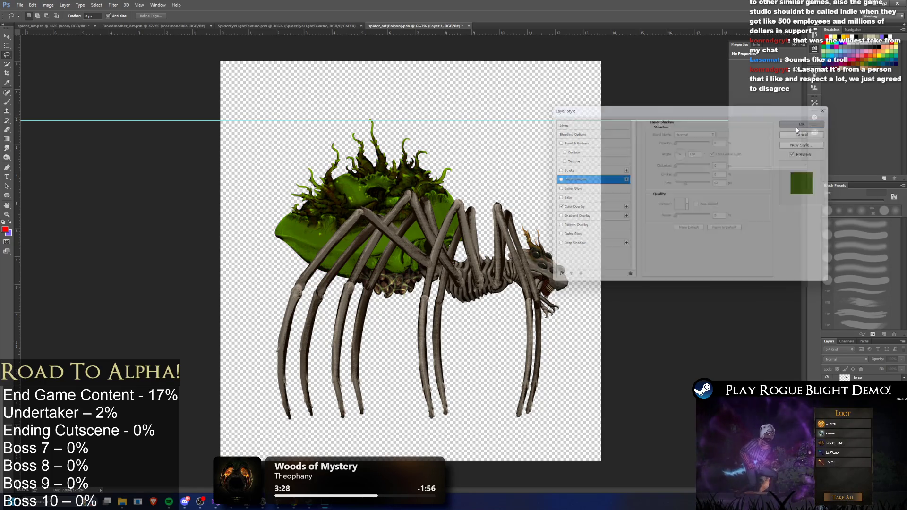
- Partly erase the left tentacles on the spider's back with the Eraser
scroll(333, 192, "up", 3)
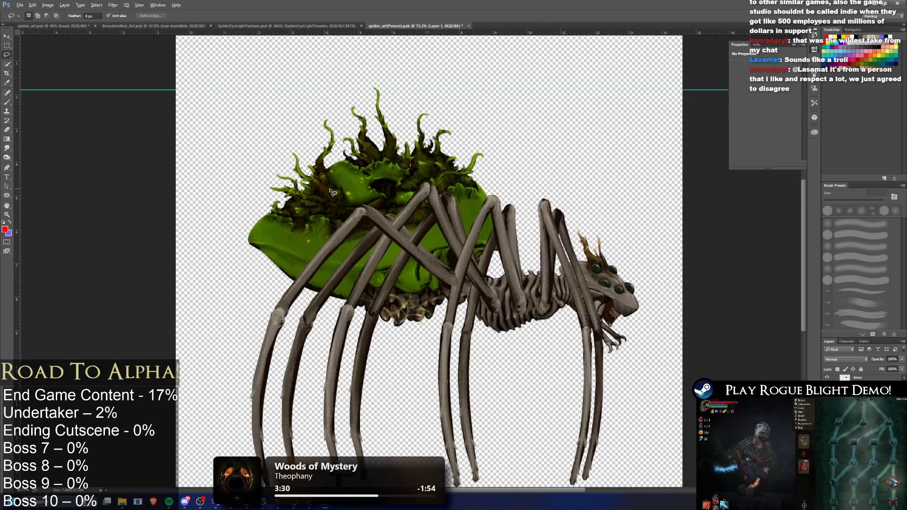
scroll(333, 193, "up", 5)
left_click(6, 129)
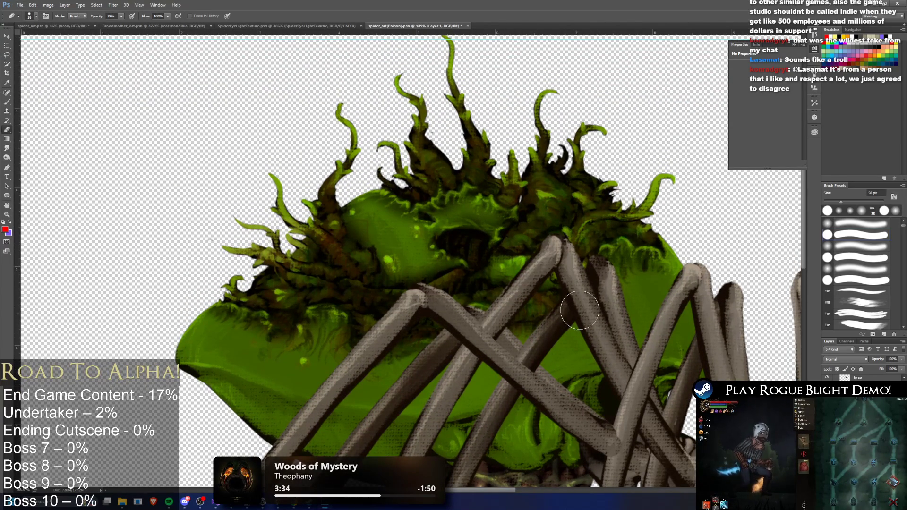
left_click(121, 16)
mouse_move(293, 227)
left_mouse_down()
mouse_move(237, 255)
mouse_move(269, 264)
mouse_move(259, 281)
left_mouse_up()
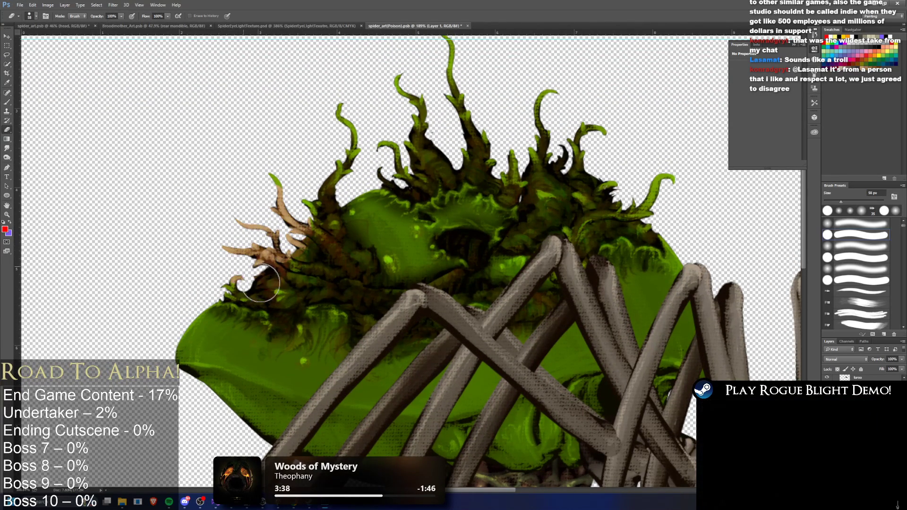
left_click(36, 16)
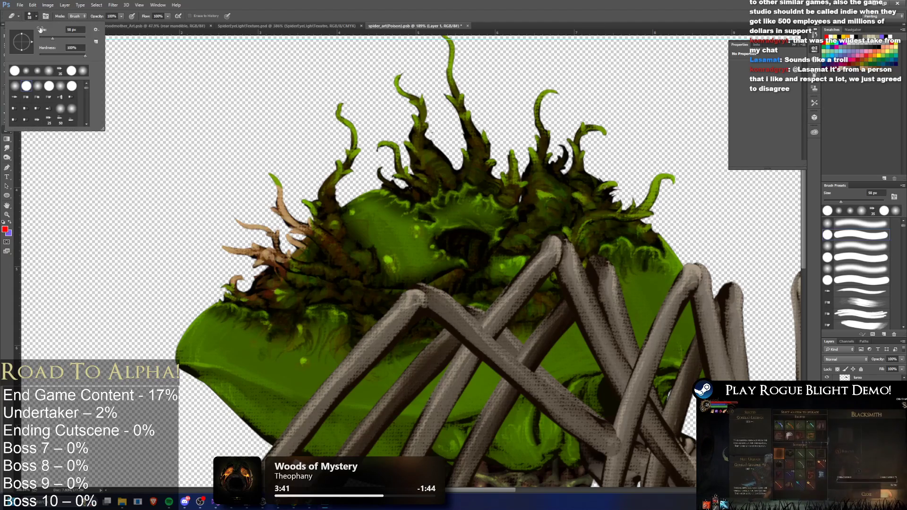
left_click(213, 231)
mouse_move(265, 269)
left_mouse_down()
mouse_move(232, 293)
mouse_move(284, 297)
mouse_move(274, 308)
mouse_move(231, 298)
mouse_move(277, 303)
mouse_move(307, 277)
mouse_move(343, 282)
mouse_move(277, 162)
left_mouse_up()
- Repaint the left tentacles in tan and brown and hide the spider legs layer
mouse_move(345, 105)
left_mouse_down()
mouse_move(309, 232)
mouse_move(348, 273)
mouse_move(355, 265)
left_mouse_up()
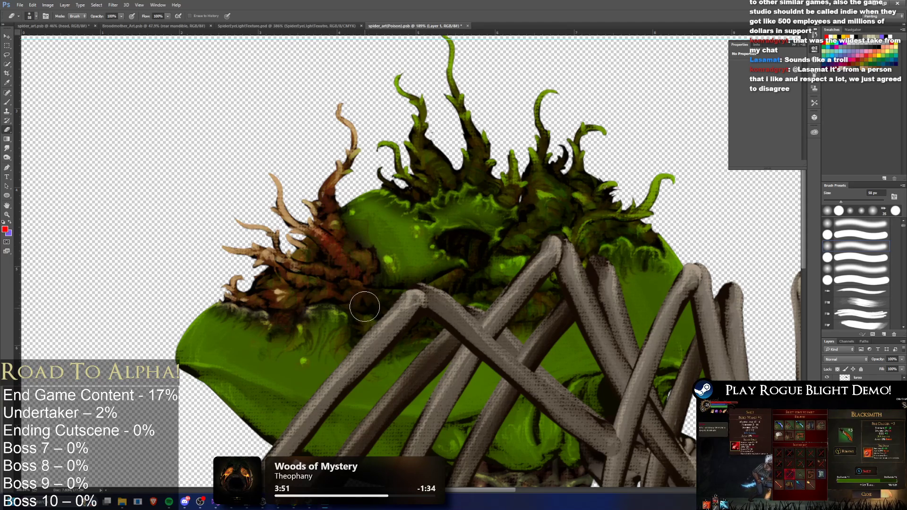
scroll(860, 378, "up", 1)
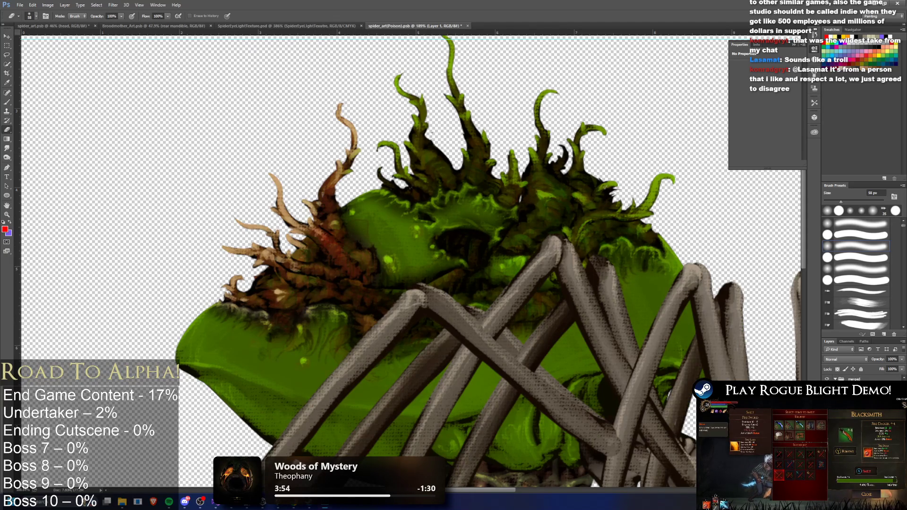
left_click(827, 379)
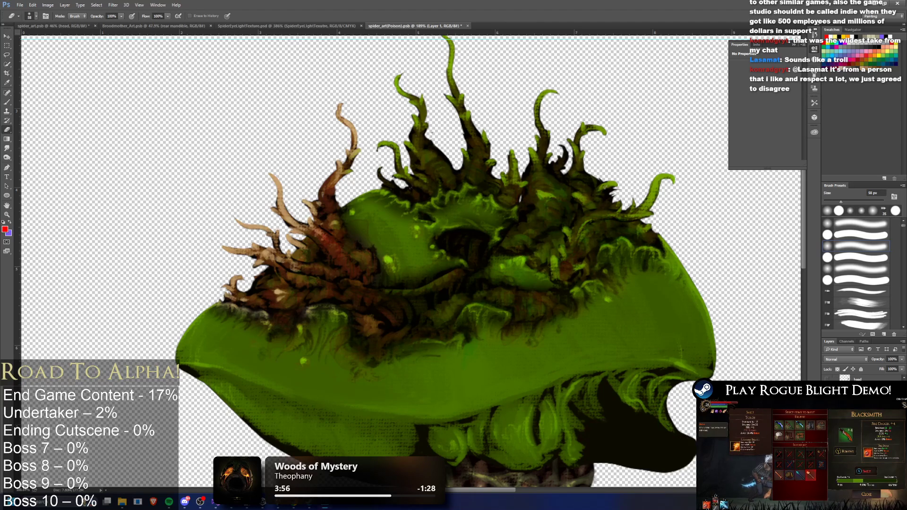
- Paint tan strokes over the central and right-hand tentacles
left_click(827, 379)
left_click(826, 378)
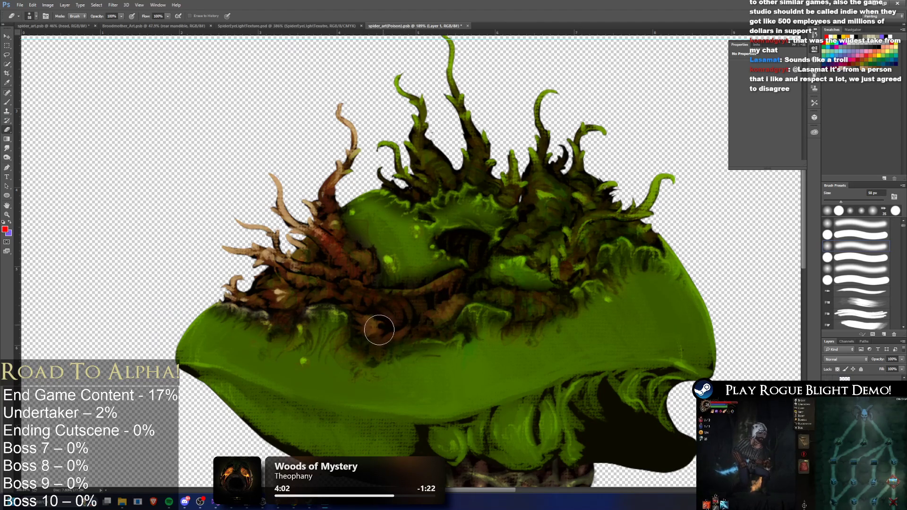
mouse_move(491, 295)
left_mouse_down()
mouse_move(523, 304)
mouse_move(549, 298)
mouse_move(572, 236)
mouse_move(556, 223)
mouse_move(523, 231)
mouse_move(538, 153)
mouse_move(584, 222)
mouse_move(647, 229)
mouse_move(661, 187)
left_mouse_up()
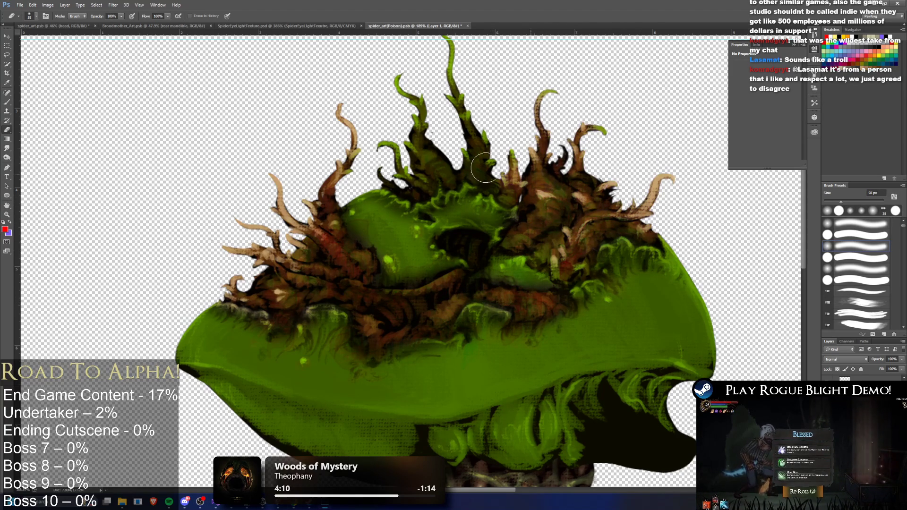
scroll(473, 170, "up", 3)
mouse_move(399, 189)
left_mouse_down()
mouse_move(394, 217)
mouse_move(425, 211)
mouse_move(416, 215)
left_mouse_up()
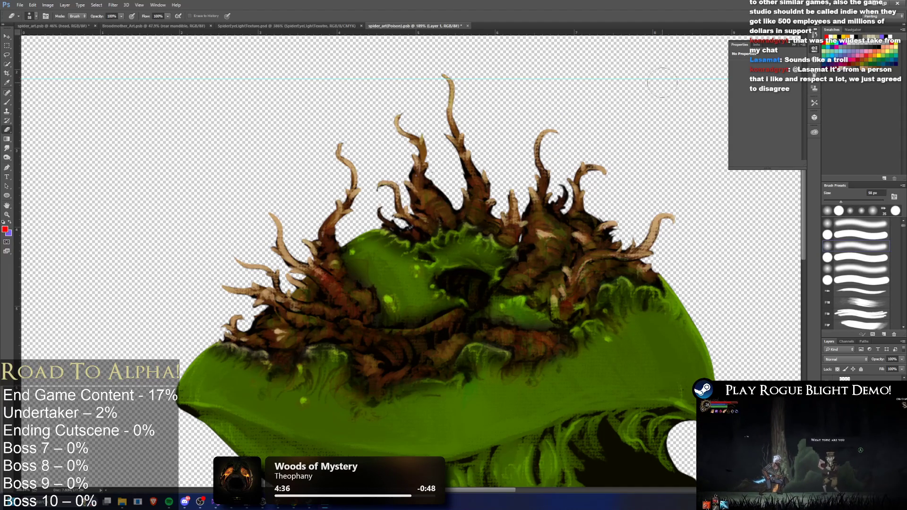
- Reduce the brush size to 41 px and zoom out to review the tentacles
left_click(34, 16)
left_click_drag(55, 38, 48, 39)
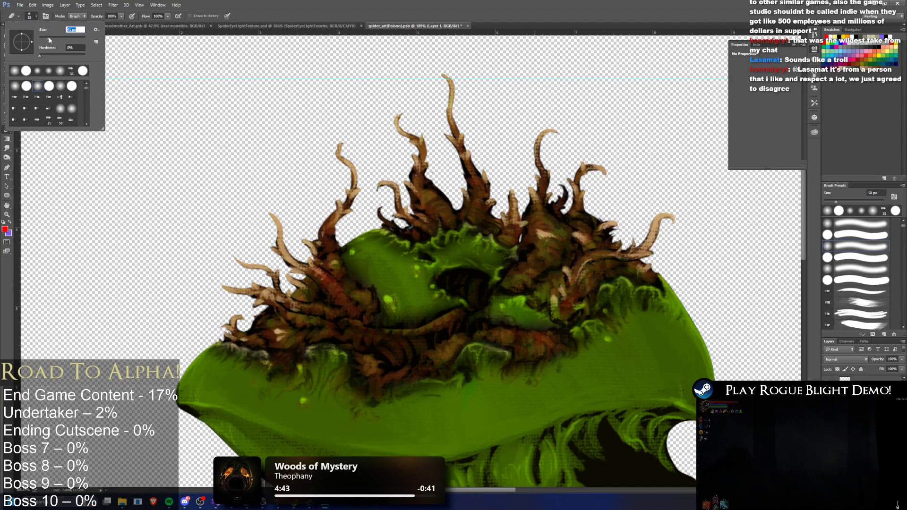
left_click(473, 279)
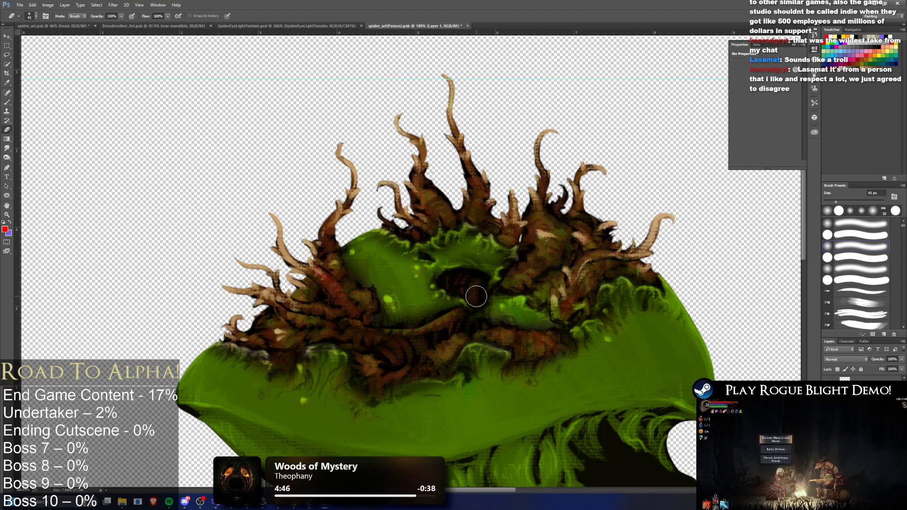
scroll(475, 295, "down", 3)
scroll(519, 306, "down", 5)
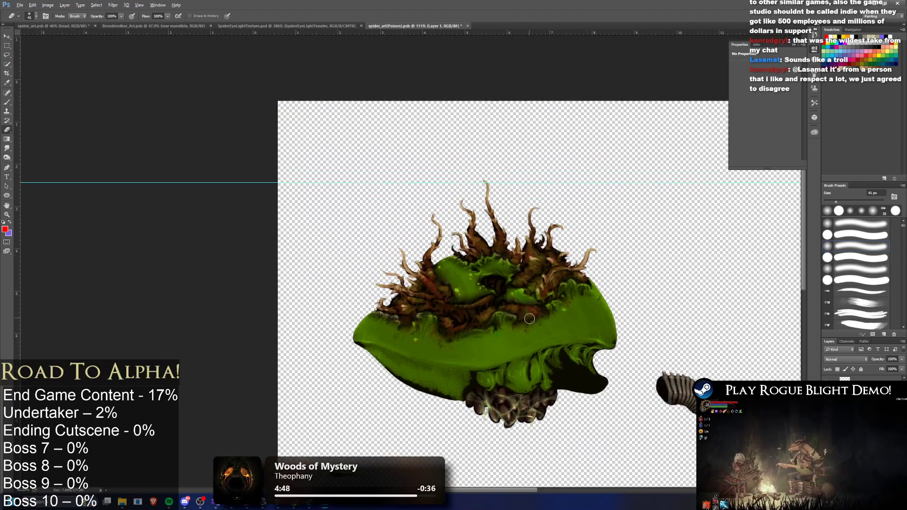
scroll(590, 359, "up", 4)
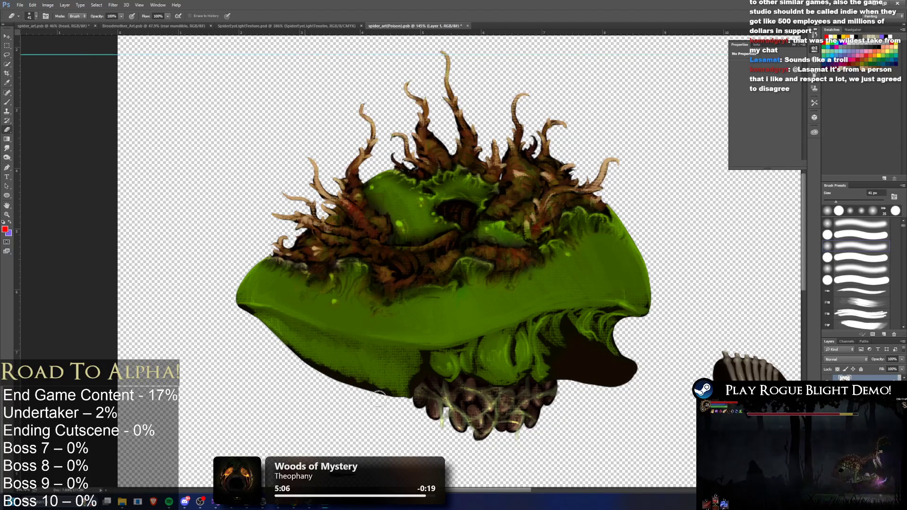
scroll(292, 253, "down", 5)
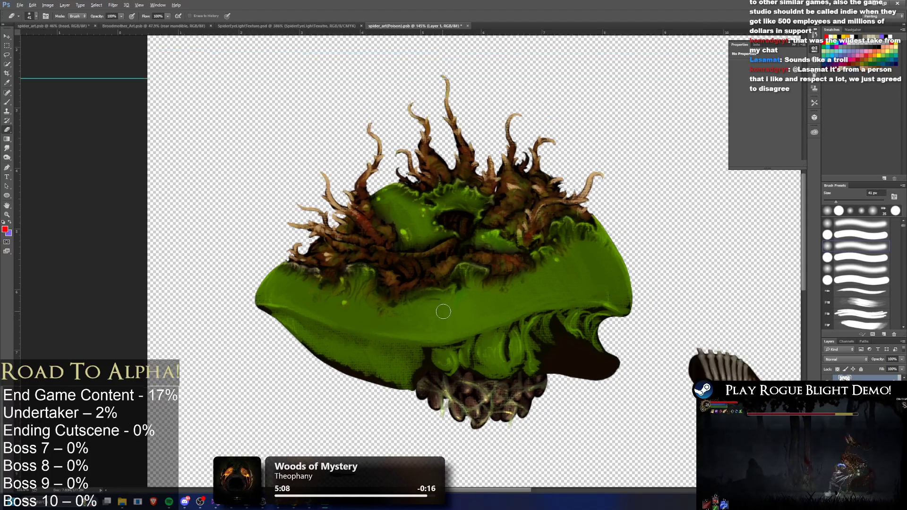
scroll(312, 248, "down", 3)
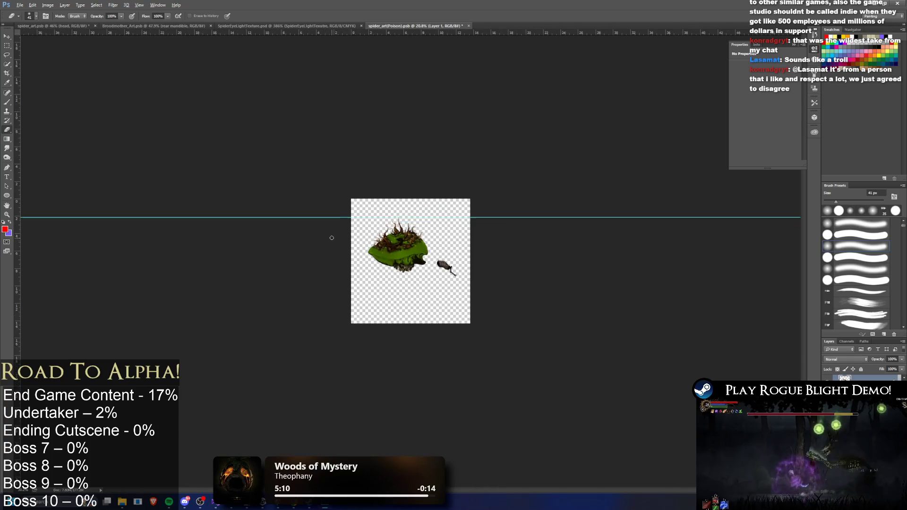
- On Layer 1, shift hue to +38 and lower saturation and lightness for a muted olive body
scroll(330, 245, "up", 5)
key("alt+bracketleft")
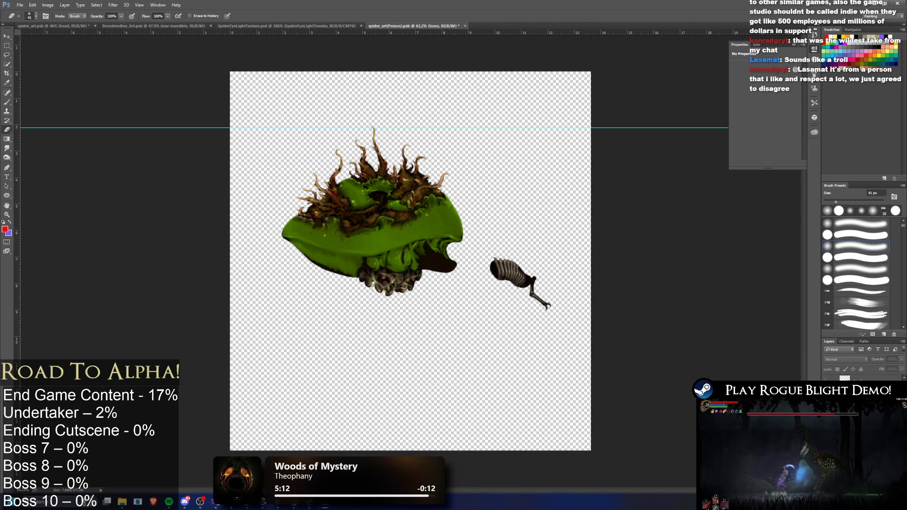
key("alt+bracketright")
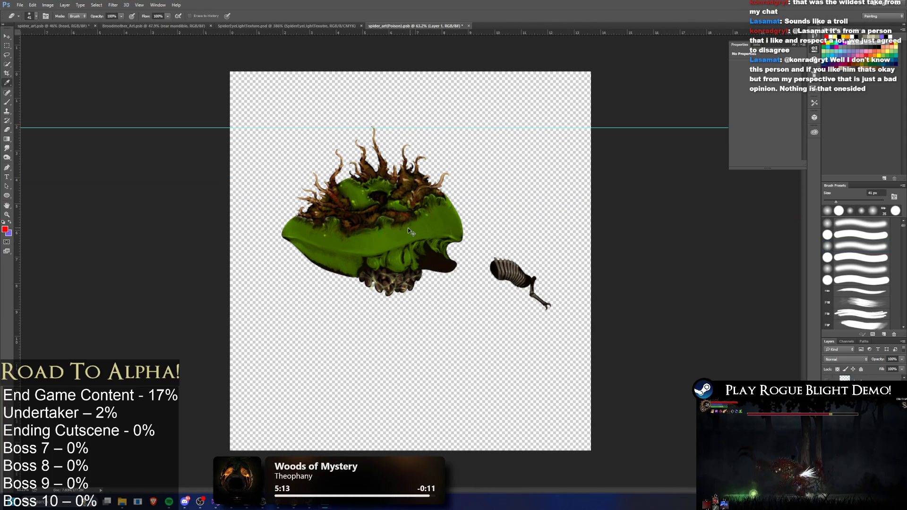
key("ctrl+u")
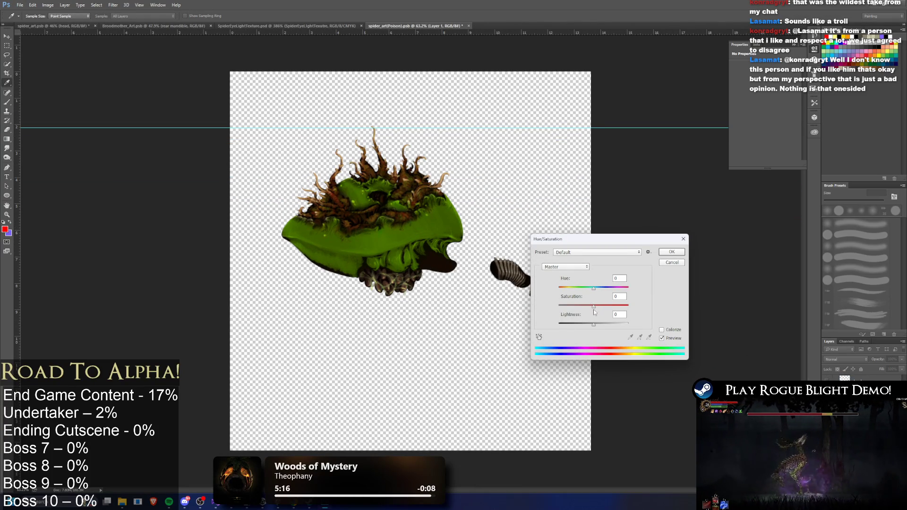
mouse_move(593, 306)
left_mouse_down()
mouse_move(582, 308)
mouse_move(642, 311)
mouse_move(582, 308)
mouse_move(599, 325)
mouse_move(566, 325)
mouse_move(579, 325)
left_mouse_up()
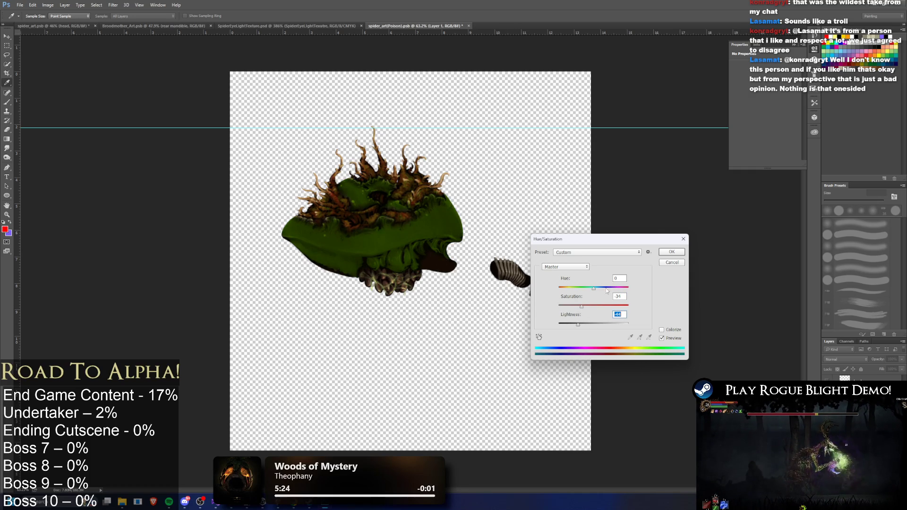
mouse_move(593, 287)
left_mouse_down()
mouse_move(586, 288)
mouse_move(661, 296)
mouse_move(616, 290)
mouse_move(603, 307)
mouse_move(623, 306)
mouse_move(562, 289)
mouse_move(610, 290)
mouse_move(592, 294)
left_mouse_up()
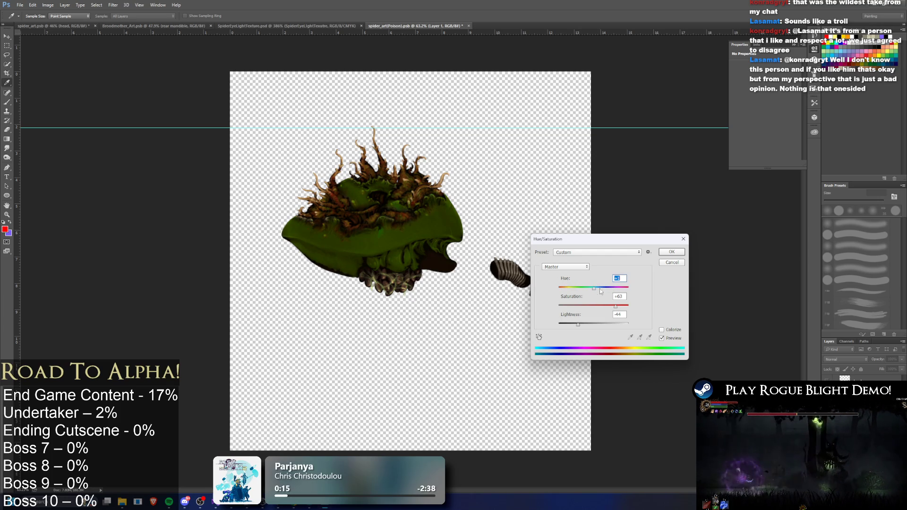
left_click(671, 252)
scroll(397, 228, "down", 5)
- Undo the olive colour change and close the Layer Style dialog without changes
key("e")
scroll(397, 228, "up", 3)
scroll(397, 228, "up", 3)
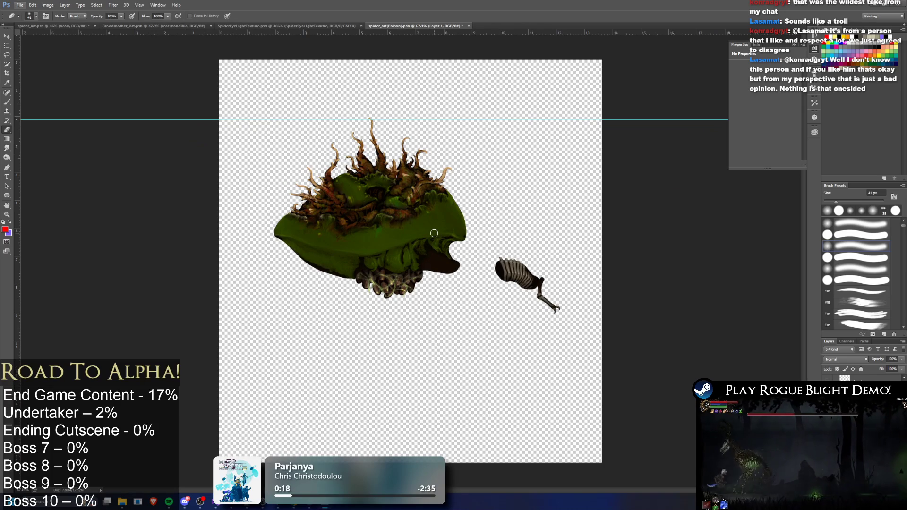
key("ctrl+z")
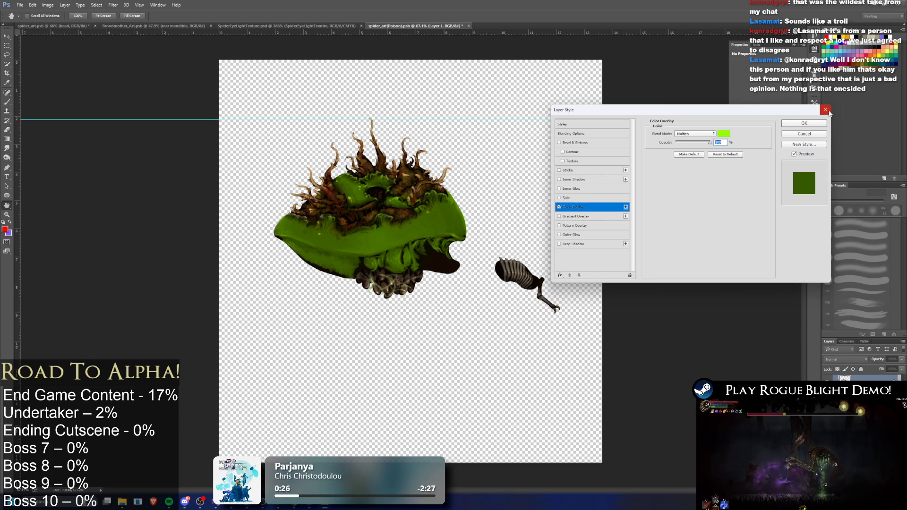
left_click(825, 110)
- Preview a new Hue/Saturation adjustment, moving hue to +86 then back to +34
key("ctrl+u")
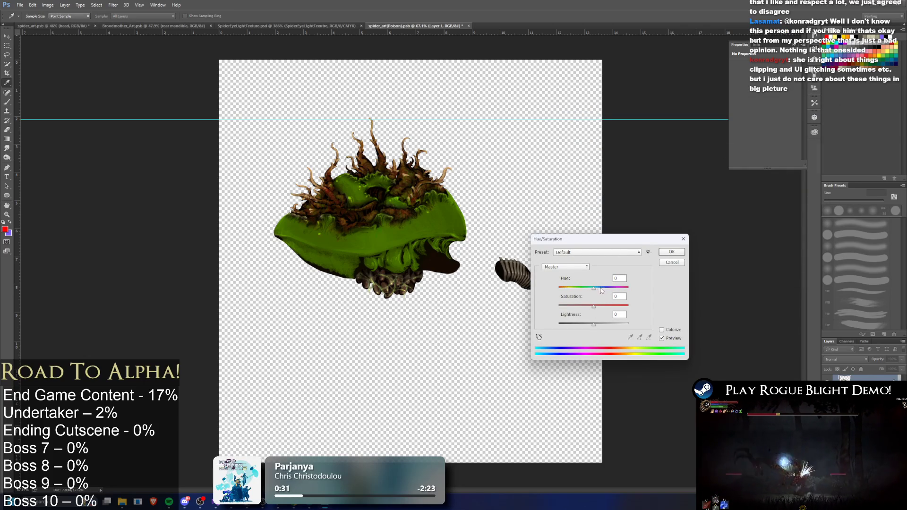
mouse_move(597, 290)
left_mouse_down()
mouse_move(622, 289)
mouse_move(572, 307)
mouse_move(604, 324)
mouse_move(569, 324)
mouse_move(591, 306)
mouse_move(615, 305)
left_mouse_up()
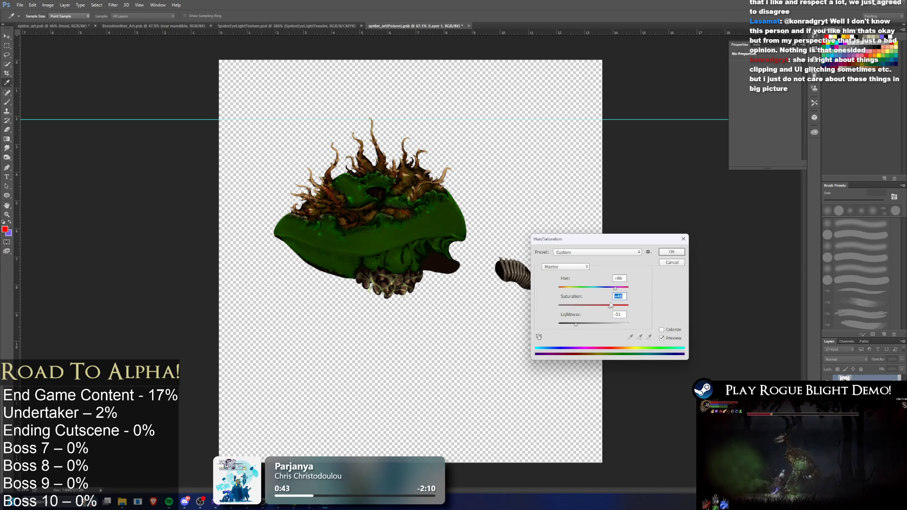
left_click_drag(615, 287, 598, 297)
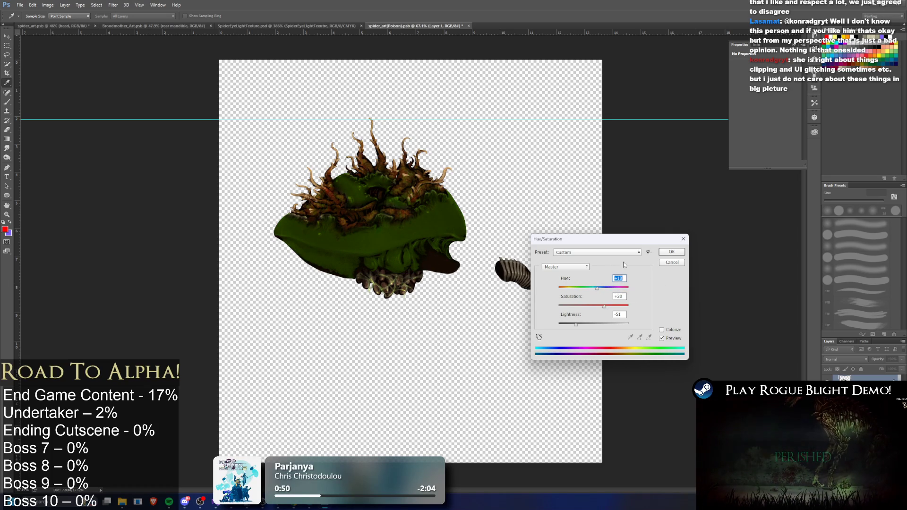
- Save hue +19, saturation +30, lightness −51 as preset 'spidergreen' and apply it
left_click(594, 254)
left_click(648, 251)
left_click(648, 252)
left_click(667, 261)
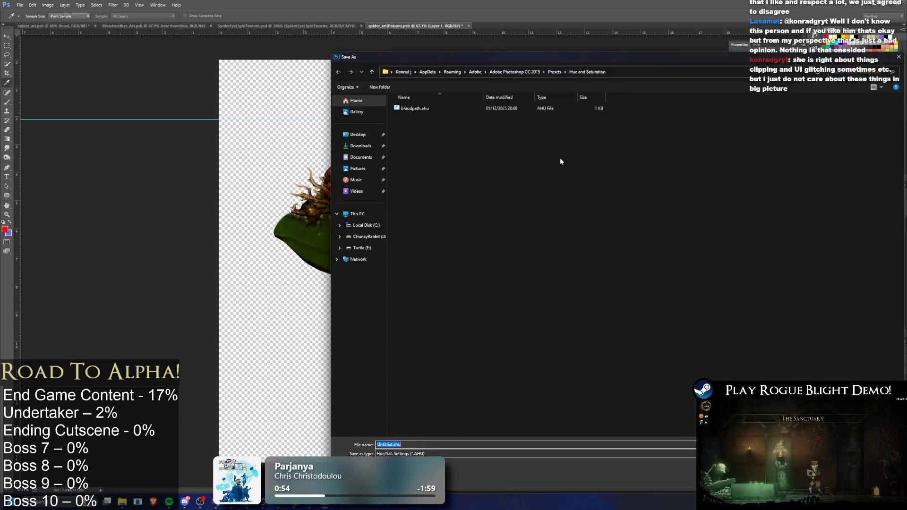
left_click(392, 444)
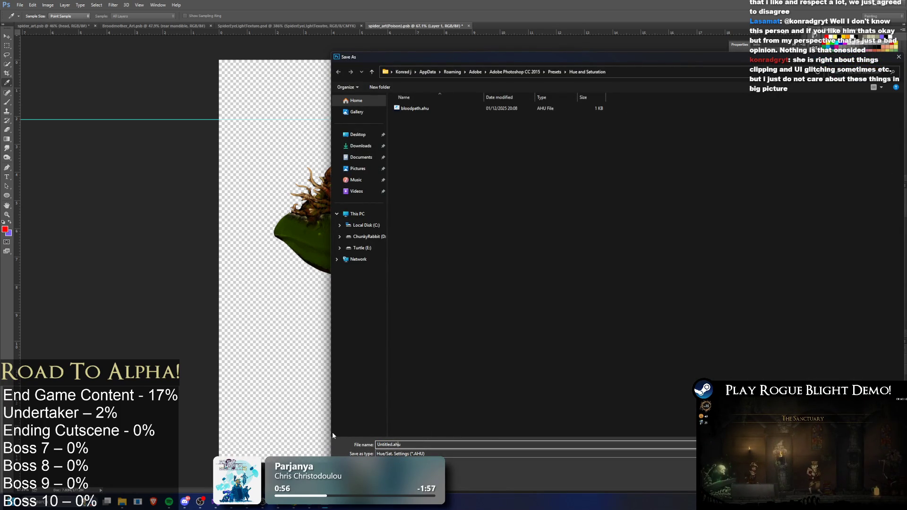
key("BackSpace")
key("BackSpace")
key("BackSpace")
key("Delete")
key("Delete")
key("Delete")
type("spide")
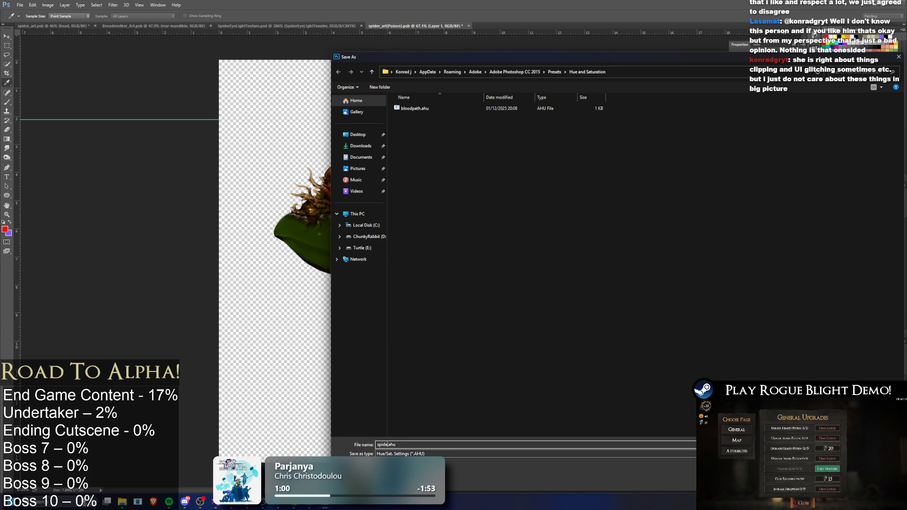
type("rgreen")
key("Return")
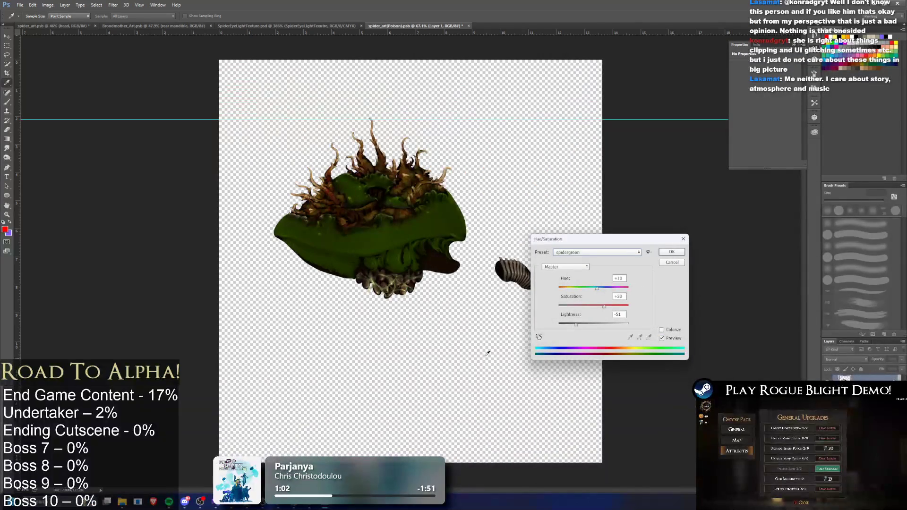
left_click(671, 252)
- Turn the abdomen, head and legs layers back on to show the whole spider
key("e")
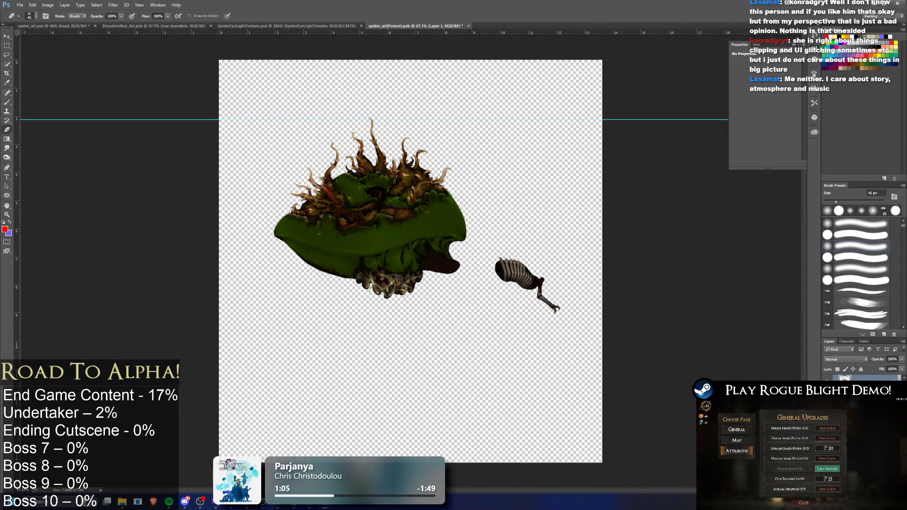
right_click(859, 380)
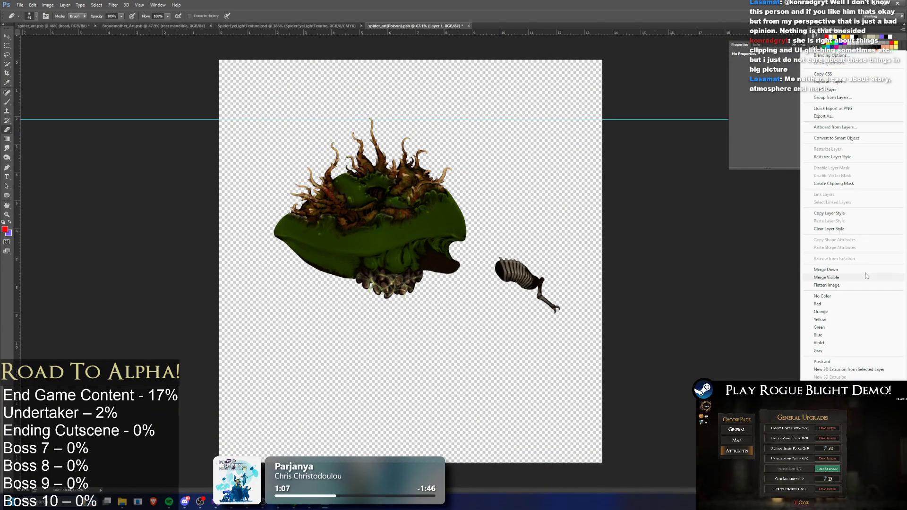
key("Escape")
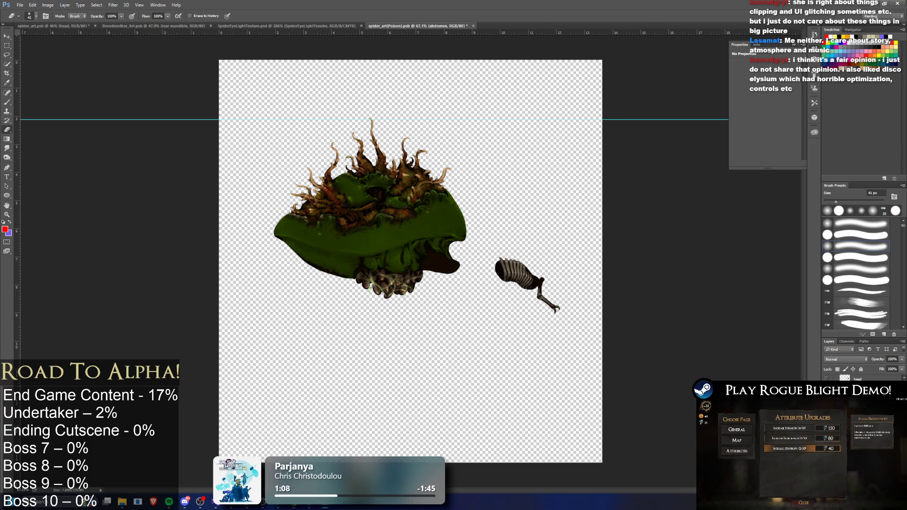
left_click(850, 376)
left_click(826, 378)
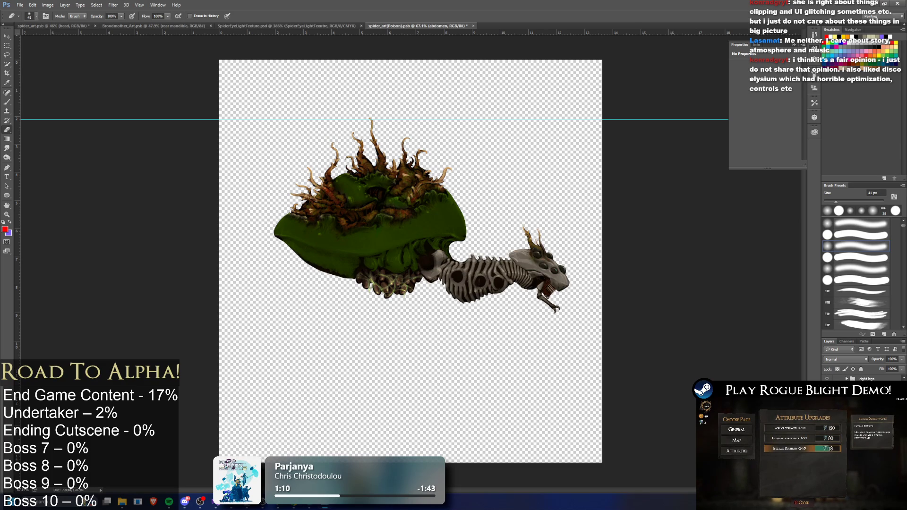
left_click(827, 376)
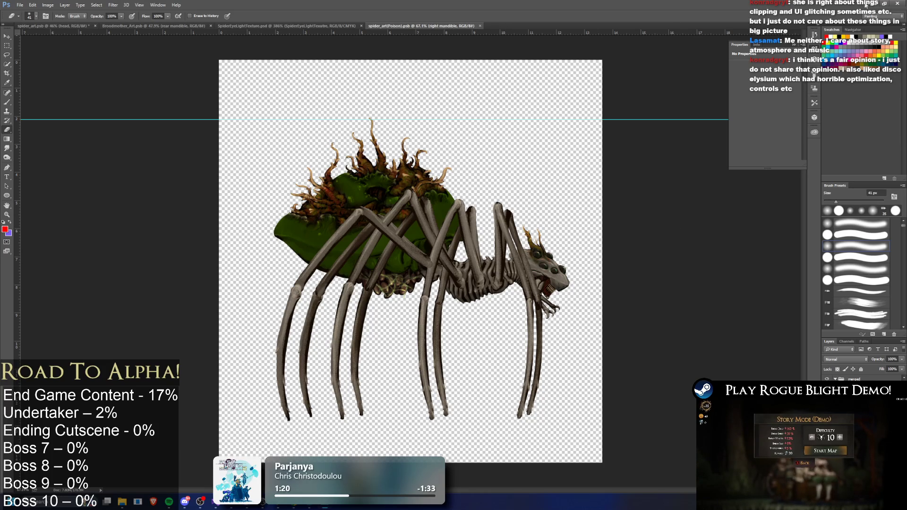
key("alt+Tab")
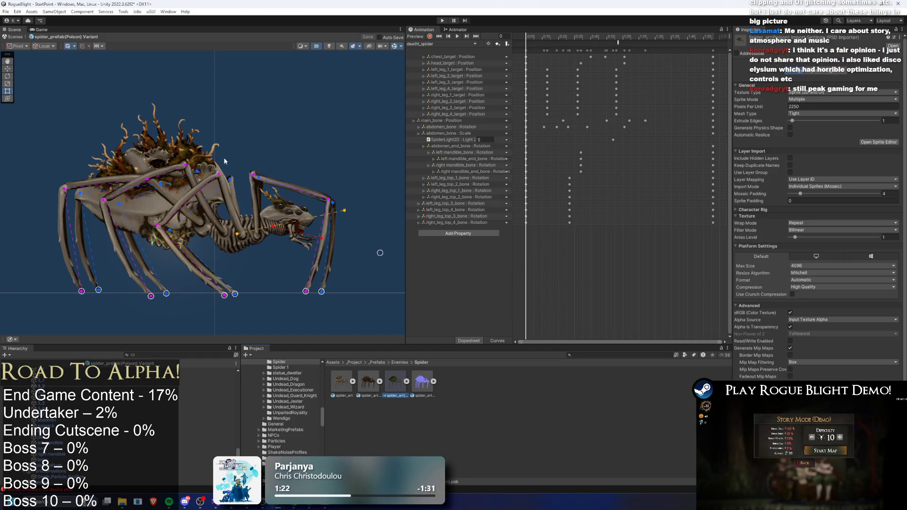
- Locate the abdomen sprite, search assets for 'pre', then exit prefab mode to StartPoint
left_click(136, 145)
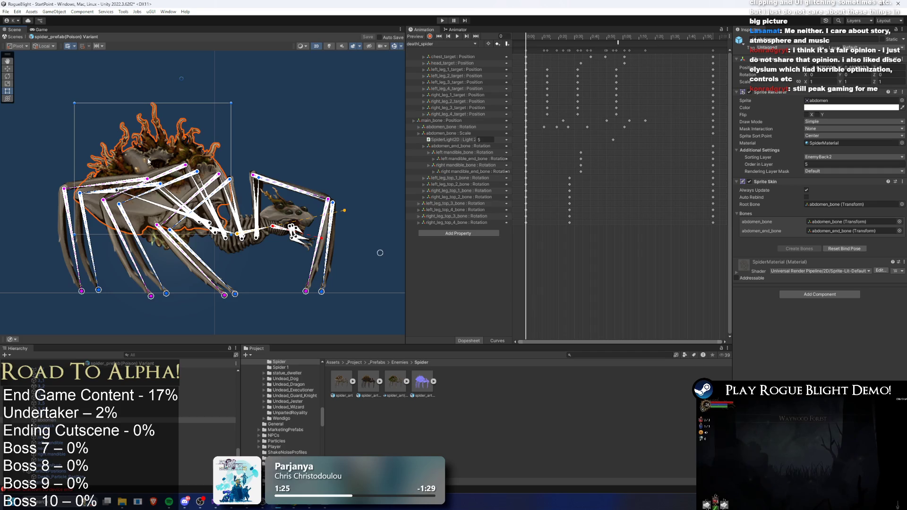
left_click(831, 100)
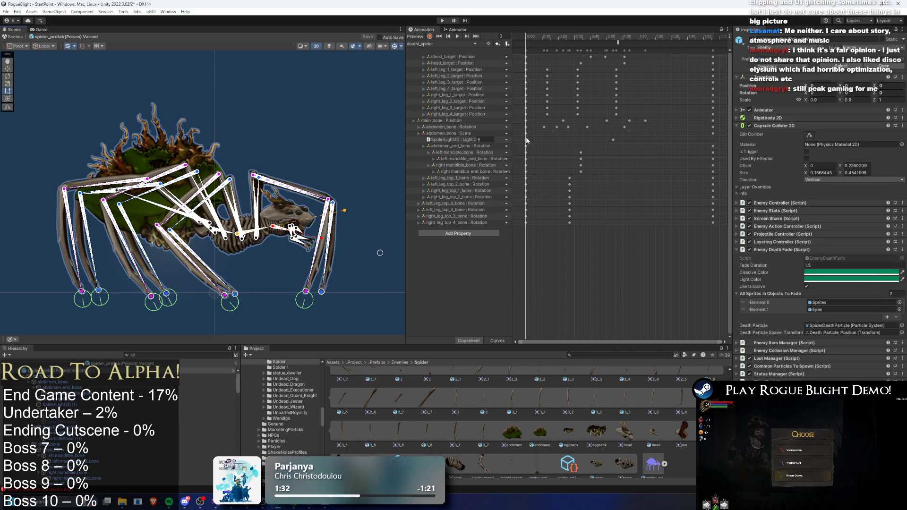
left_click(590, 356)
type("story")
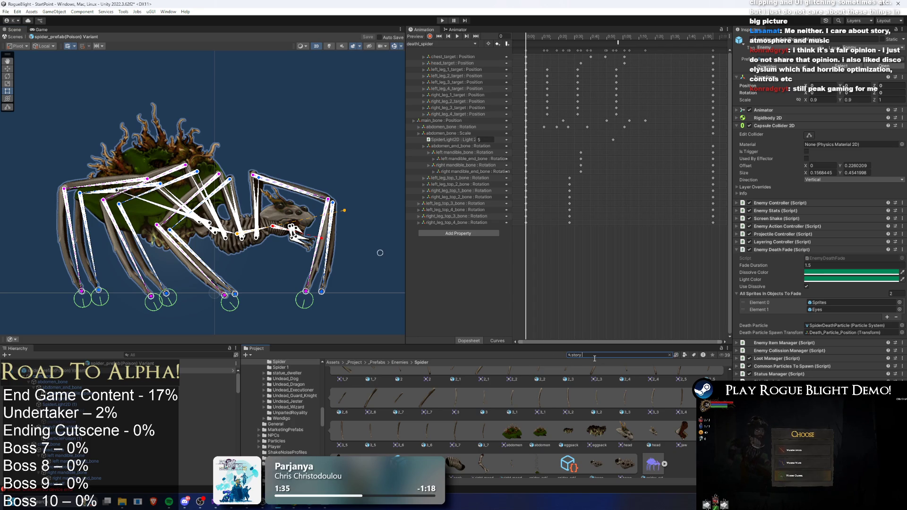
type("pre")
key("Escape")
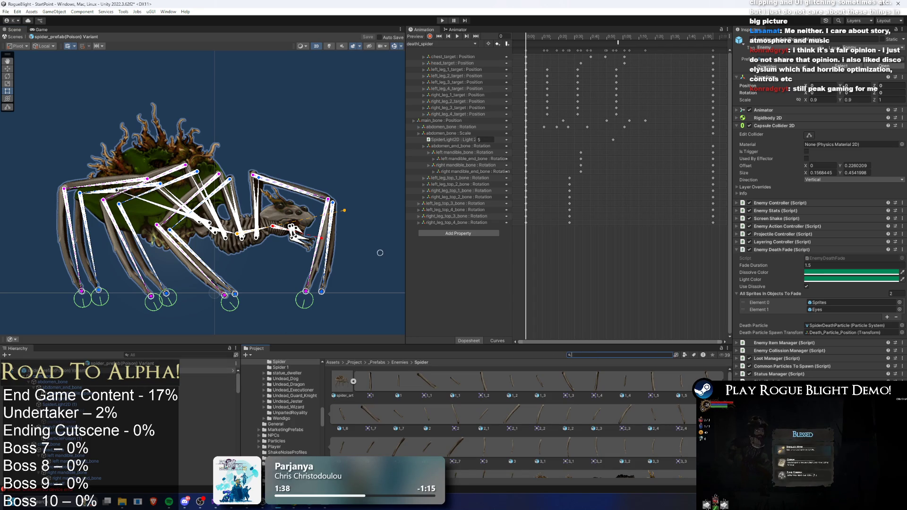
left_click(208, 370)
- Find and select 3L_StatueDweller_Prime_MapItem, then clear the search to show its Items folder
left_click(608, 358)
type("challenge map")
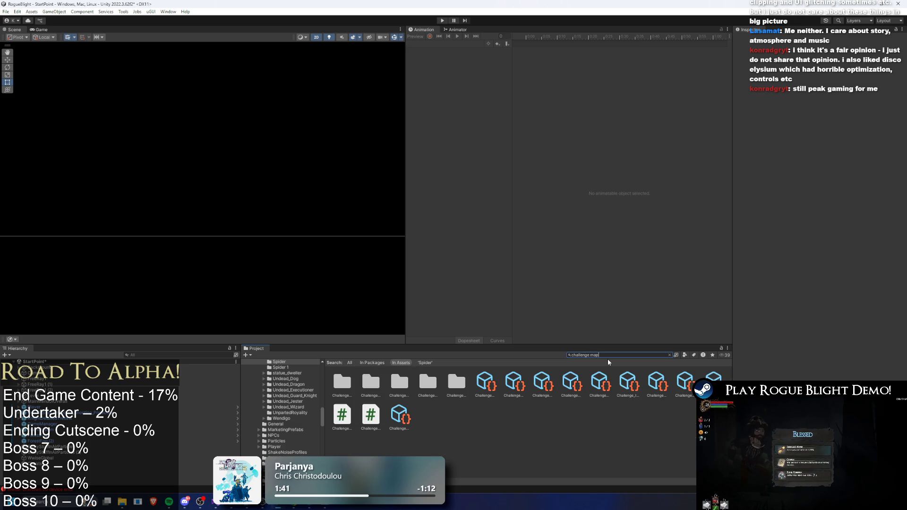
key("Escape")
type("sl")
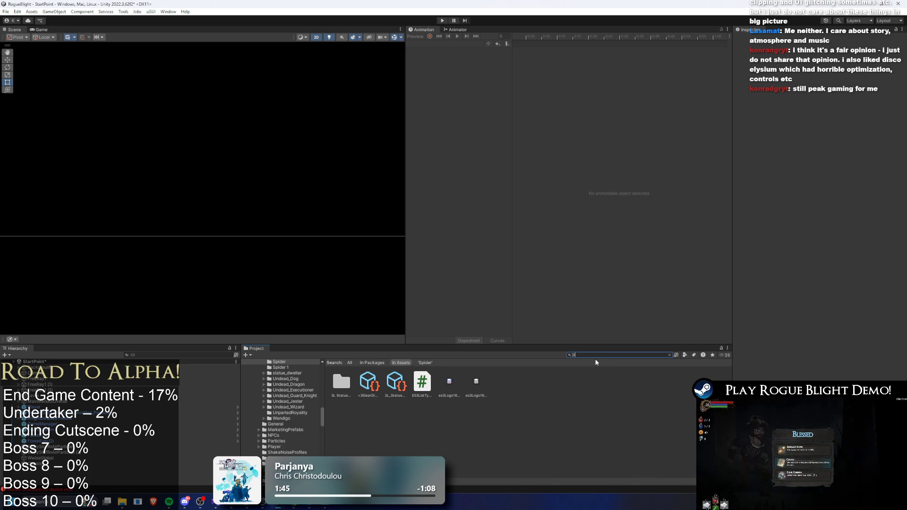
left_click(368, 381)
left_click(396, 382)
left_click(600, 355)
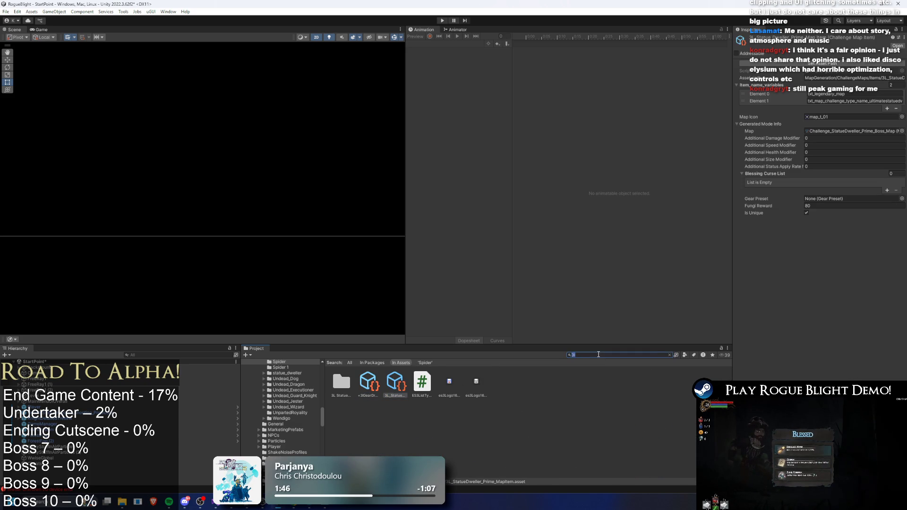
key("BackSpace")
key("BackSpace")
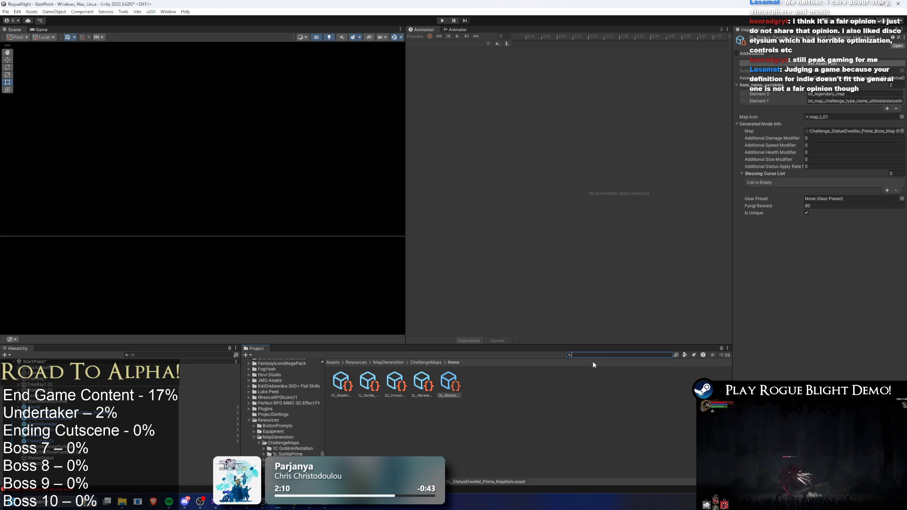
- Browse the challenge map items and select 2C_ForestOfGiants_MapItem
left_click(369, 382)
key("Left")
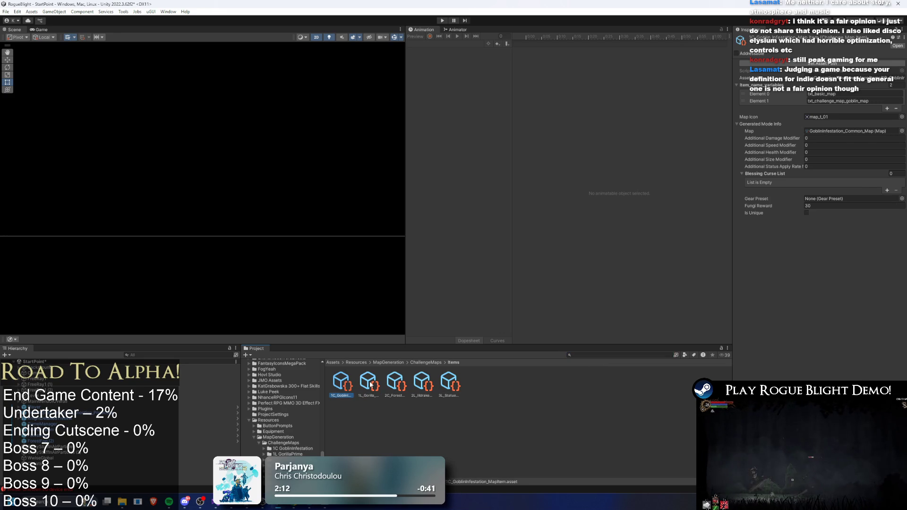
key("Right")
key("Right")
key("Right")
key("Left")
key("Left")
key("Left")
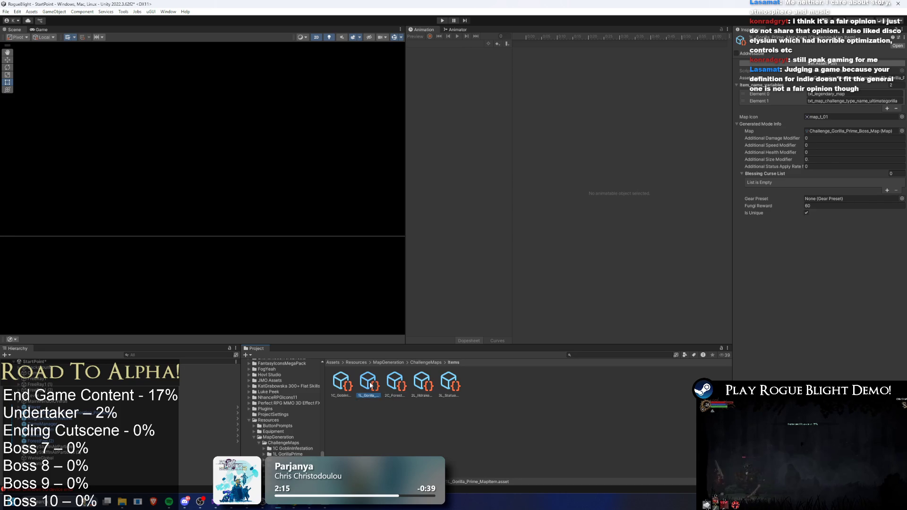
key("Right")
key("Right")
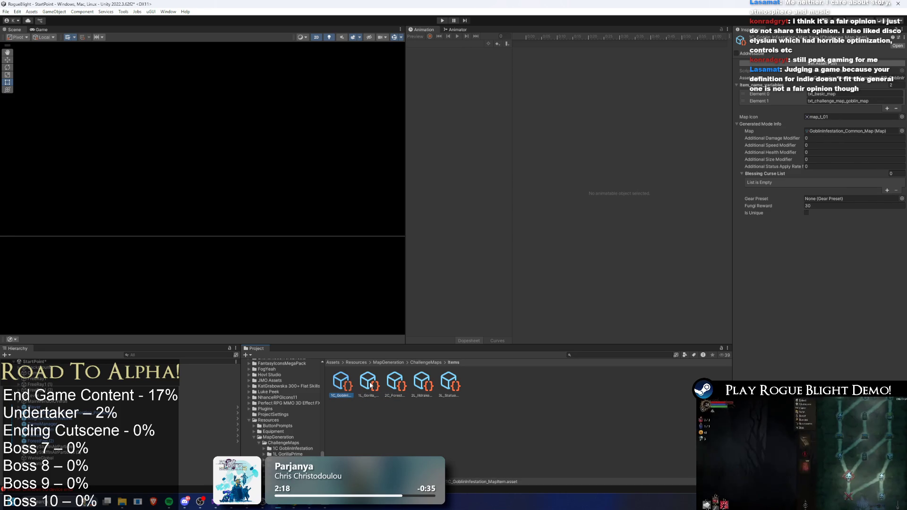
key("Left")
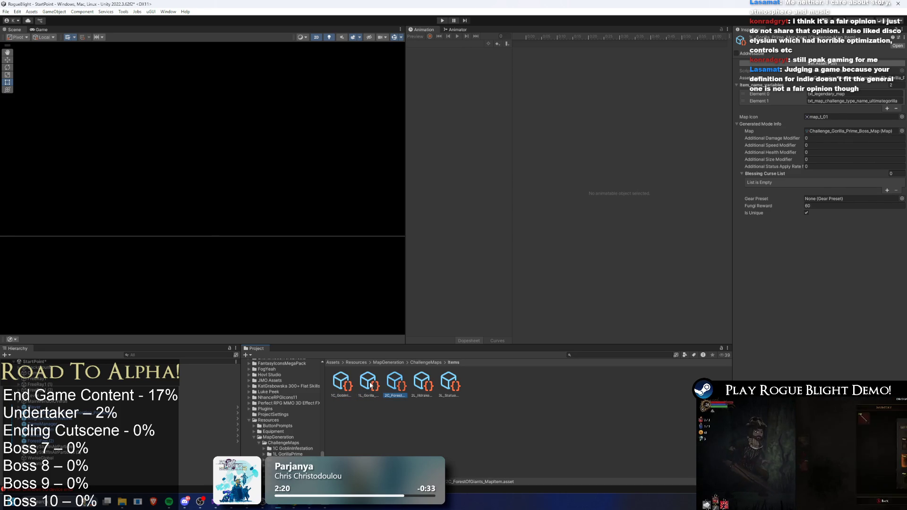
key("Right")
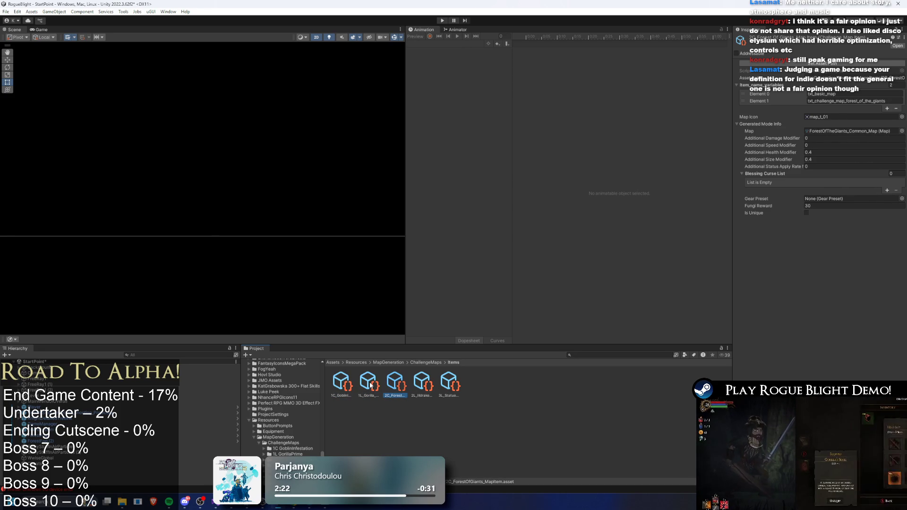
- Duplicate 2C_ForestOfGiants_MapItem and begin renaming the copy to 3C_Spider
key("ctrl+d")
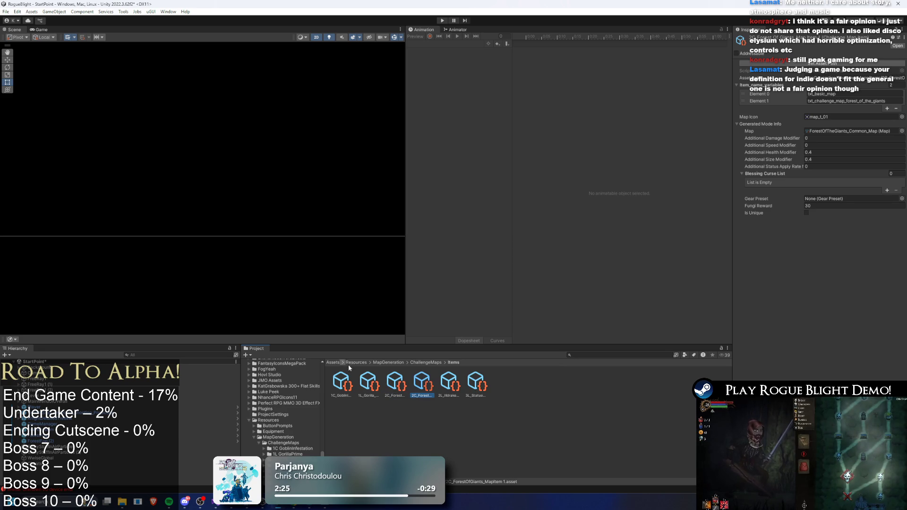
right_click(423, 381)
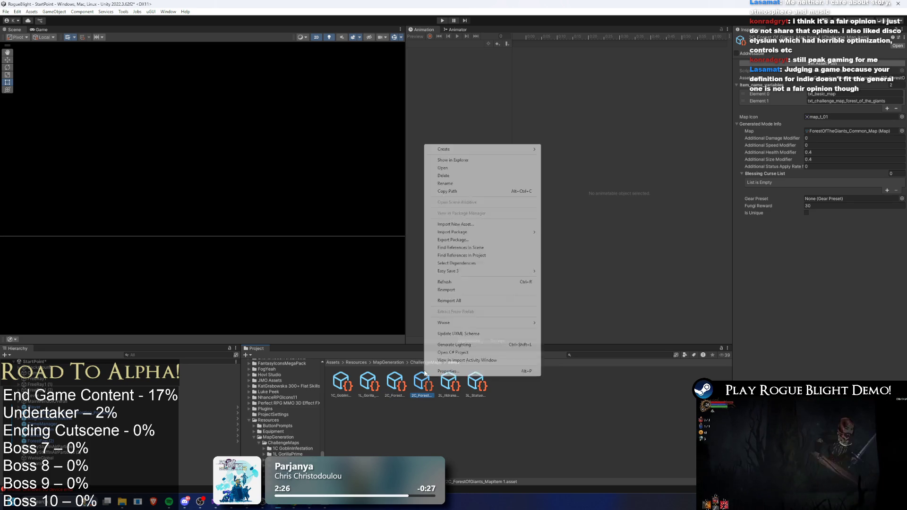
left_click(486, 184)
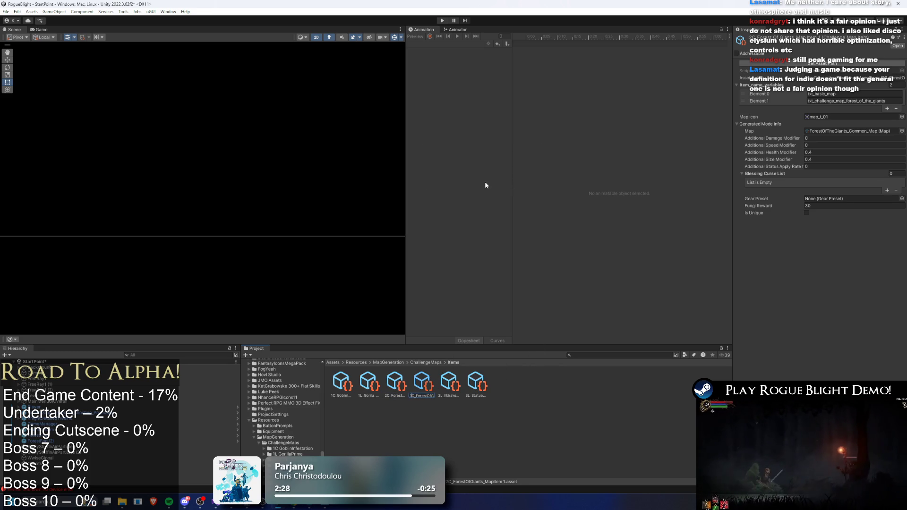
key("Delete")
key("Delete")
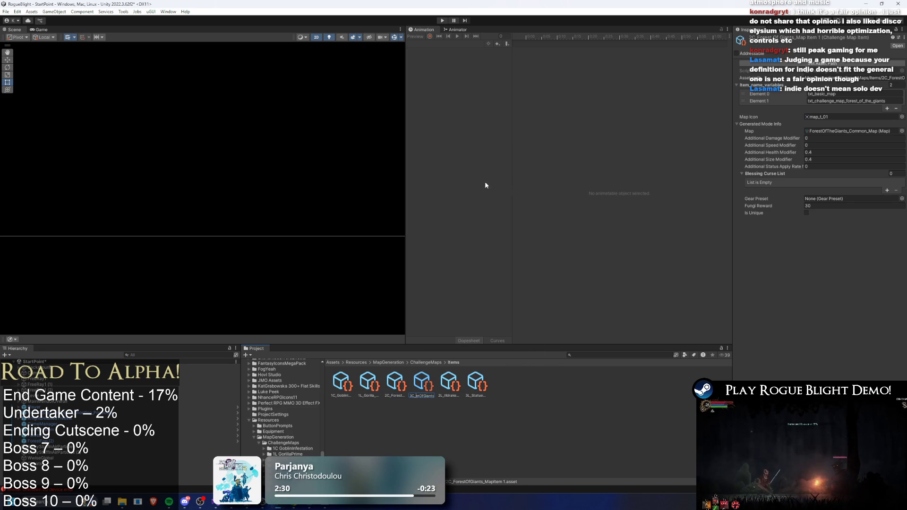
key("BackSpace")
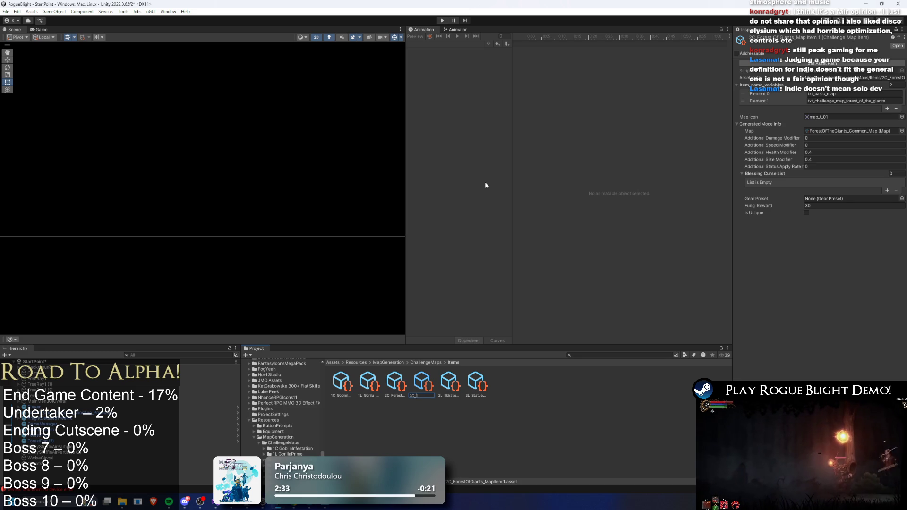
type("Spider")
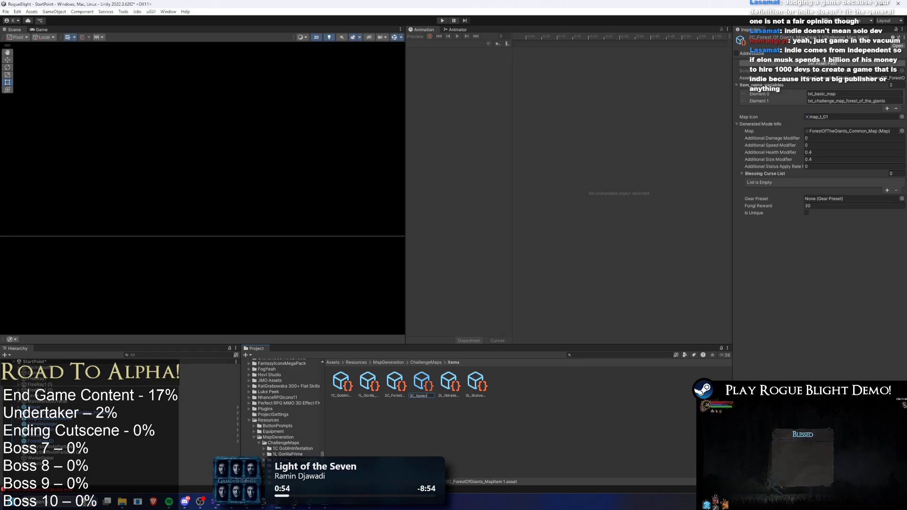
- Rename the copied map item to 3C_Spider_Lair_MapItem
key("Return")
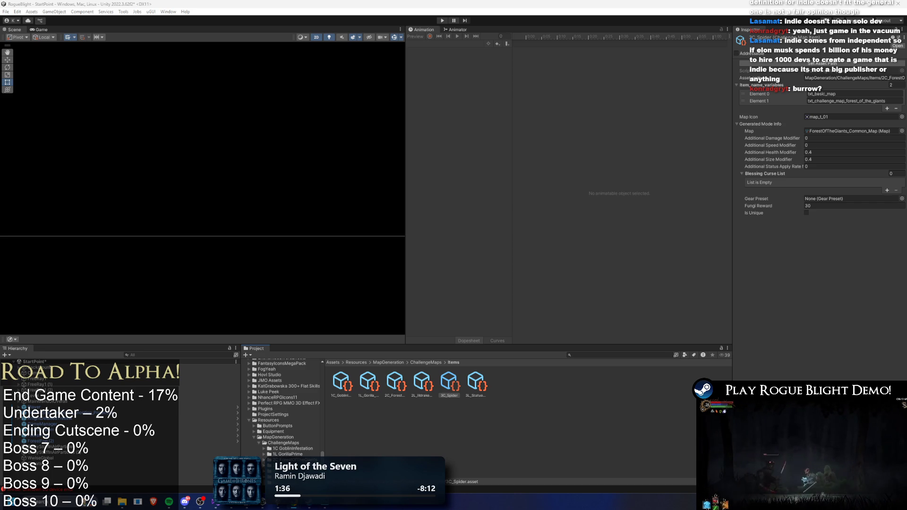
right_click(452, 383)
left_click(502, 202)
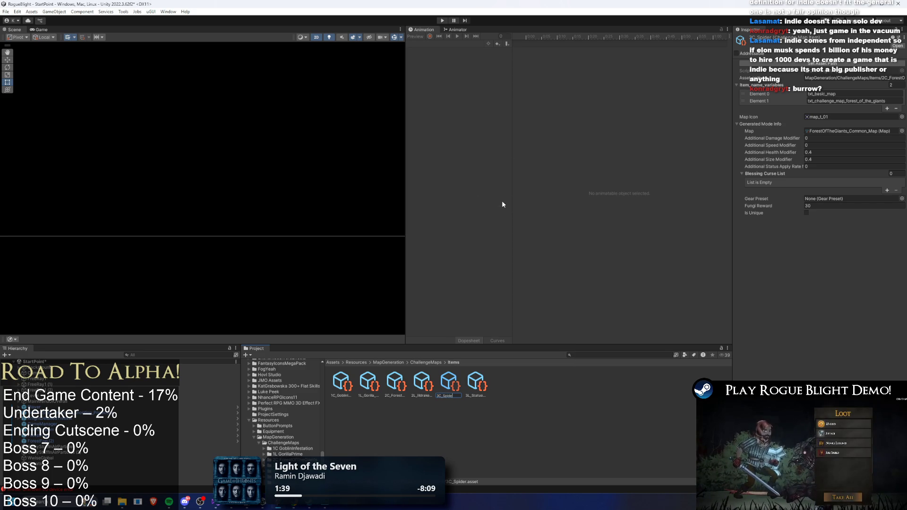
type("er Lair")
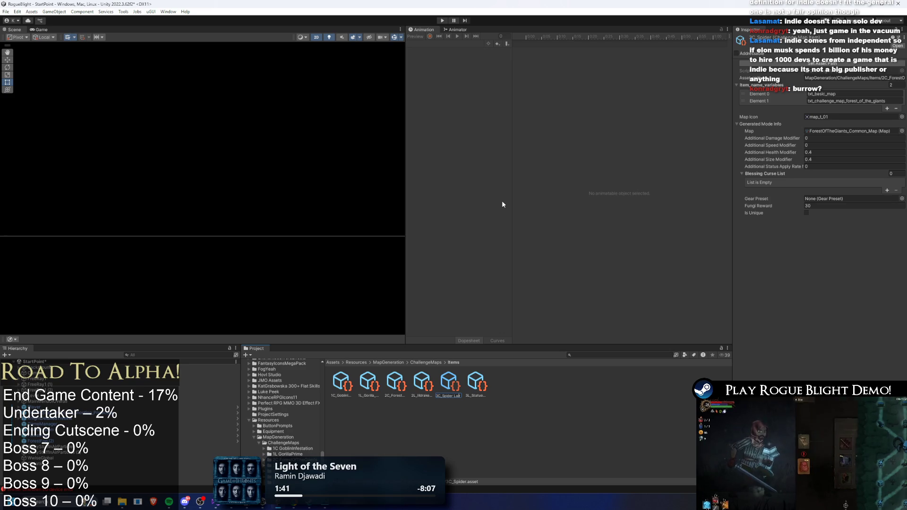
key("BackSpace")
key("BackSpace")
key("BackSpace")
type("_Lai")
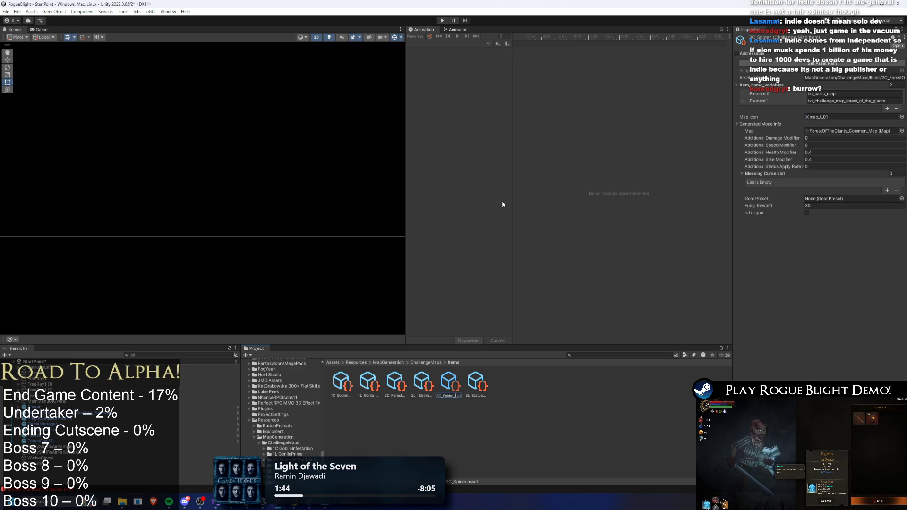
type("r")
key("Return")
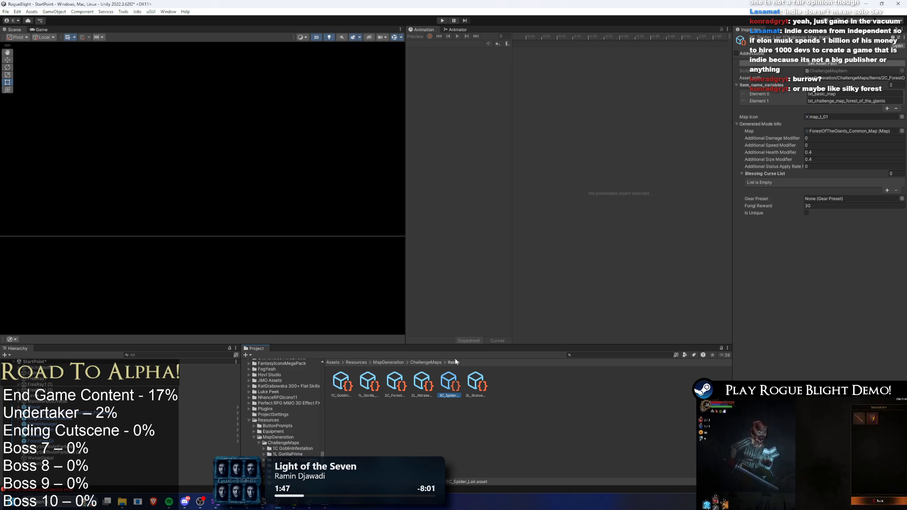
- Reselect 3C_Spider_Lair_MapItem, update its stored asset path, and widen the Inspector
left_click(403, 388)
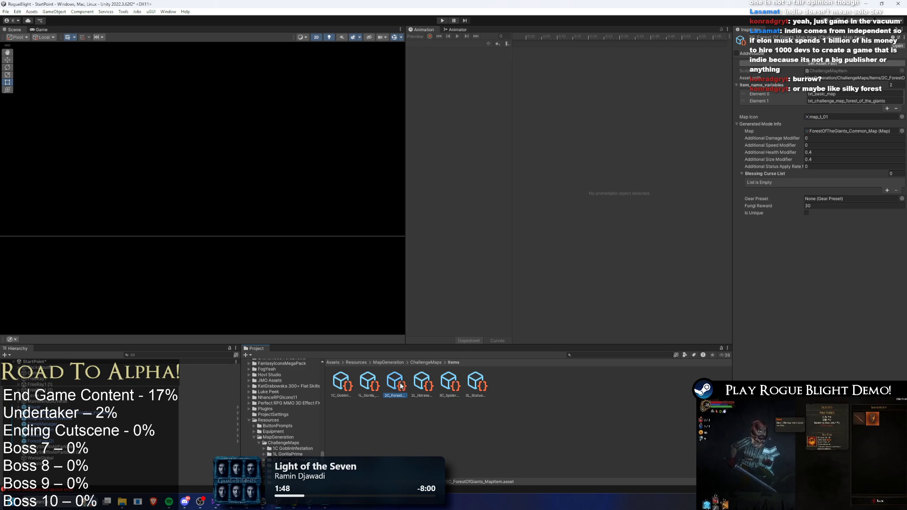
right_click(449, 384)
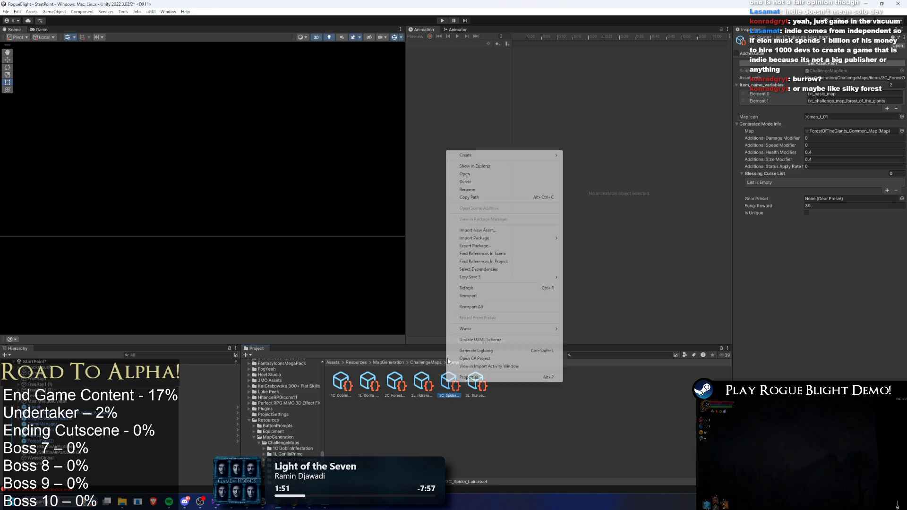
left_click(475, 191)
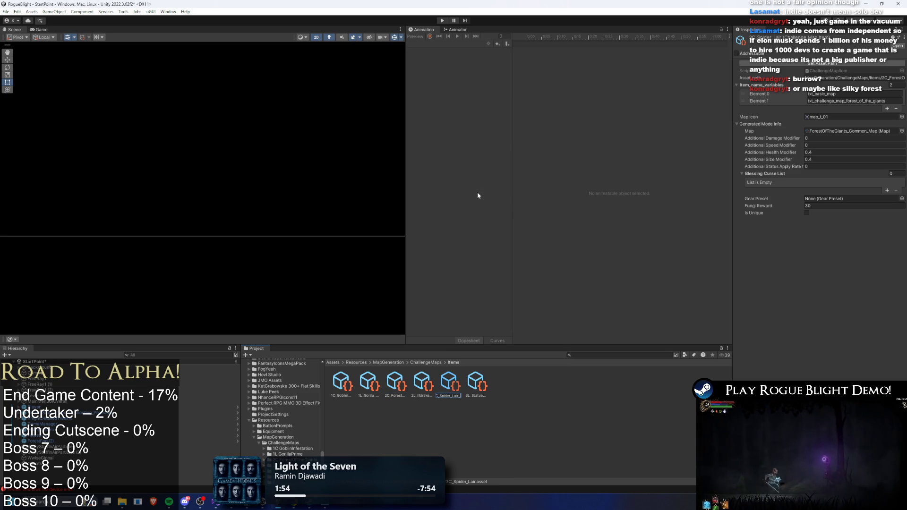
key("Return")
key("Right")
key("Left")
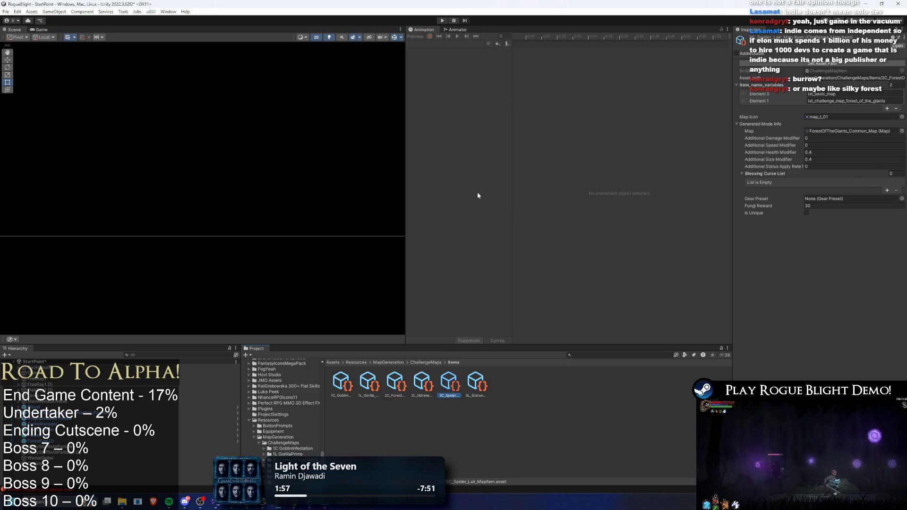
left_click(874, 65)
left_click(874, 65)
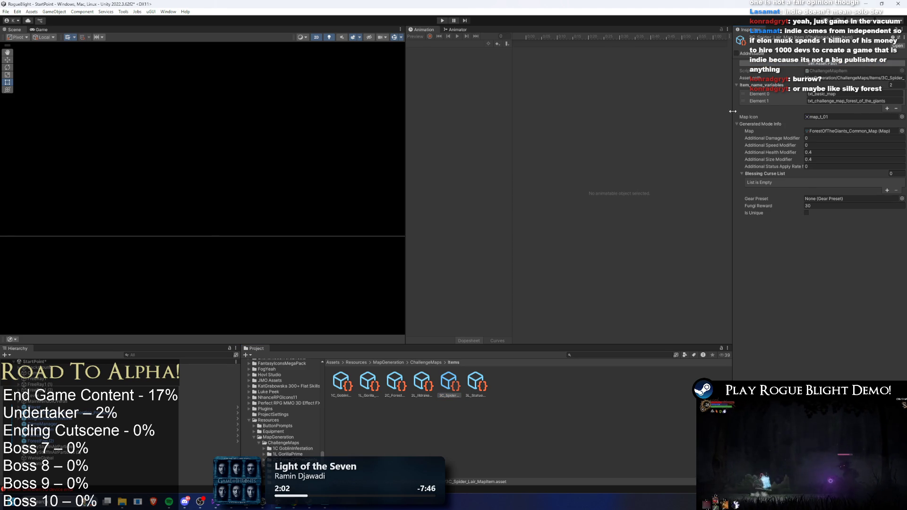
left_click_drag(732, 109, 622, 112)
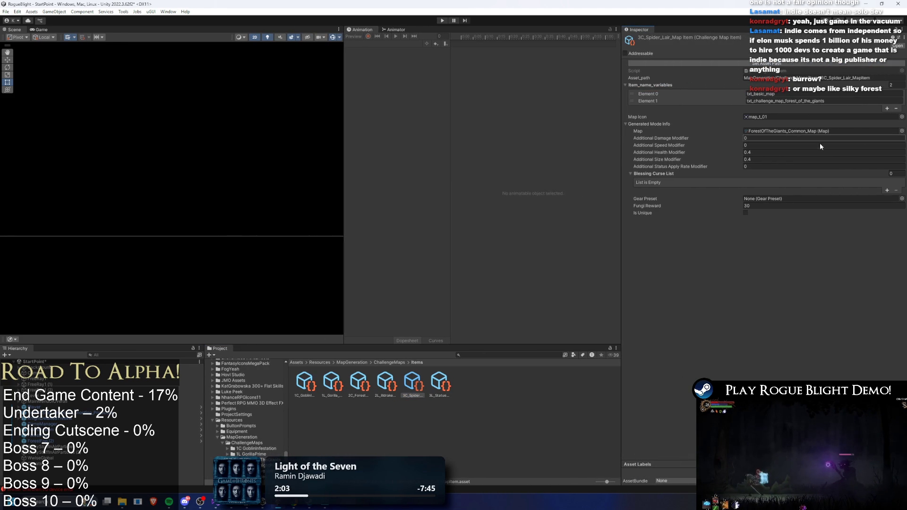
left_click(809, 131)
- Duplicate the 2C Forest Of The Giants folder and name the copy 3C SpiderLair
left_click(389, 362)
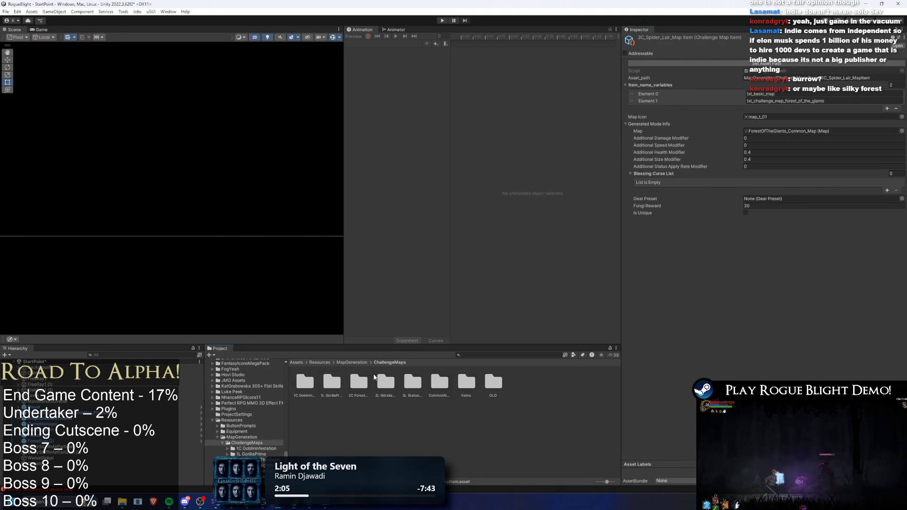
left_click(366, 384)
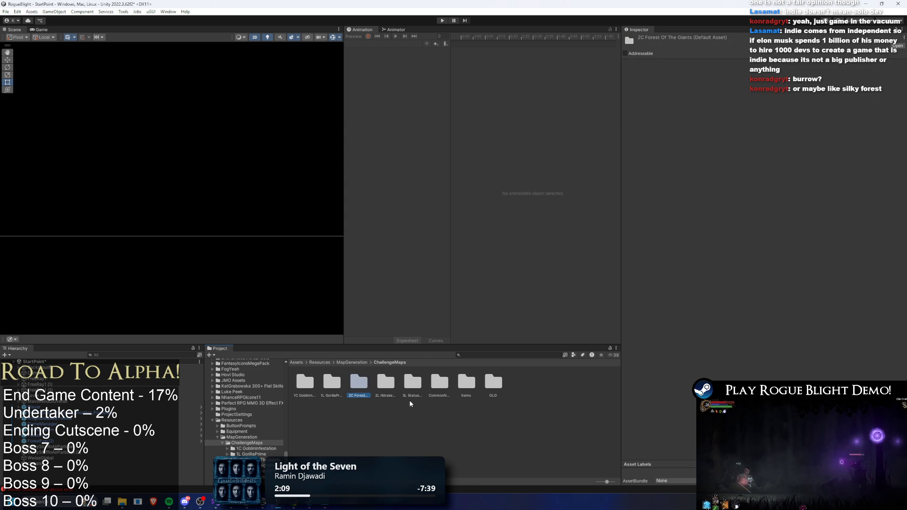
key("ctrl+d")
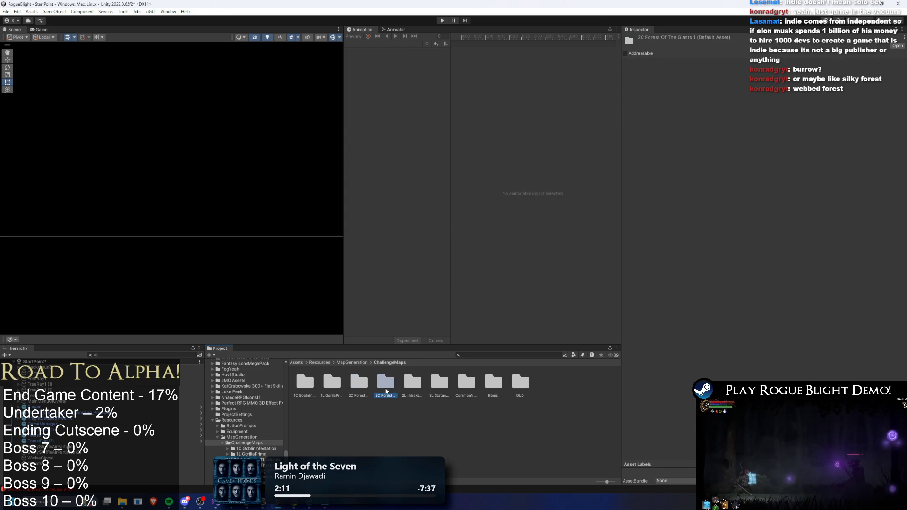
right_click(386, 392)
left_click(411, 196)
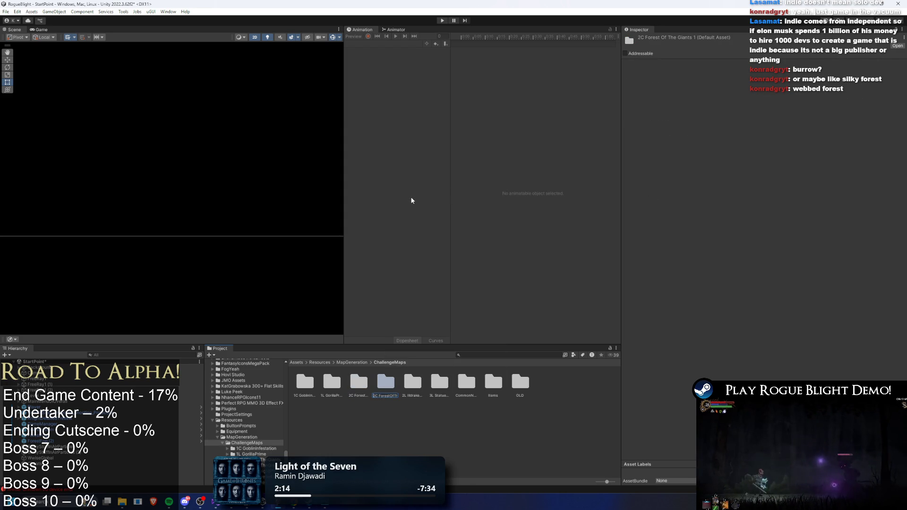
key("Delete")
key("Delete")
key("Delete")
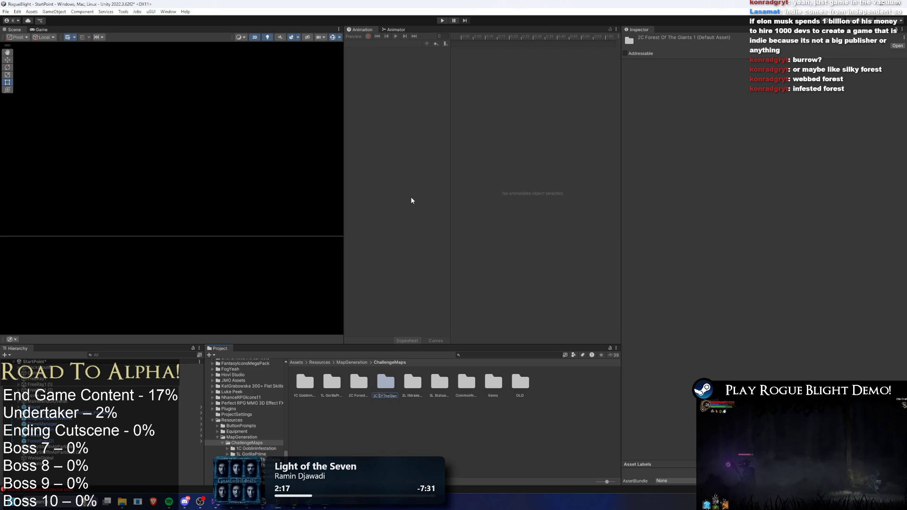
key("Delete")
key("Delete")
key("Delete")
key("Delete")
key("Delete")
key("Delete")
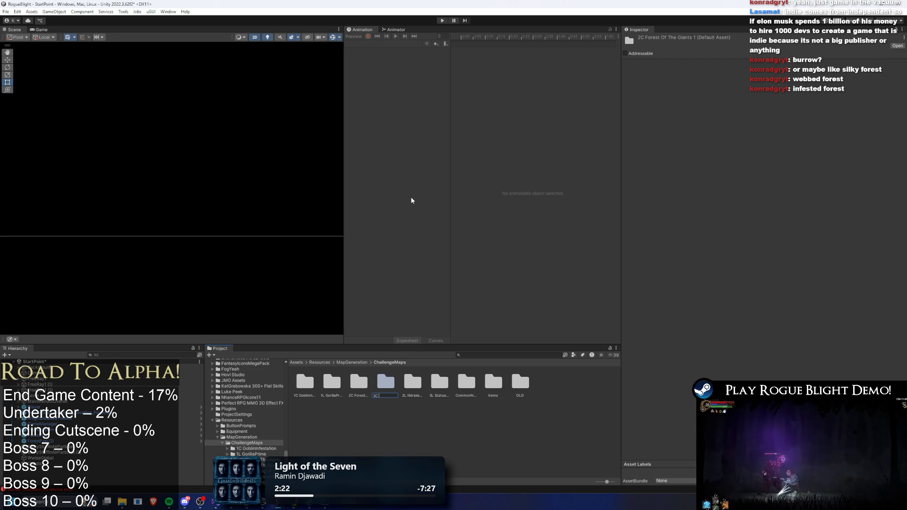
type("Spi")
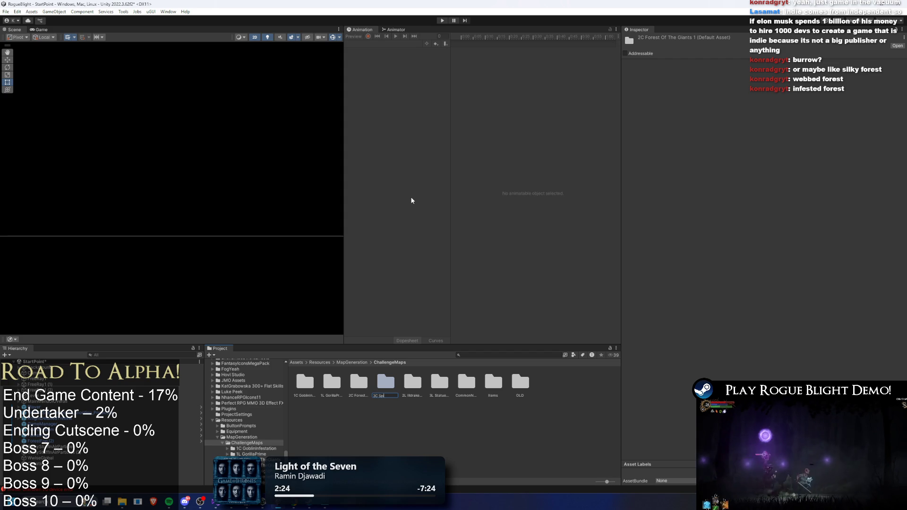
type("der")
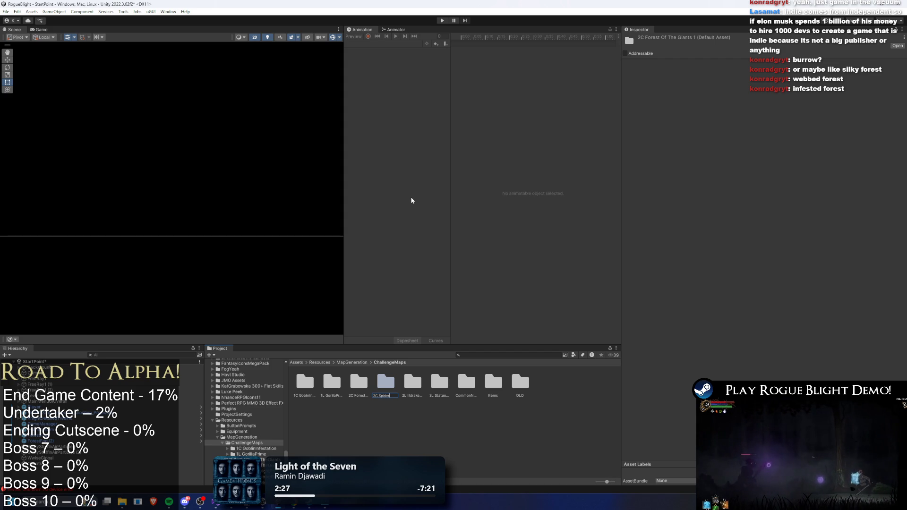
type("La")
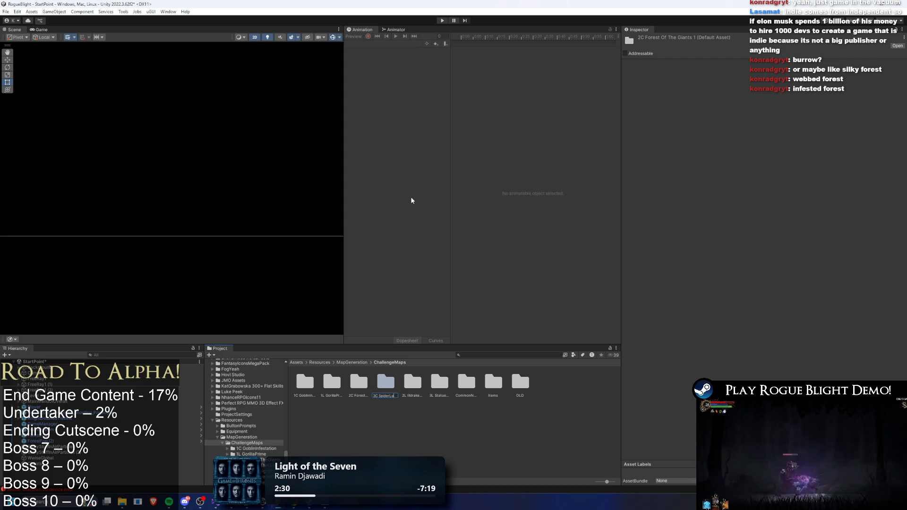
type("ir")
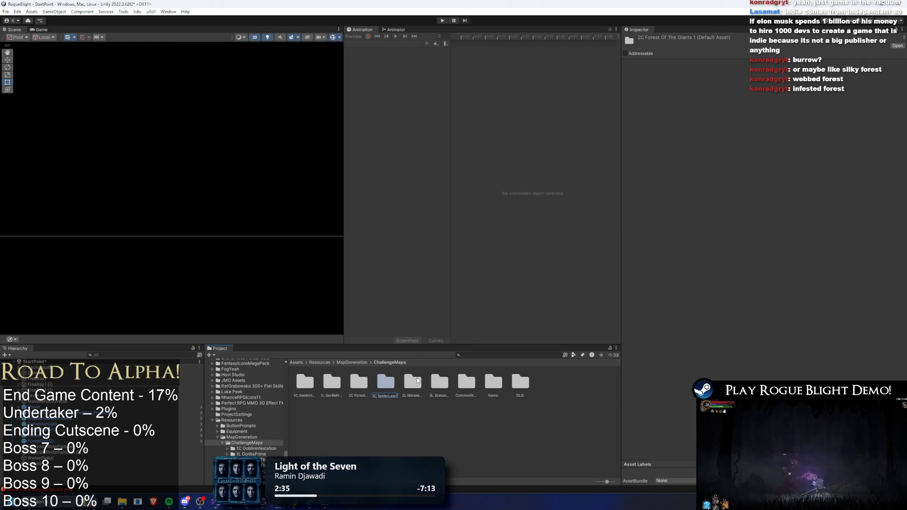
key("BackSpace")
key("BackSpace")
type("r")
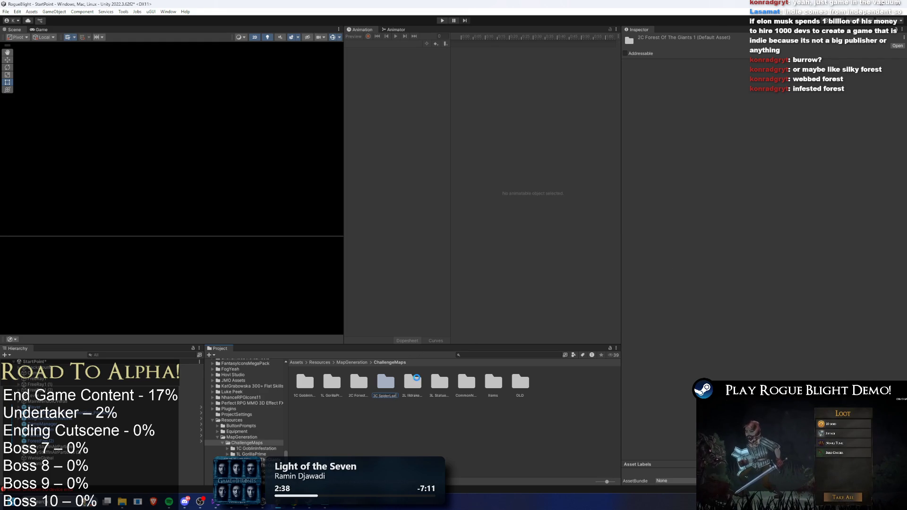
key("Return")
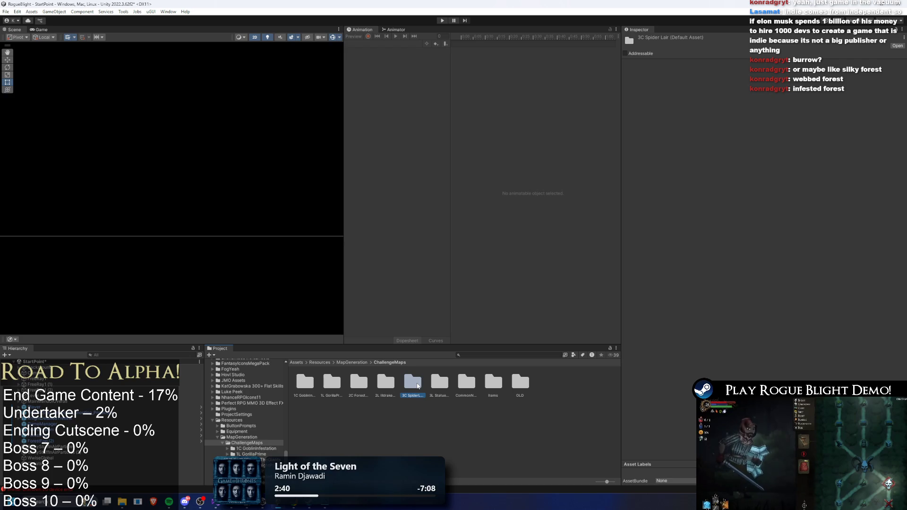
double_click(414, 386)
- Rename the copied map asset to SouderLair_Common_Map and update its asset path
left_click(334, 385)
right_click(334, 385)
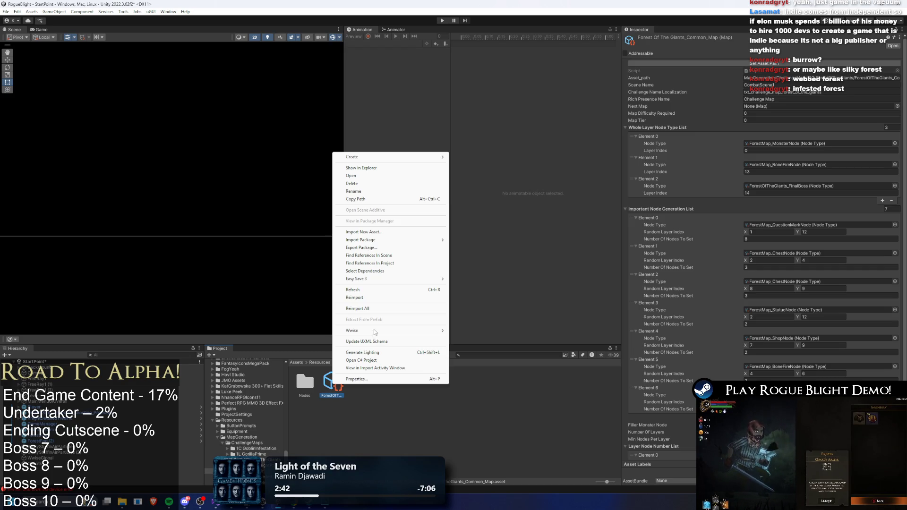
left_click(395, 191)
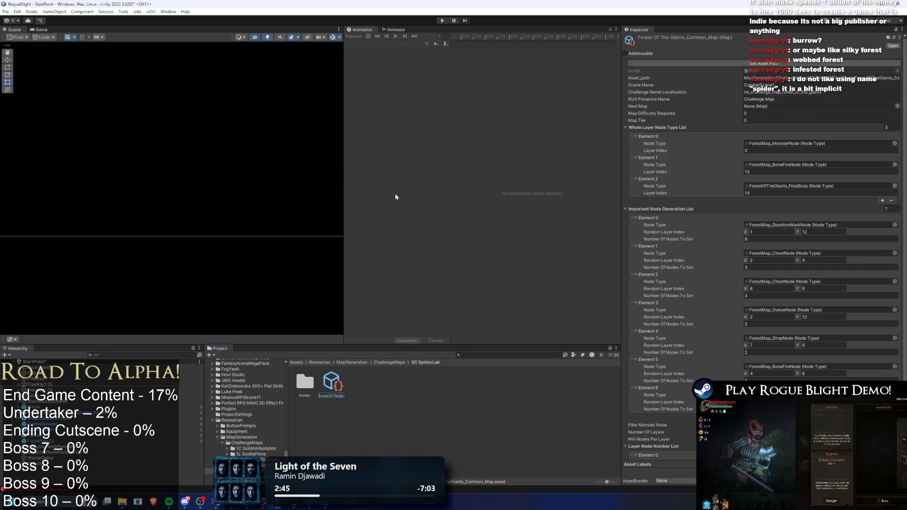
key("Right")
key("Right")
key("Right")
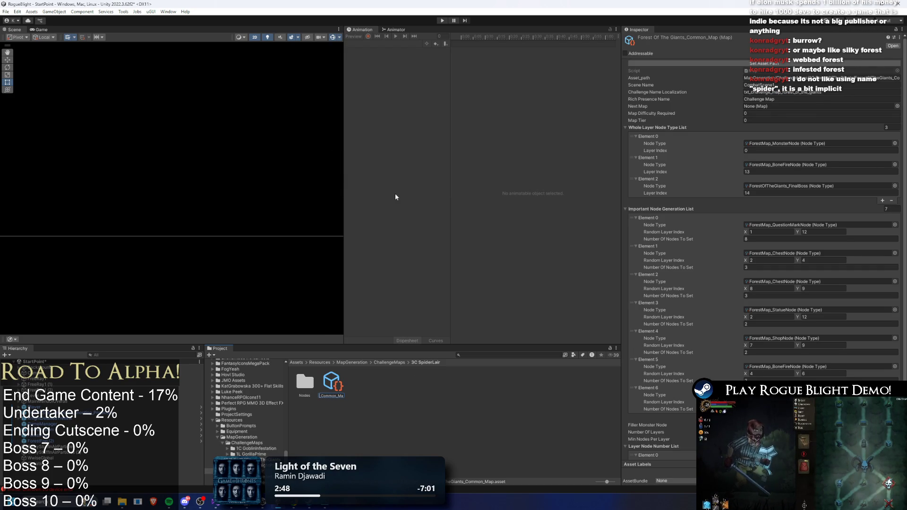
type("SpiderLair_Cor")
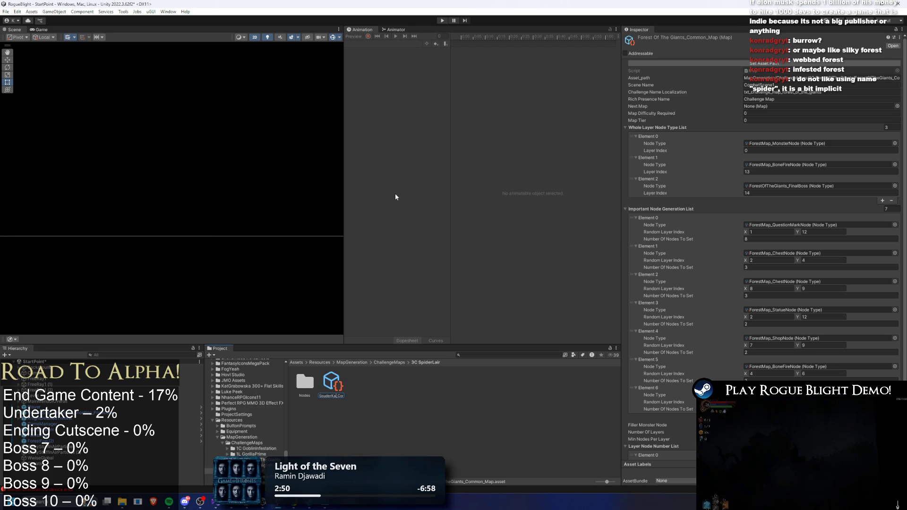
key("BackSpace")
key("BackSpace")
key("BackSpace")
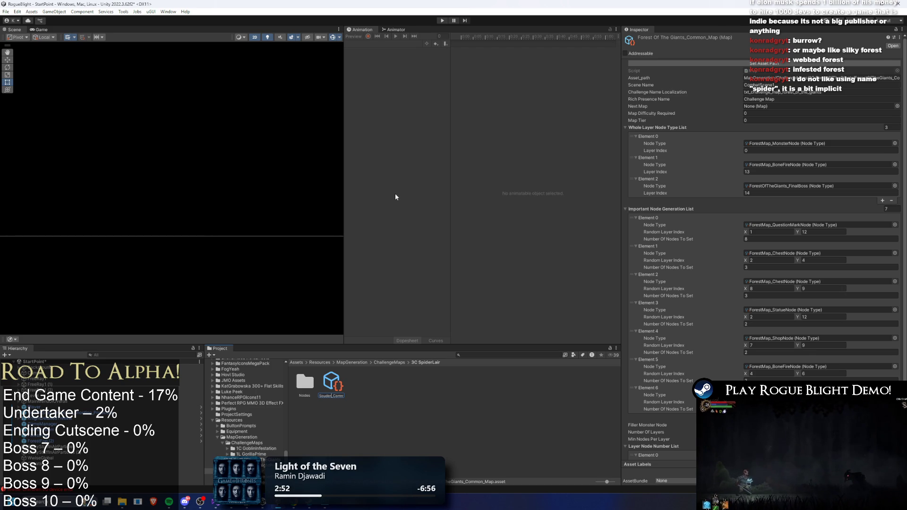
type("ir")
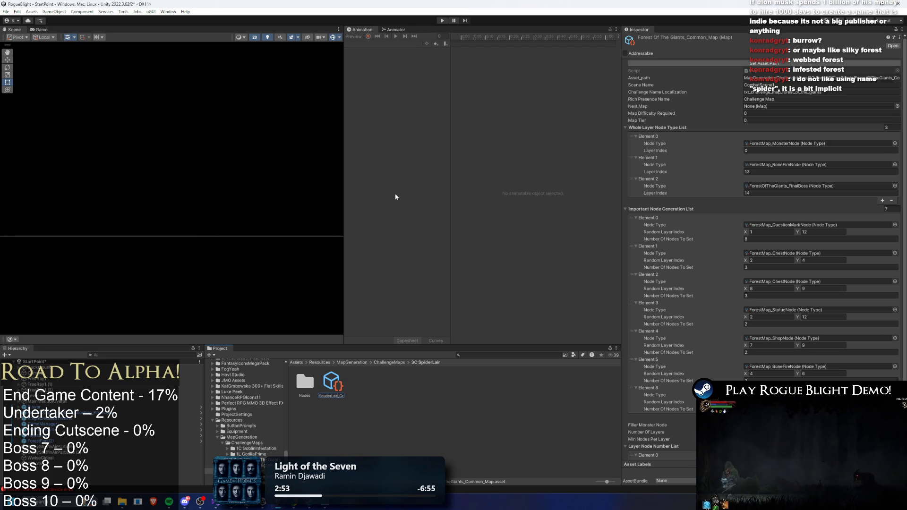
key("Return")
left_click(803, 63)
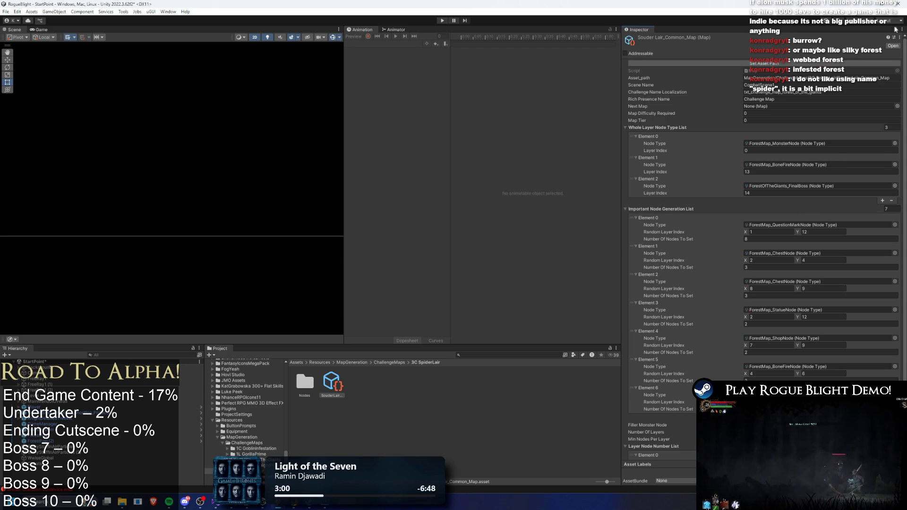
- Check the final boss node in Nodes, then refresh the map's stored asset path
double_click(305, 382)
left_click(303, 386)
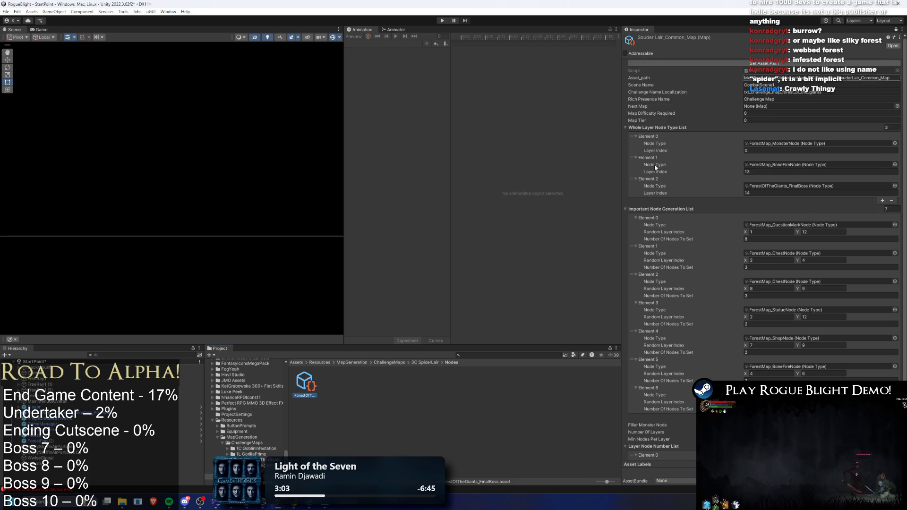
left_click(435, 361)
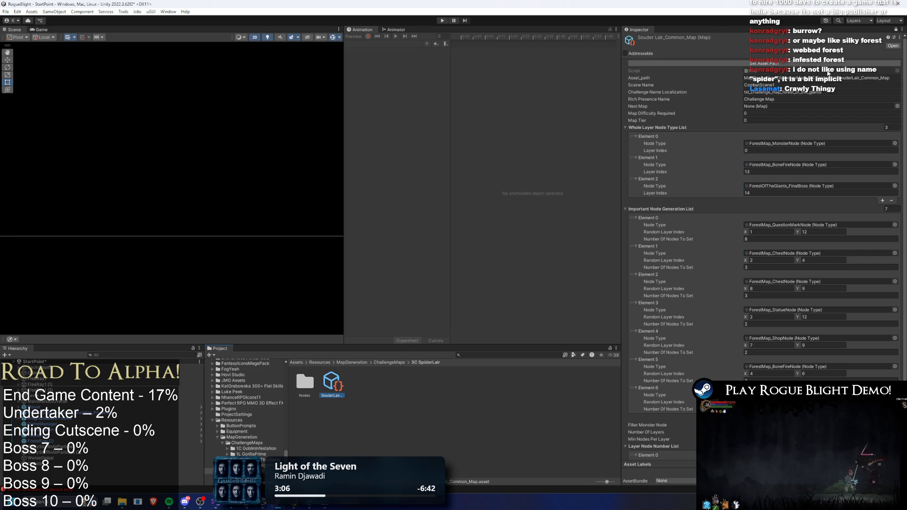
left_click(898, 29)
left_click(801, 65)
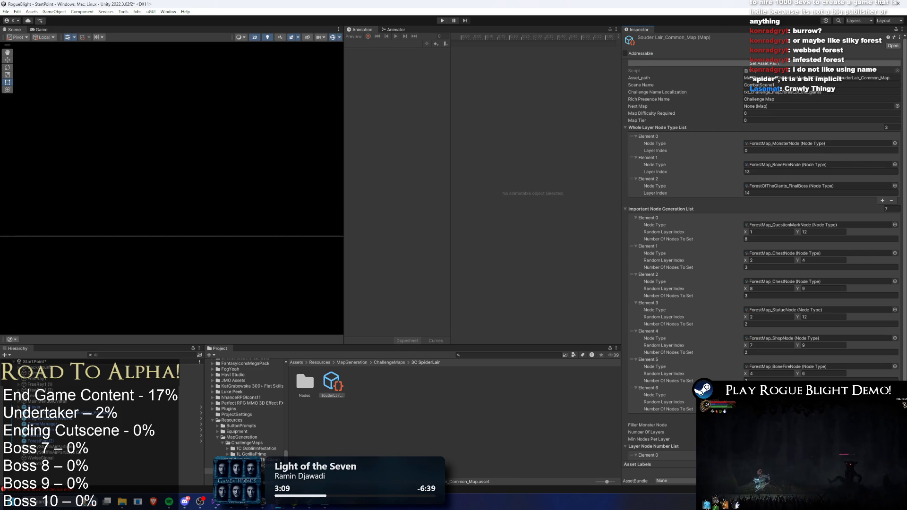
scroll(832, 162, "down", 4)
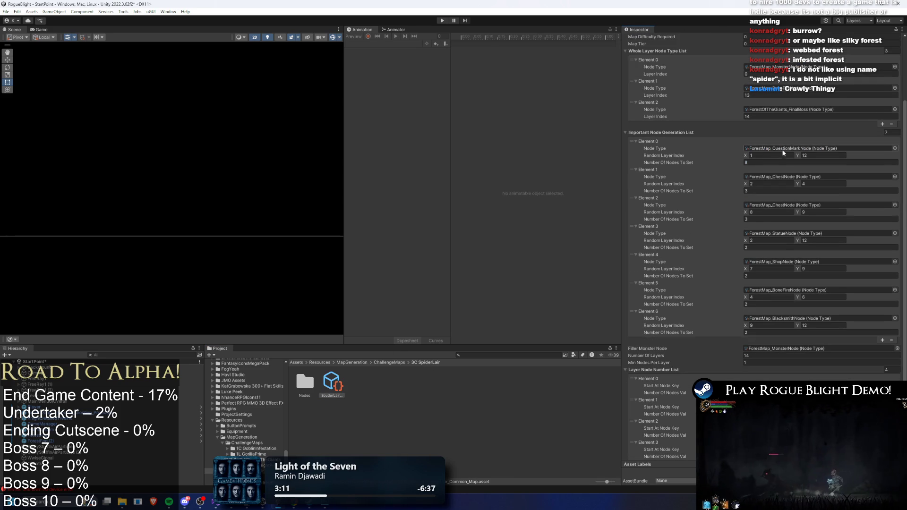
- Browse up through MapGeneration, GearPreSets and Modes to the Resources folder
left_click(360, 362)
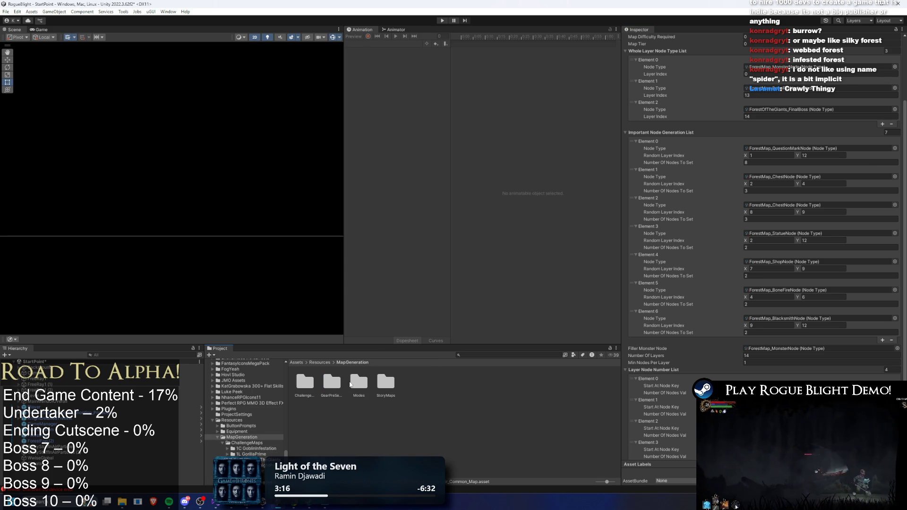
left_click(332, 382)
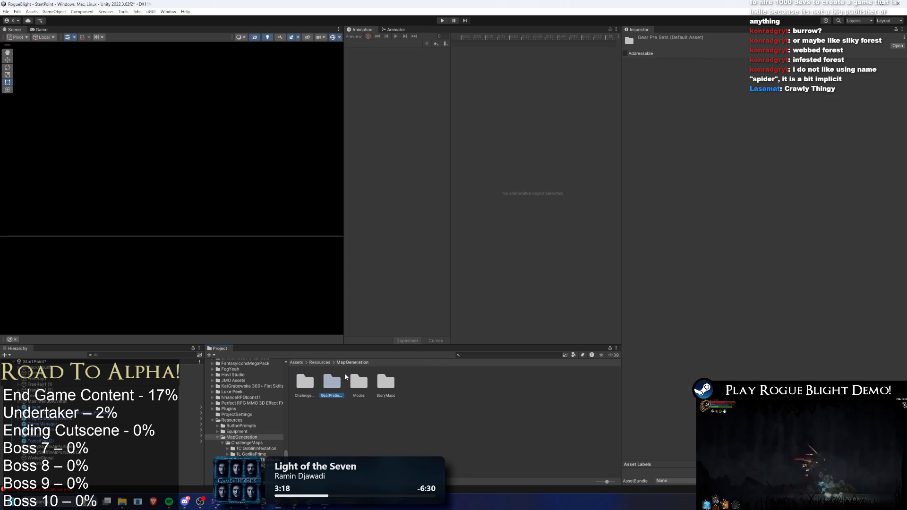
left_click(355, 380)
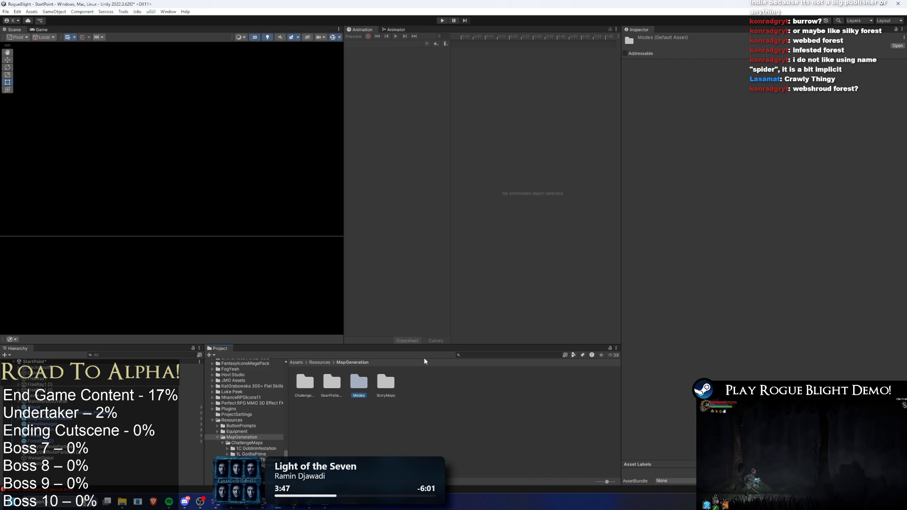
left_click(325, 362)
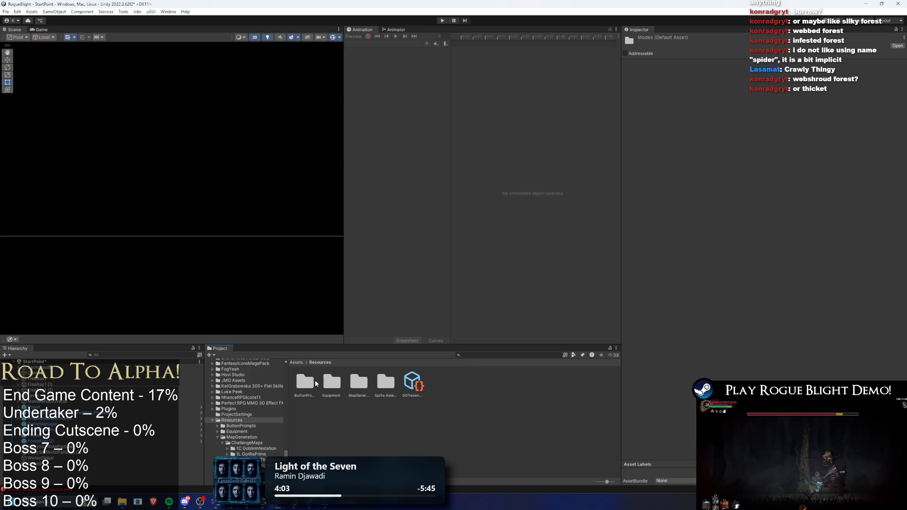
- Search 'spider lai' and reveal 3C_Spider_Lair_MapItem in its Items folder
left_click(492, 355)
type("spi")
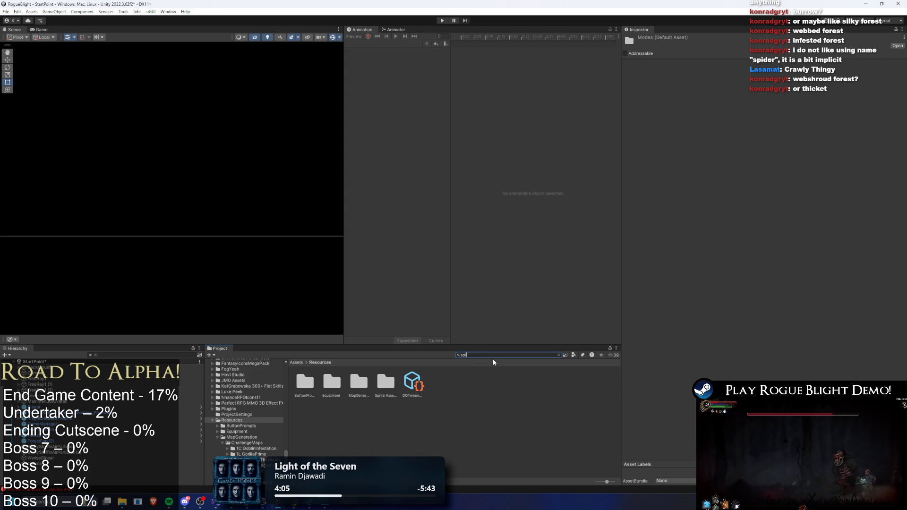
type("der lai")
left_click(332, 382)
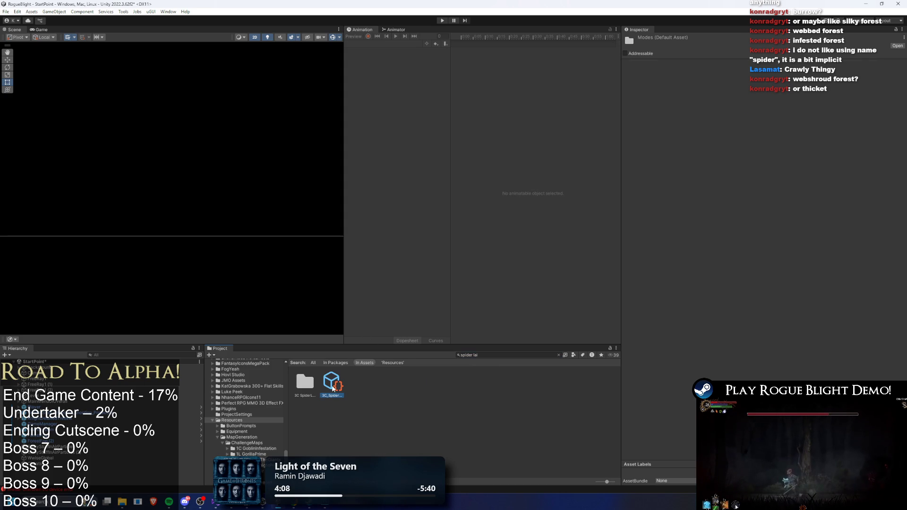
left_click(493, 356)
key("BackSpace")
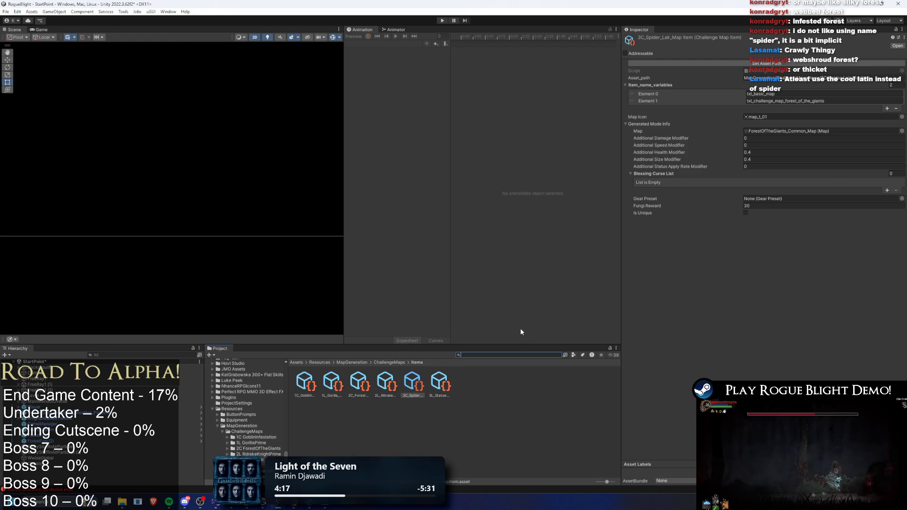
left_click(767, 109)
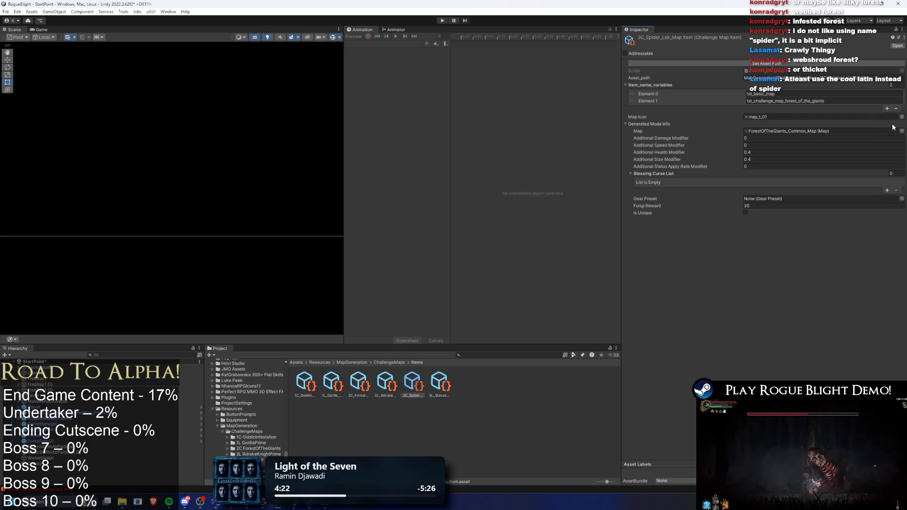
- Assign SouderLair_Common_Map from 3C SpiderLair to the item's Map field, then start renaming it
left_click(901, 130)
type("spo")
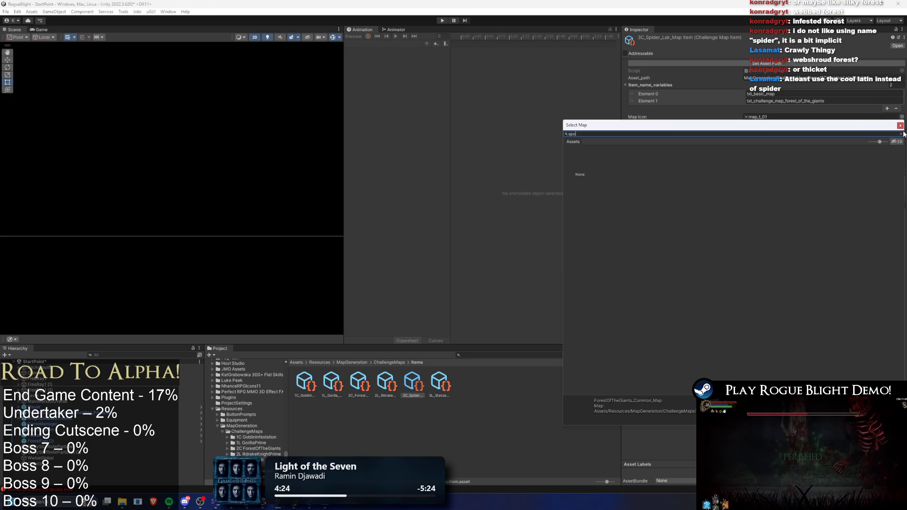
key("BackSpace")
type("ider la")
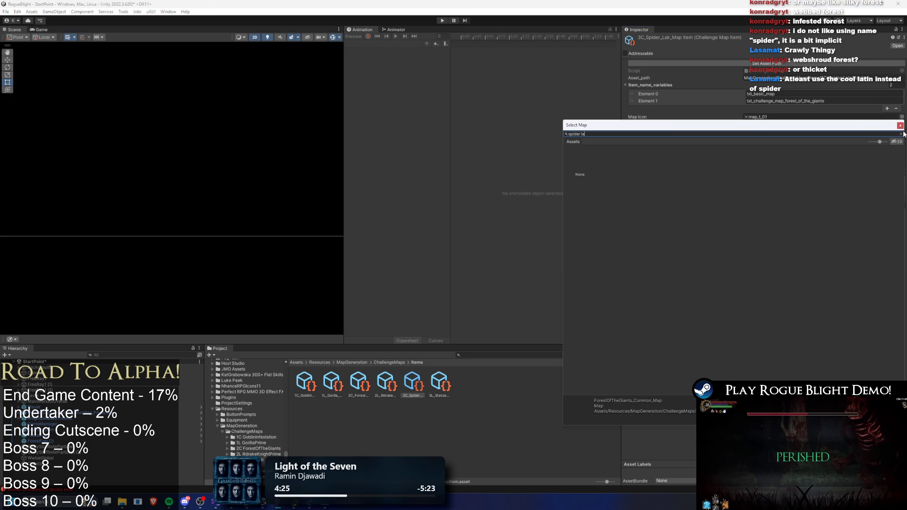
left_click(901, 134)
left_click(900, 126)
left_click(803, 131)
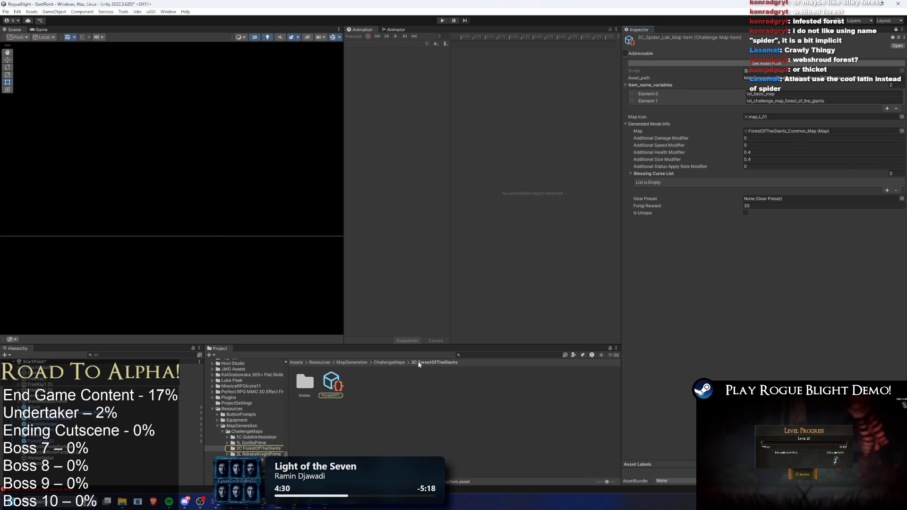
left_click(390, 363)
double_click(413, 382)
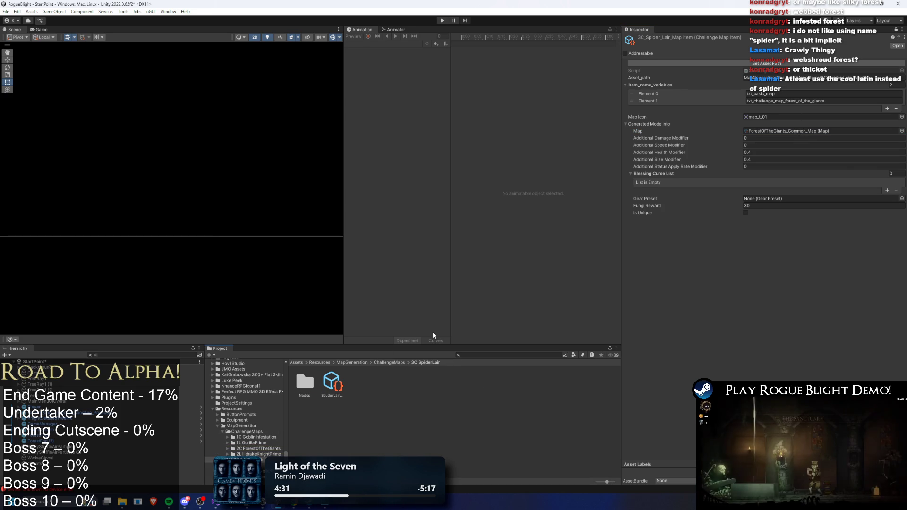
left_click(812, 132)
left_click_drag(813, 135, 812, 134)
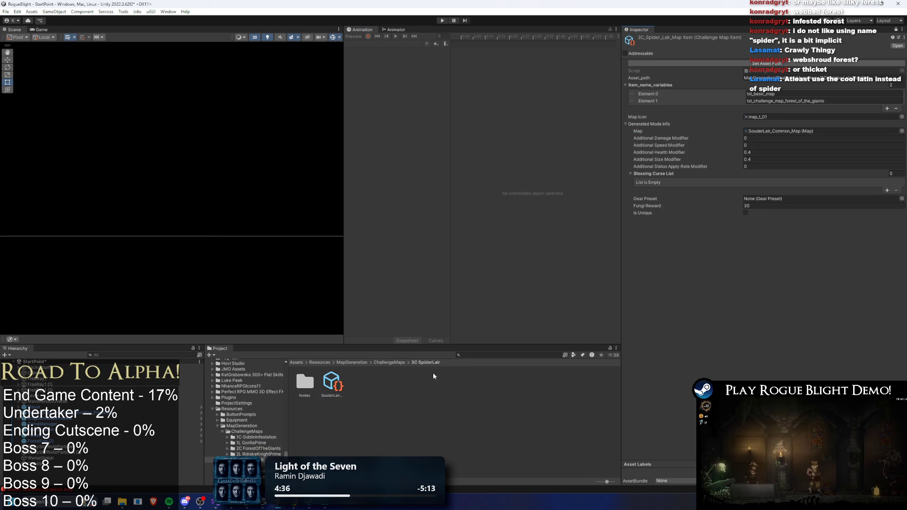
right_click(334, 383)
left_click(377, 200)
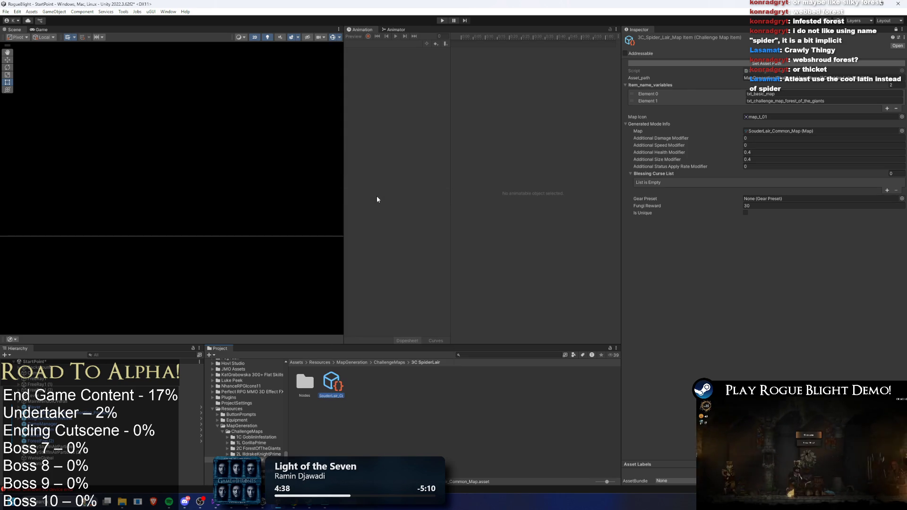
- Rename the map asset to SpiderLair_Common_Map and save the project
key("Home")
key("Delete")
key("Delete")
key("Delete")
type("3C S")
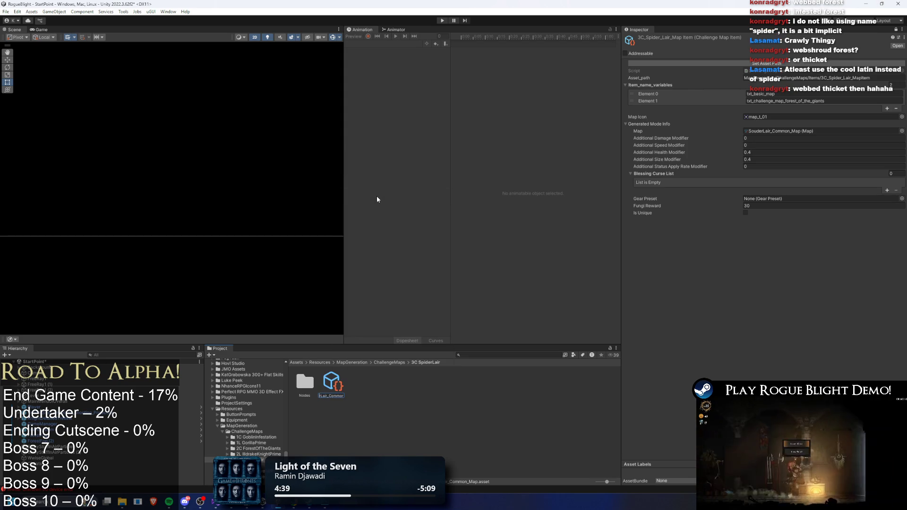
type("pider")
key("Return")
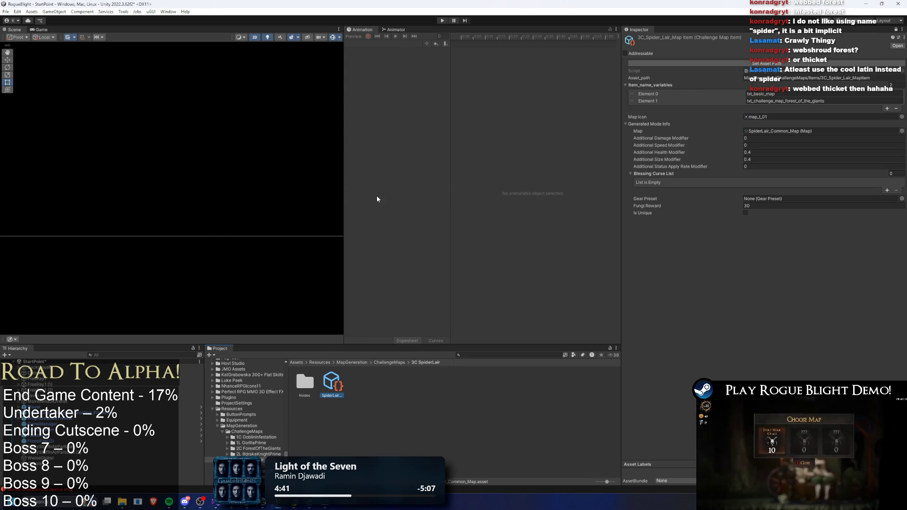
double_click(822, 131)
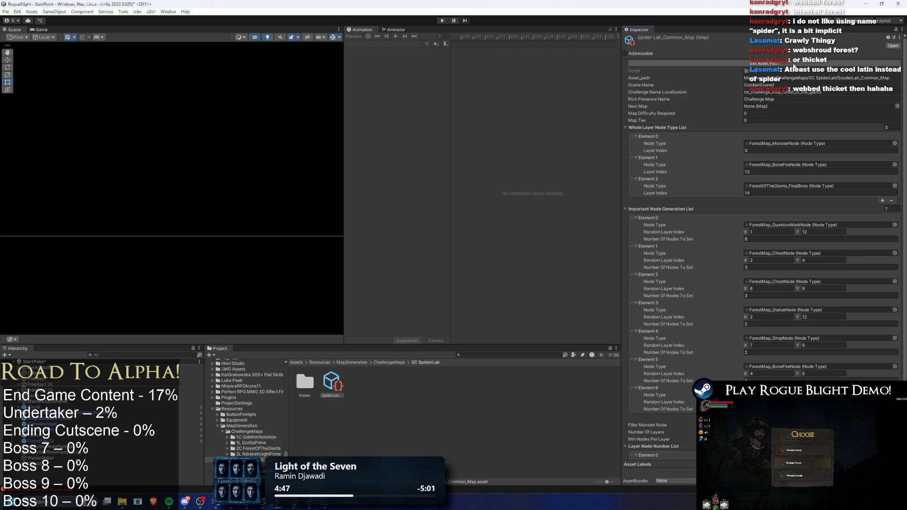
key("ctrl+s")
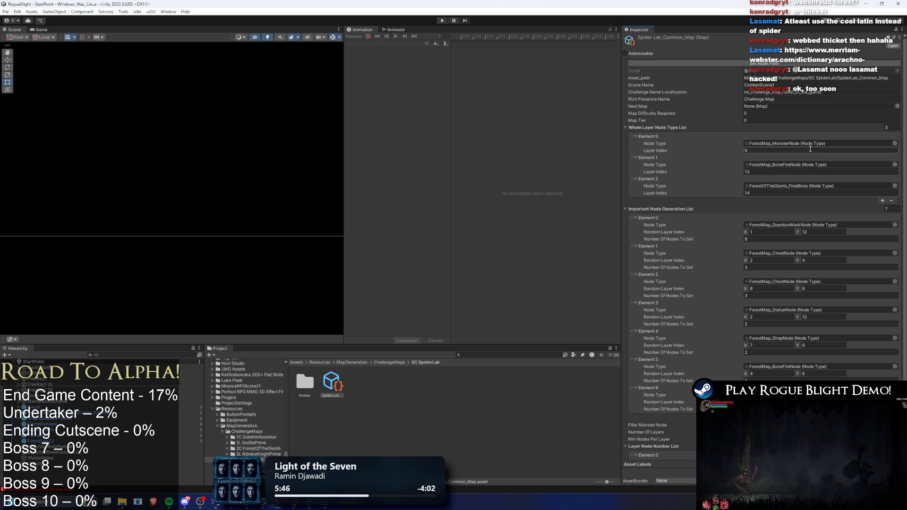
- Reveal the 1C GoblinInfestation map asset in File Explorer
left_click(378, 361)
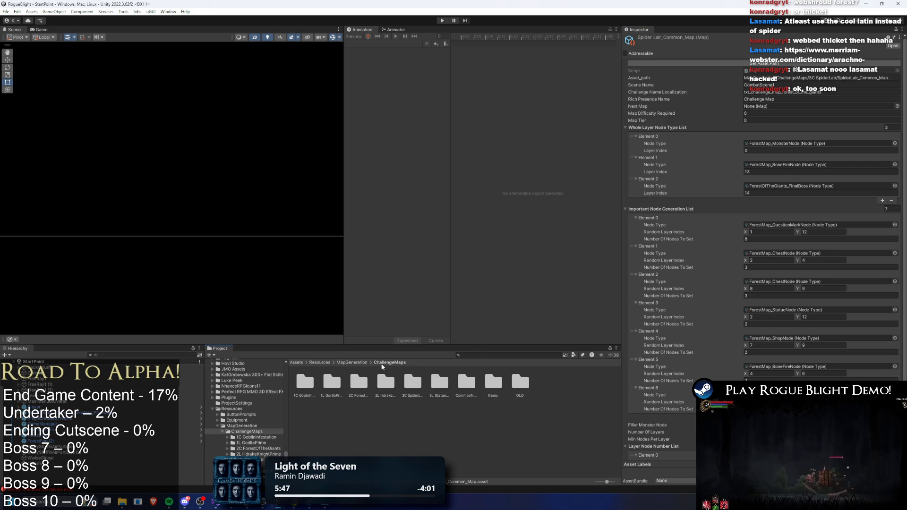
left_click(300, 384)
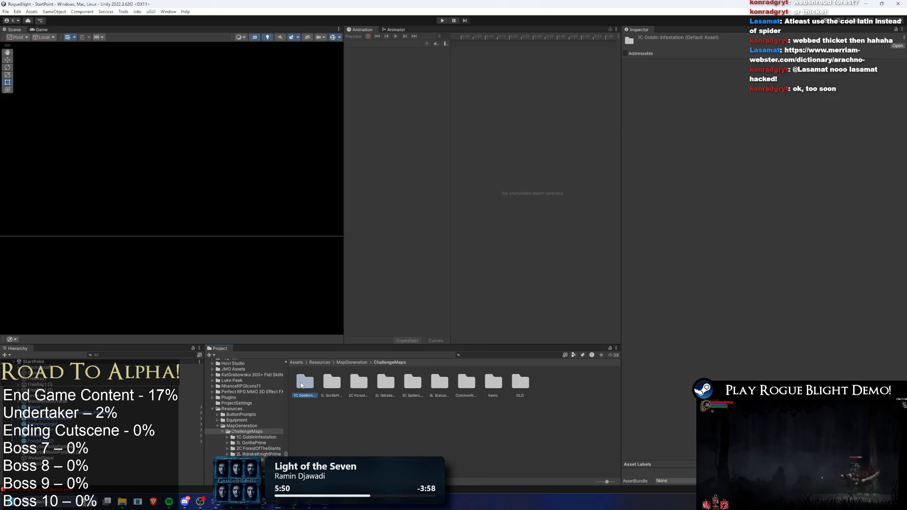
double_click(304, 382)
left_click(331, 382)
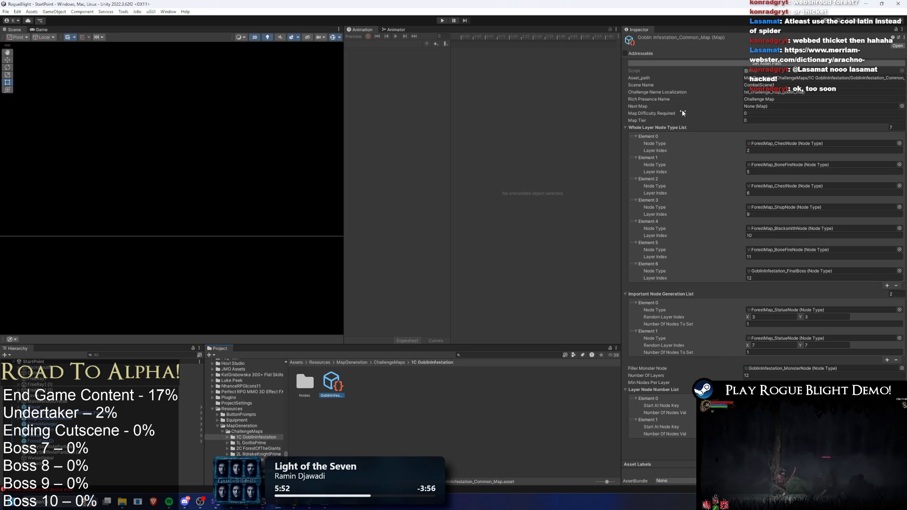
right_click(332, 387)
left_click(382, 166)
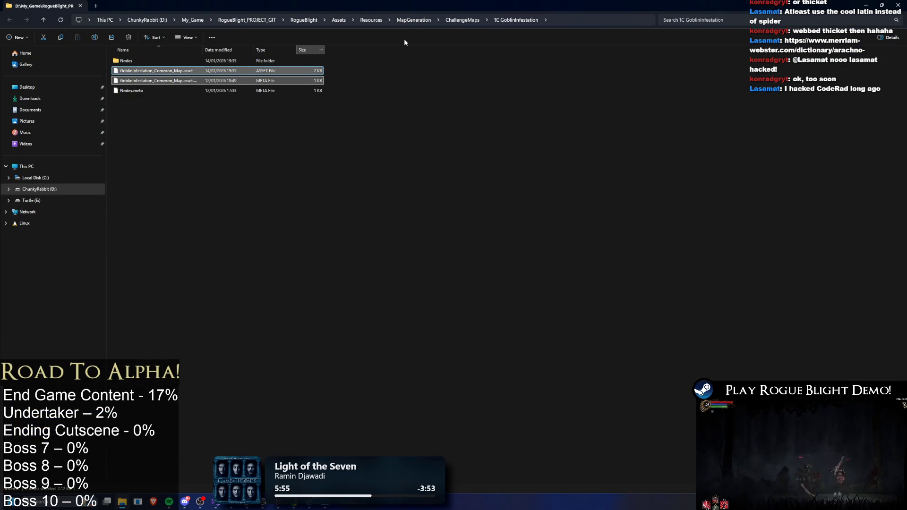
- Paste the GoblinInfestation_Common_Map asset and meta file into 3C SpiderLair, then close Explorer
left_click(462, 20)
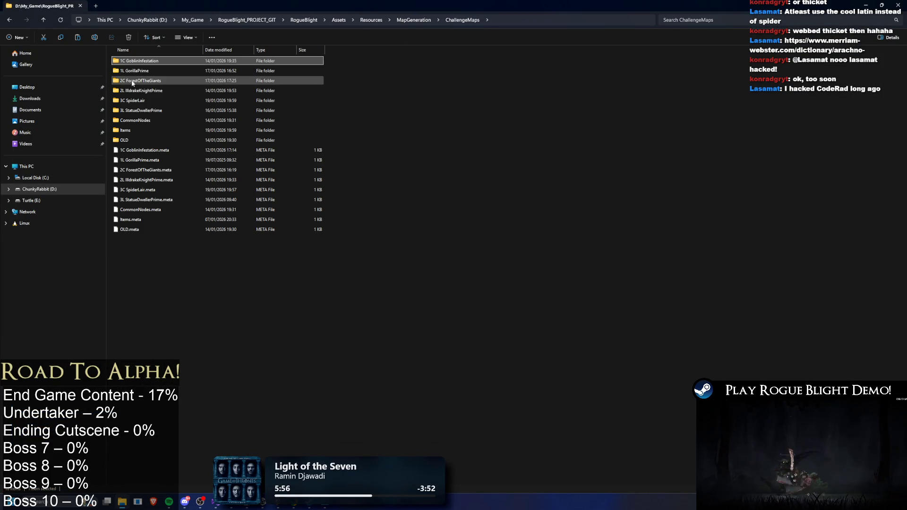
double_click(153, 102)
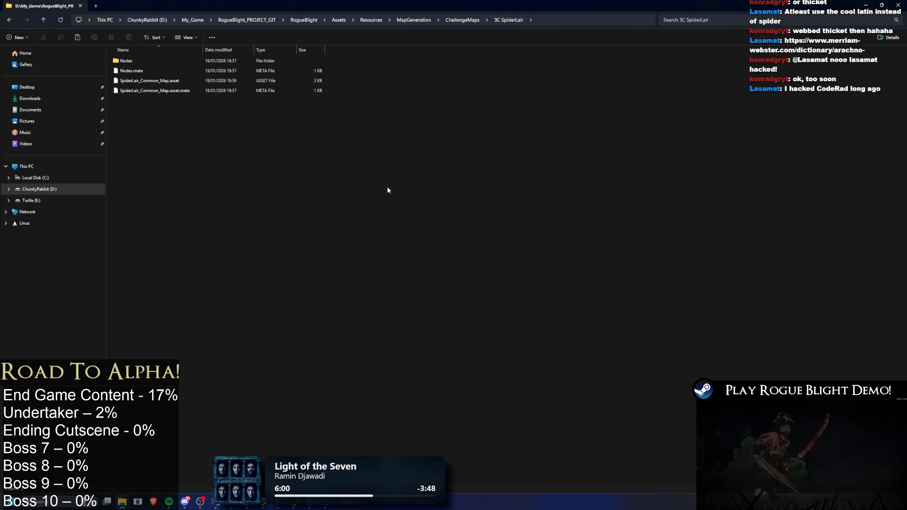
key("ctrl+v")
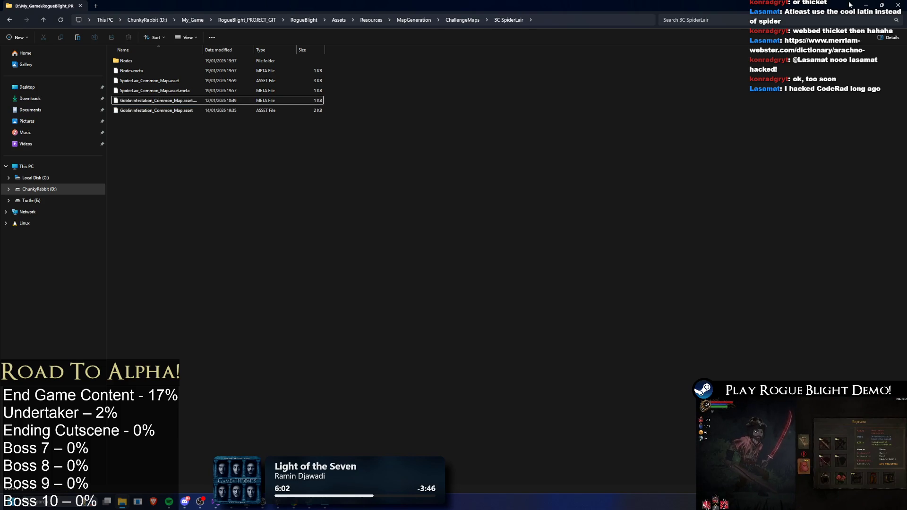
left_click(866, 4)
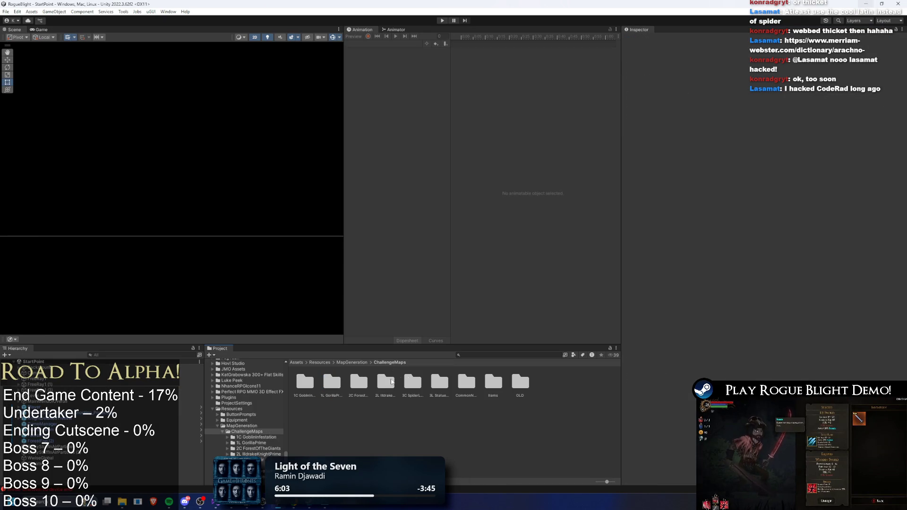
- Open 3C SpiderLair and delete the old SpiderLair map asset
left_click(362, 386)
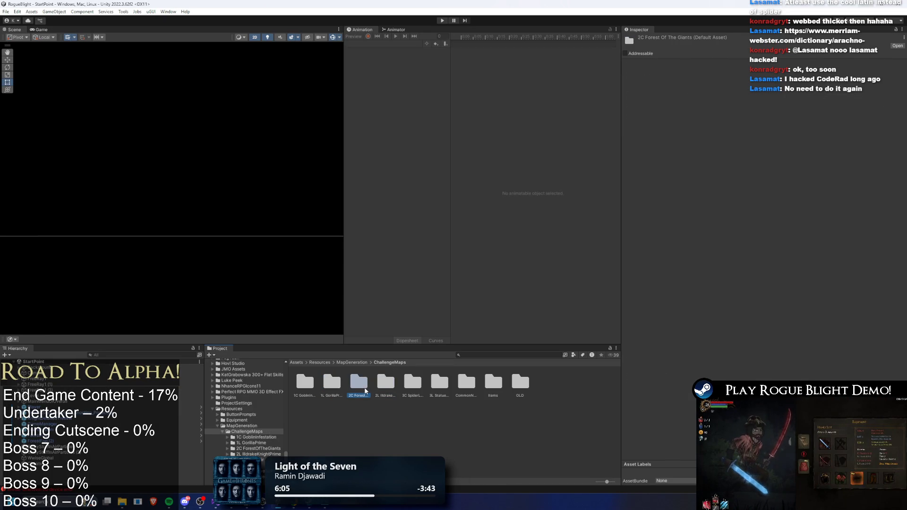
key("Left")
key("Right")
key("Right")
key("Right")
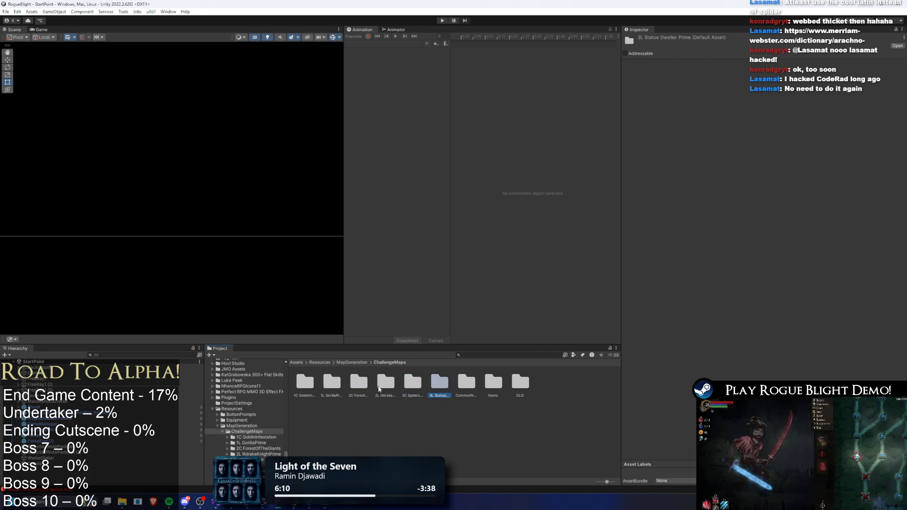
key("Return")
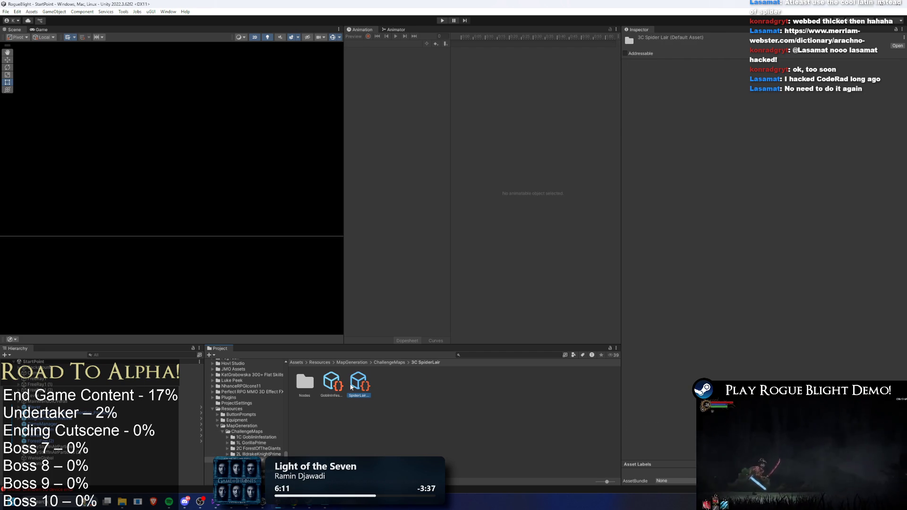
right_click(358, 384)
left_click(378, 193)
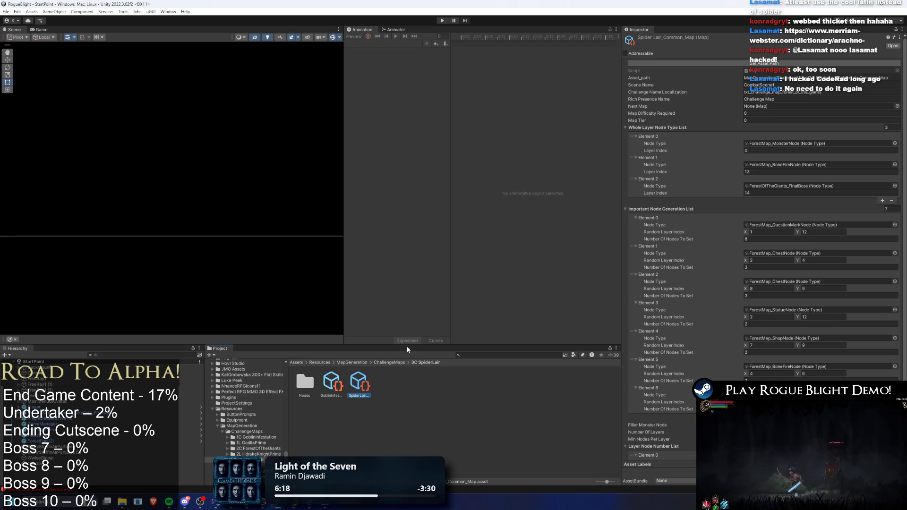
key("Delete")
key("Return")
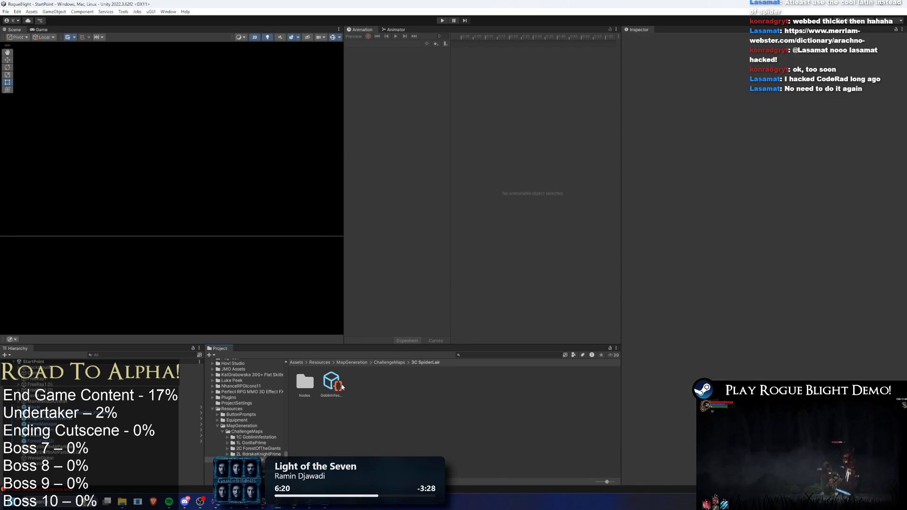
- Rename the GoblinInfestation copy to SpiderLair_Common_Map, update its asset path and save
right_click(341, 385)
left_click(373, 186)
type("SpiderLair")
key("Return")
left_click(788, 68)
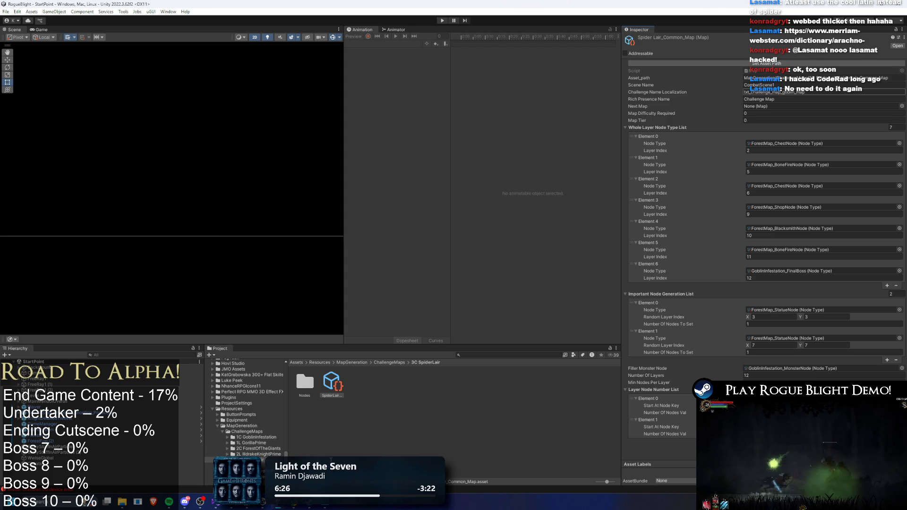
key("ctrl+s")
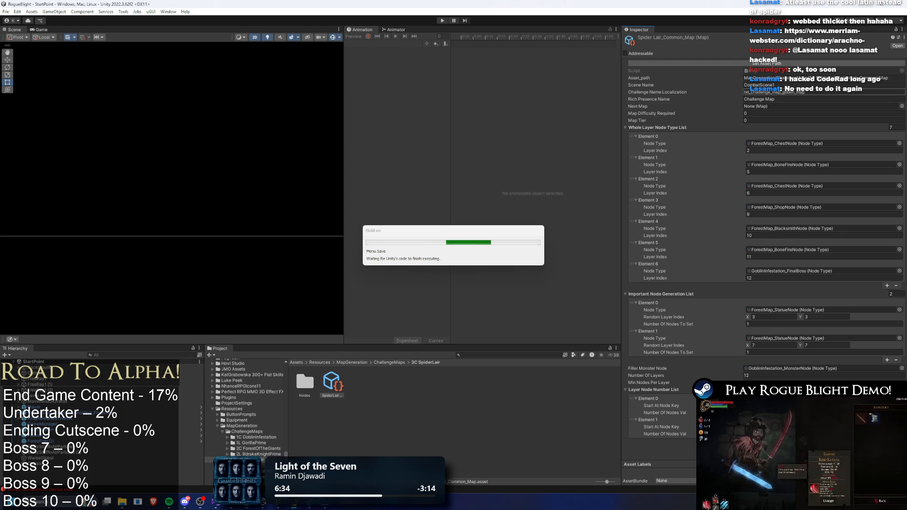
key("alt+Tab")
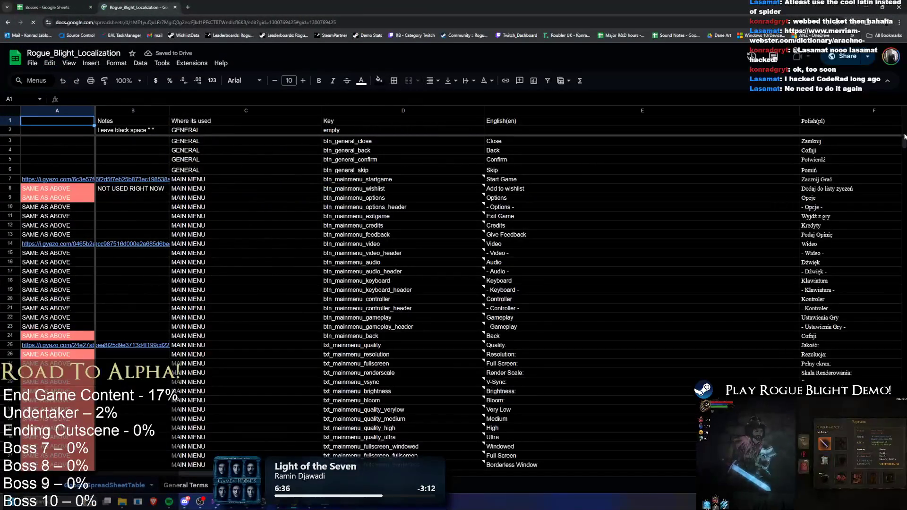
- Shift rows 1367 onward down one row to open an empty row after Forest of the Giants
left_click_drag(902, 143, 904, 374)
scroll(387, 316, "up", 20)
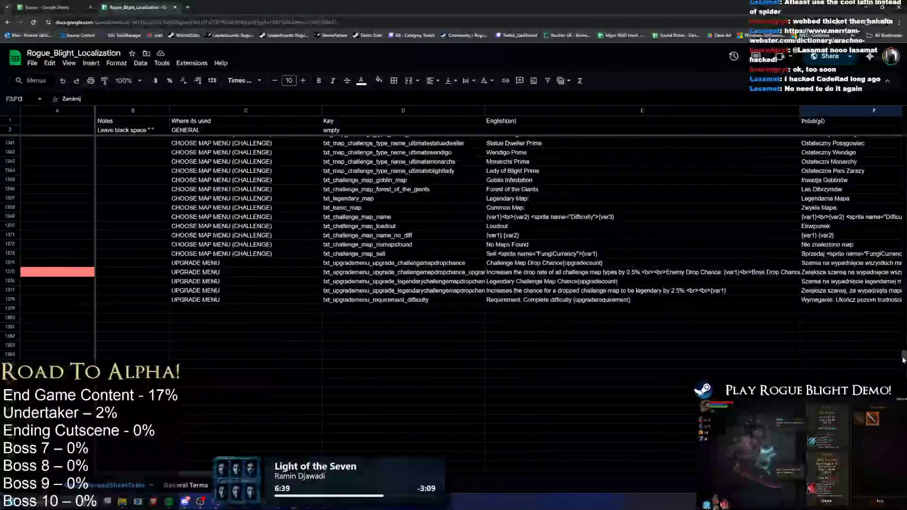
scroll(387, 313, "up", 3)
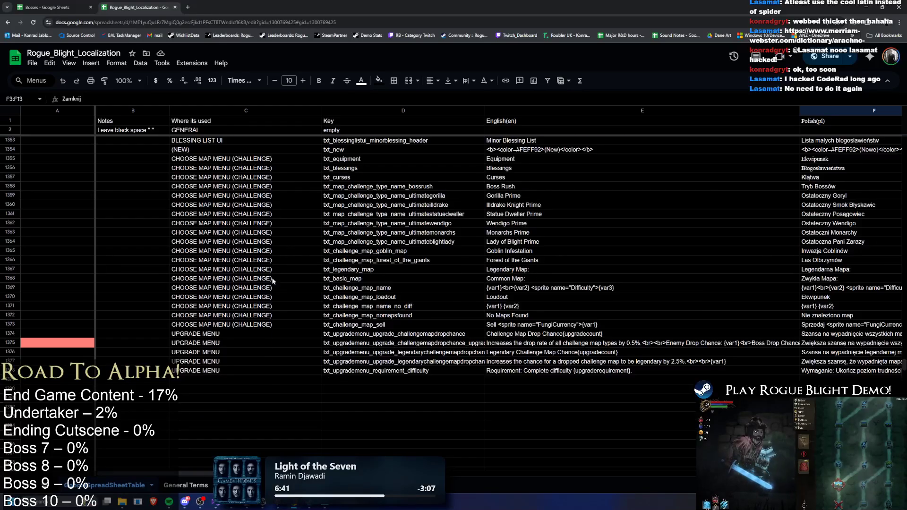
left_click(524, 340)
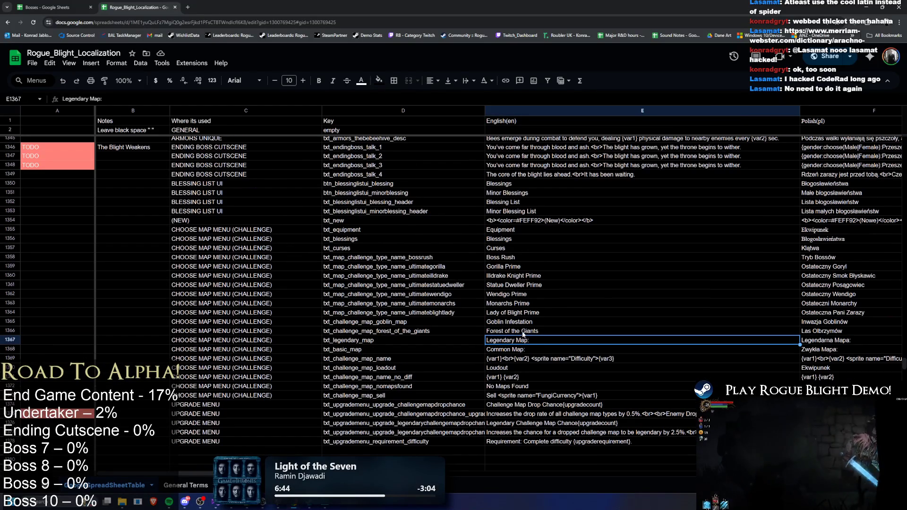
left_click(9, 349)
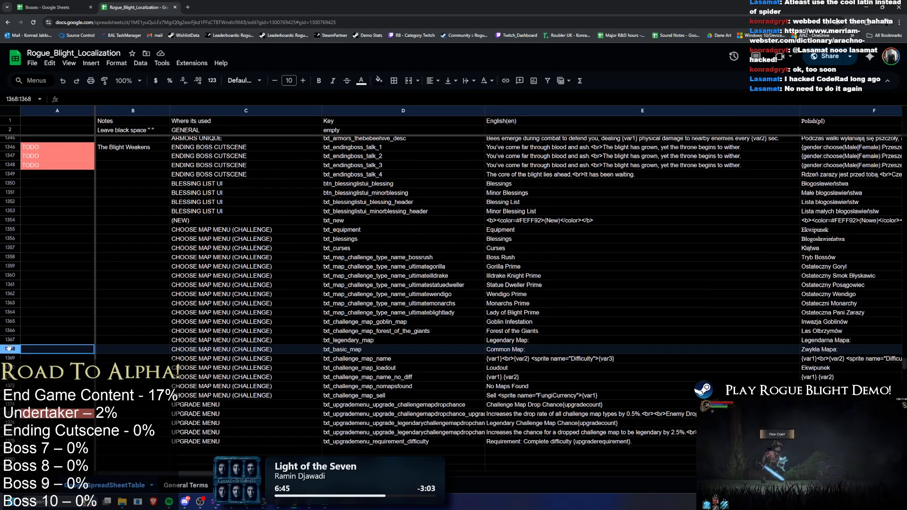
left_click_drag(10, 340, 12, 472)
mouse_move(486, 302)
left_mouse_down()
mouse_move(449, 313)
mouse_move(237, 306)
left_mouse_up()
- Fill the new row's where-used cell with CHOOSE MAP MENU (CHALLENGE) and return to Unity
left_click(236, 307)
key("ctrl+d")
left_click(538, 309)
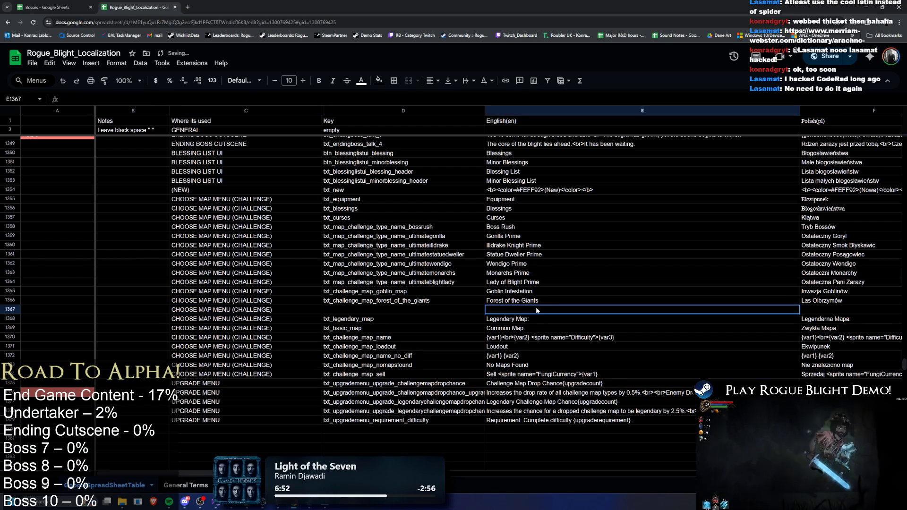
key("alt+Tab")
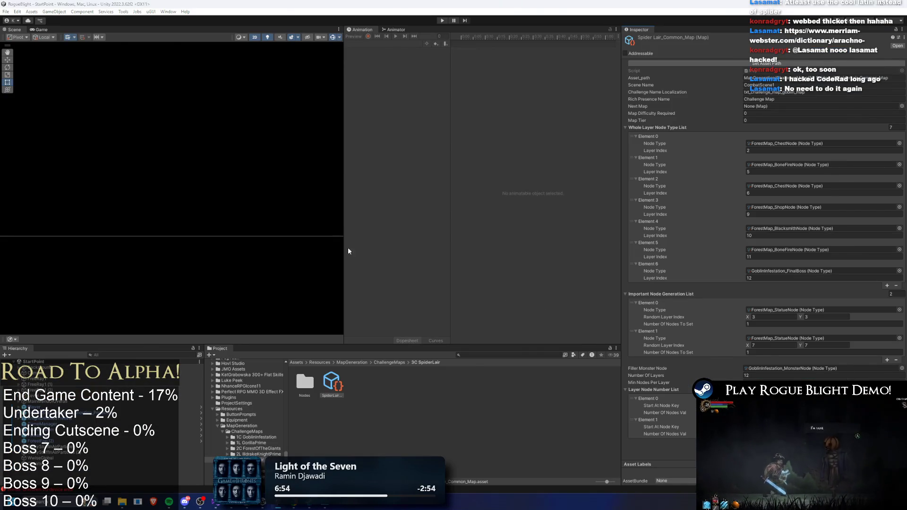
key("alt+Tab")
key("alt+Tab")
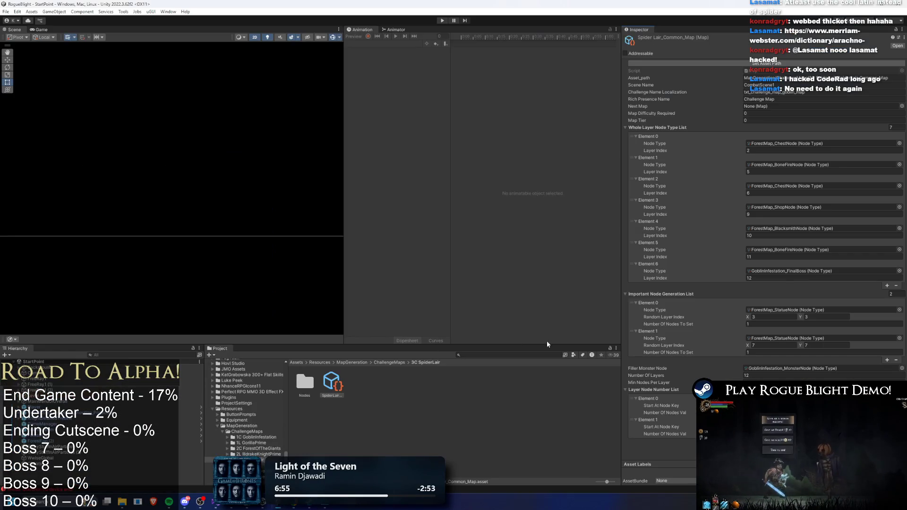
key("alt+Tab")
scroll(496, 317, "down", 5)
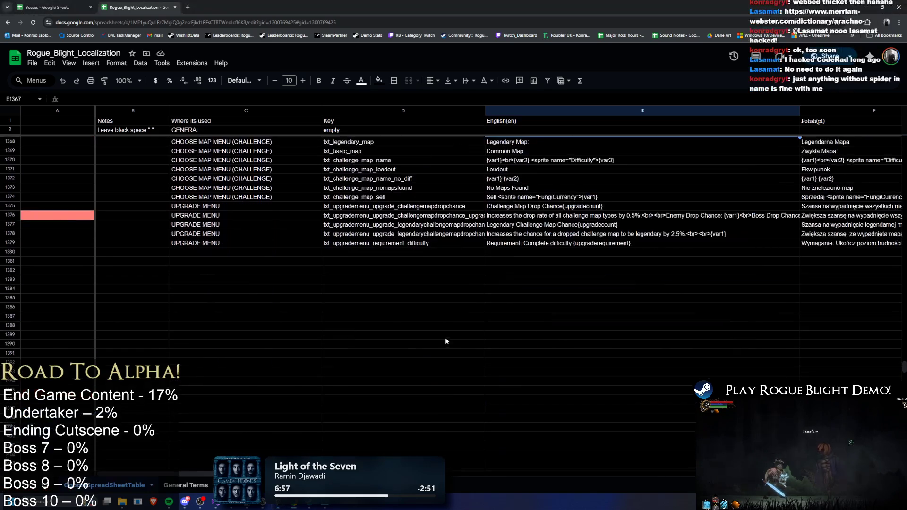
- Enter 'Broods Nest' in the empty Key cell D1384 below the table
left_click(367, 285)
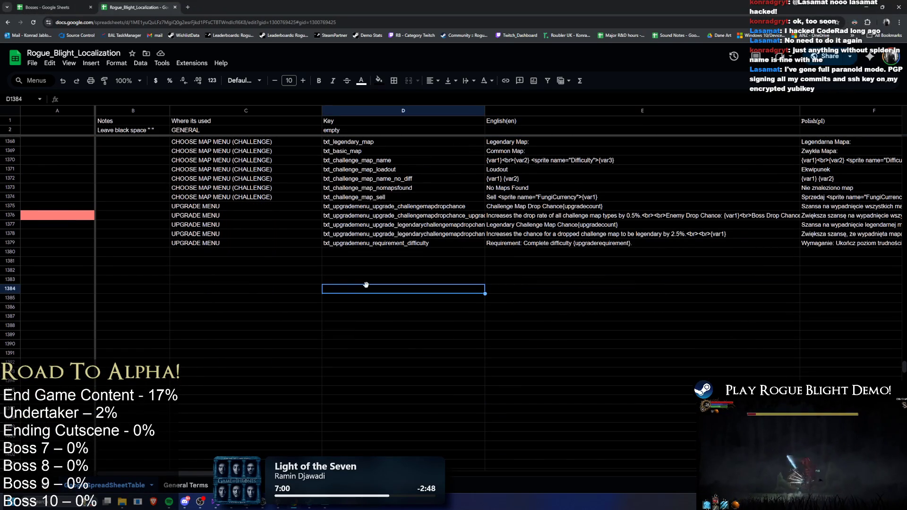
type("Broo")
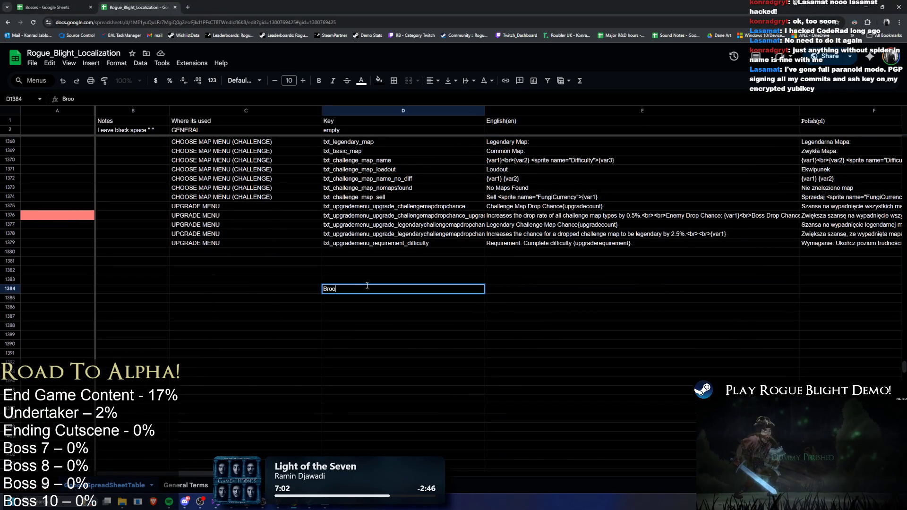
type("ds Nest")
key("Return")
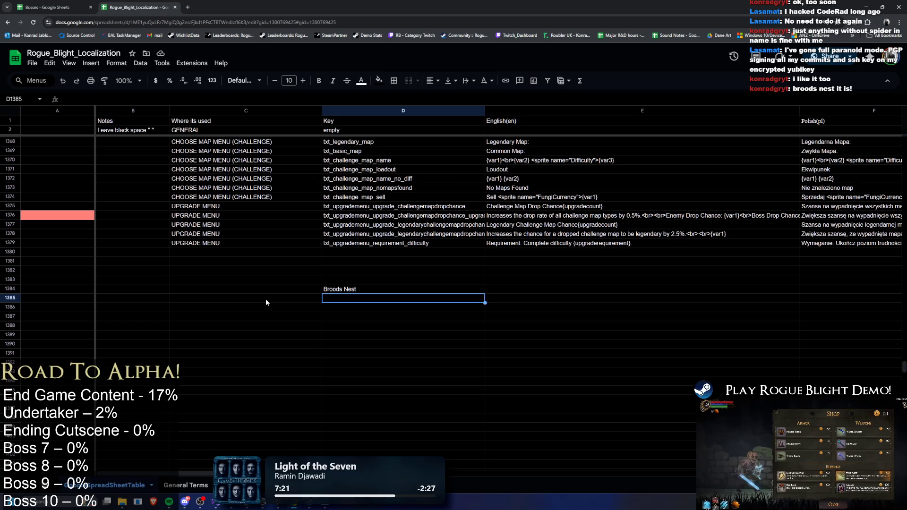
- Copy 'Broods Nest' from D1384 into the English cell E1367
key("Up")
key("ctrl+c")
scroll(485, 254, "up", 3)
left_click(518, 240)
key("ctrl+v")
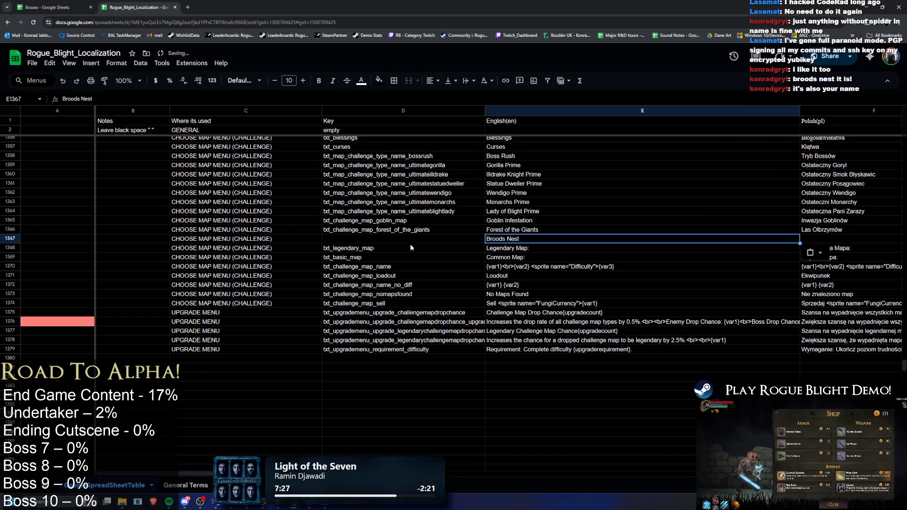
- Copy the forest_of_the_giants key from D1366 into D1367
left_click(414, 242)
double_click(409, 242)
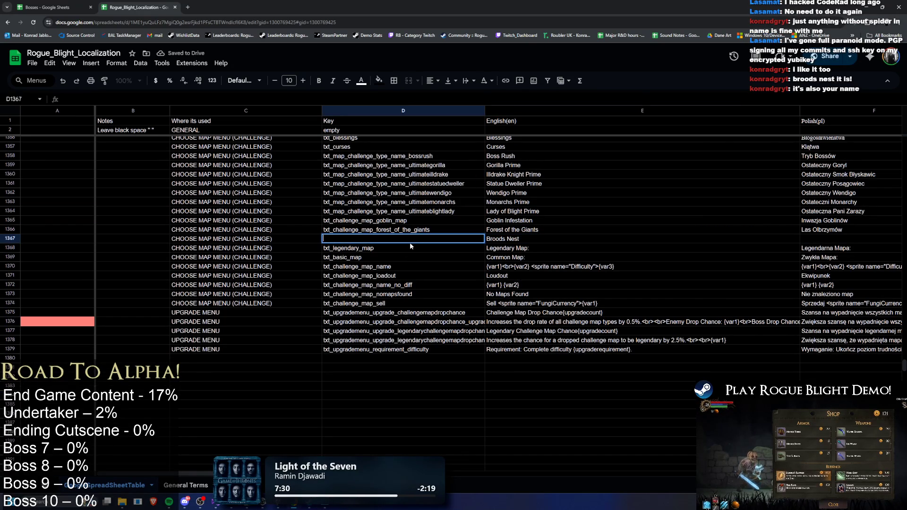
key("Escape")
key("Up")
key("ctrl+c")
key("Down")
key("ctrl+v")
- Edit the D1367 key to read txt_challenge_map_broods_nest
double_click(367, 240)
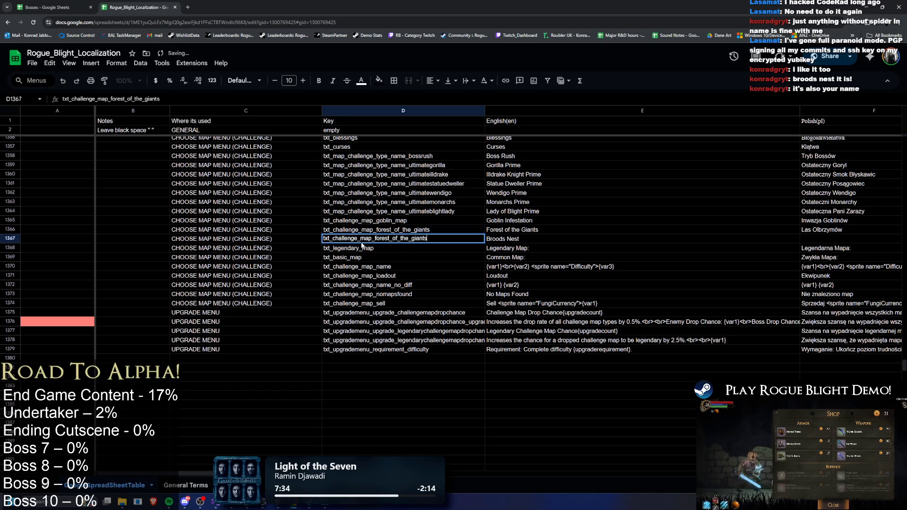
left_click_drag(376, 238, 542, 240)
key("Delete")
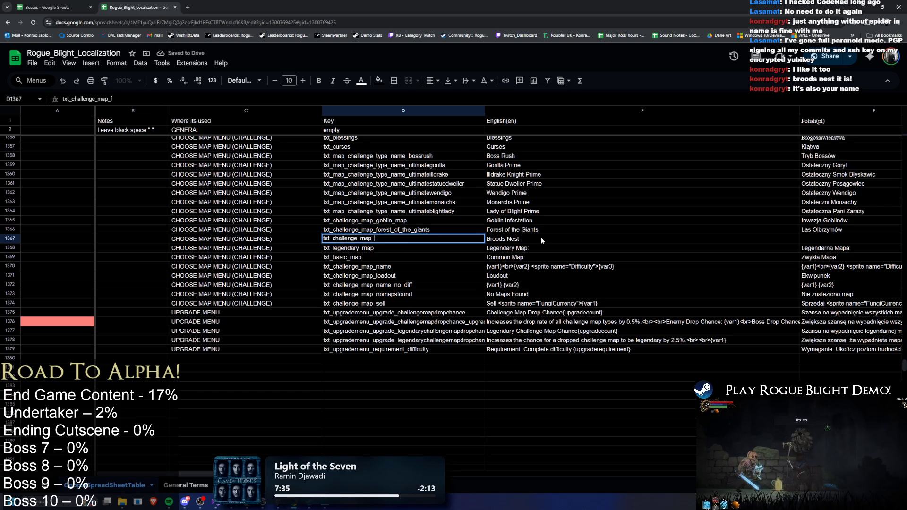
type("boods_ne")
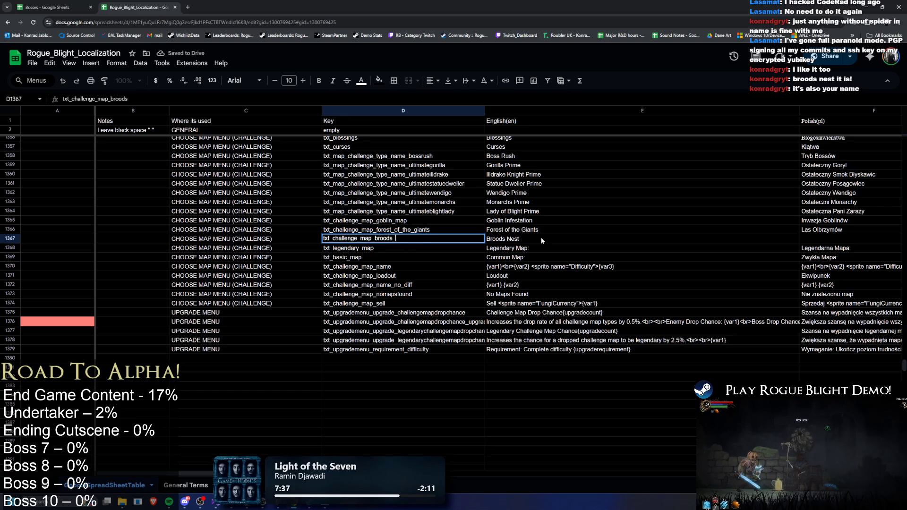
key("BackSpace")
type("st")
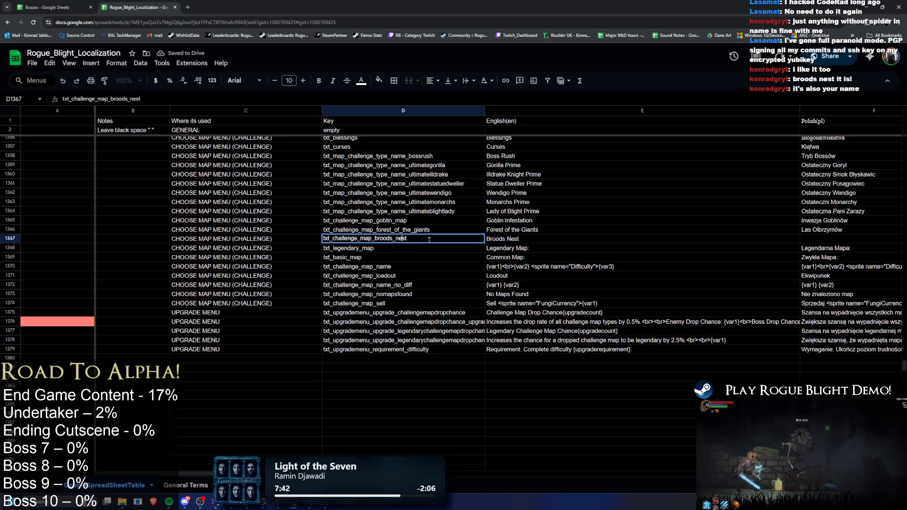
key("Return")
left_click(525, 240)
double_click(526, 241)
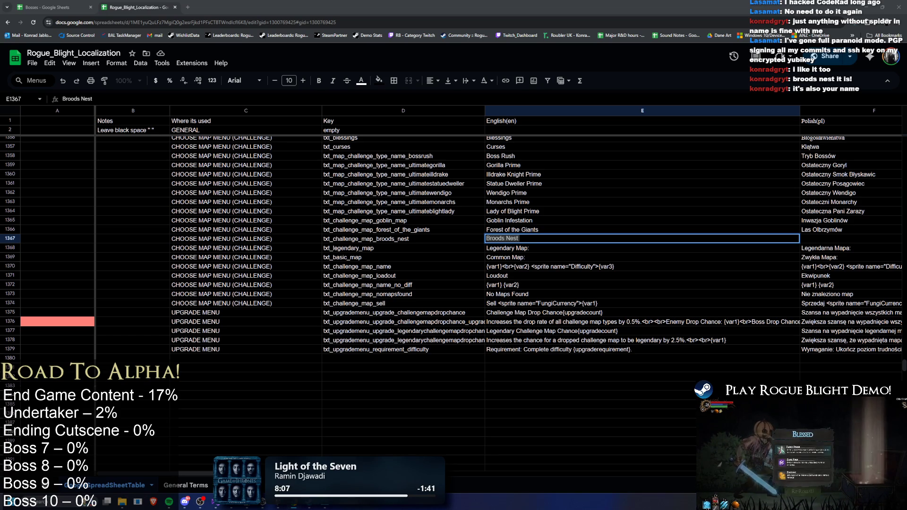
- Add the apostrophe so the English text reads 'Brood's Nest'
key("Return")
key("Up")
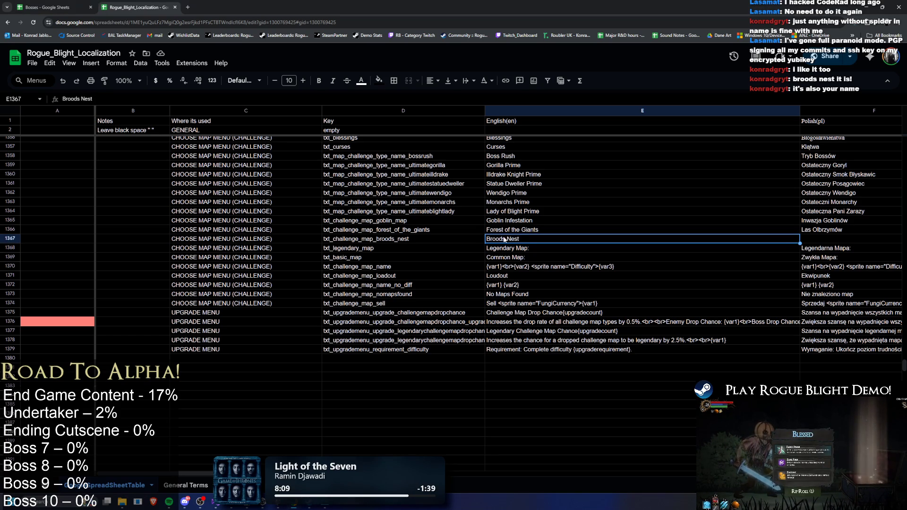
type("'")
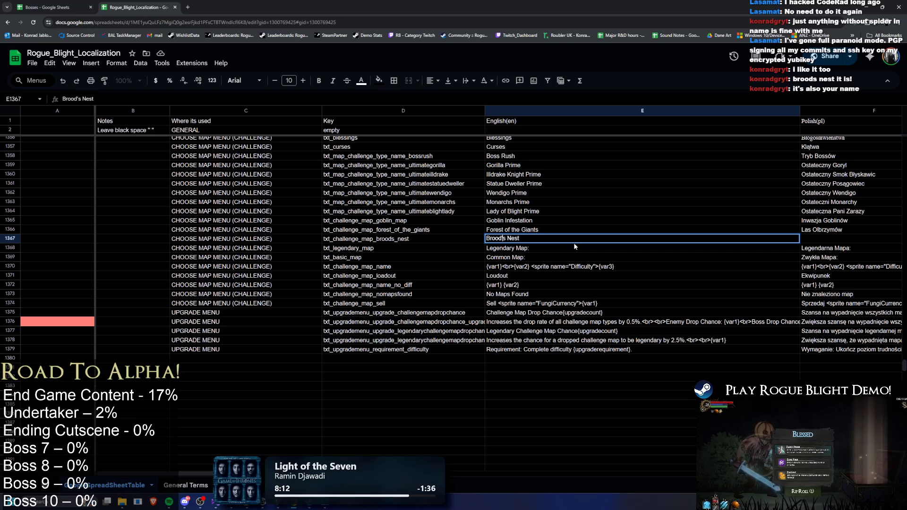
key("Return")
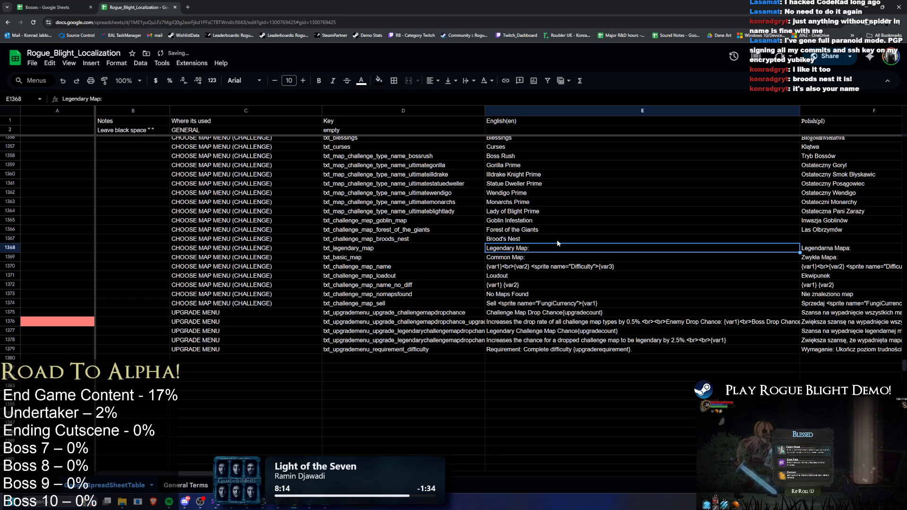
left_click(530, 242)
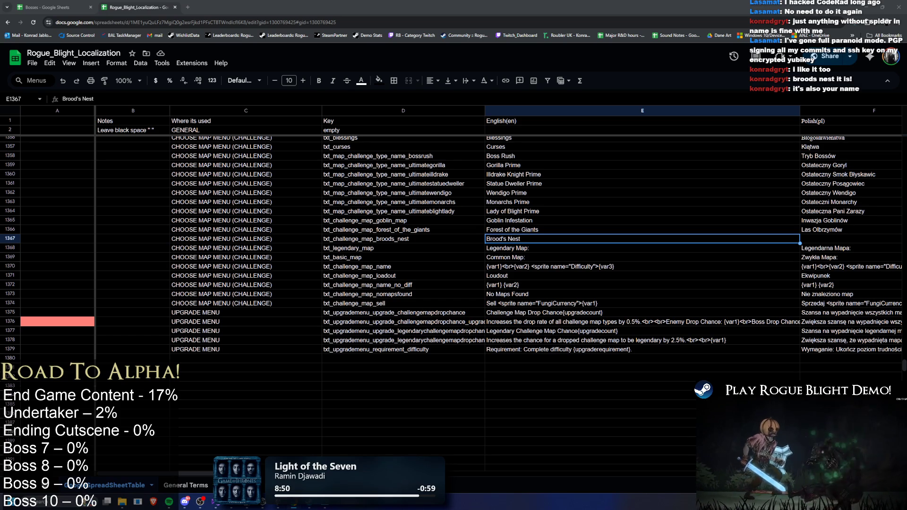
- Copy the language header names from Polish through Hungarian (F1:P1)
mouse_move(838, 120)
left_mouse_down()
mouse_move(900, 122)
mouse_move(344, 128)
left_mouse_up()
key("ctrl+c")
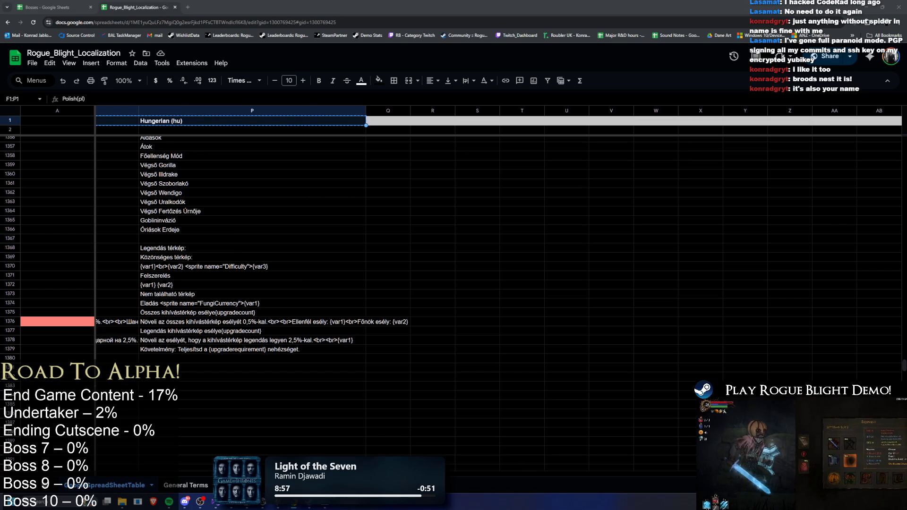
scroll(454, 236, "left", 10)
scroll(346, 246, "left", 10)
scroll(346, 246, "right", 5)
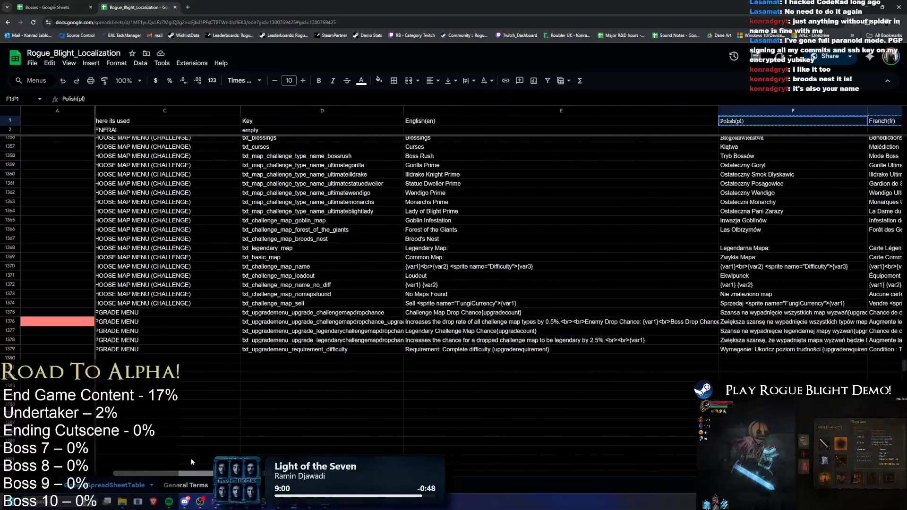
- Enter the Polish translation 'Gdniazdo Pająków' in F1367 of the Brood's Nest row
left_click(680, 241)
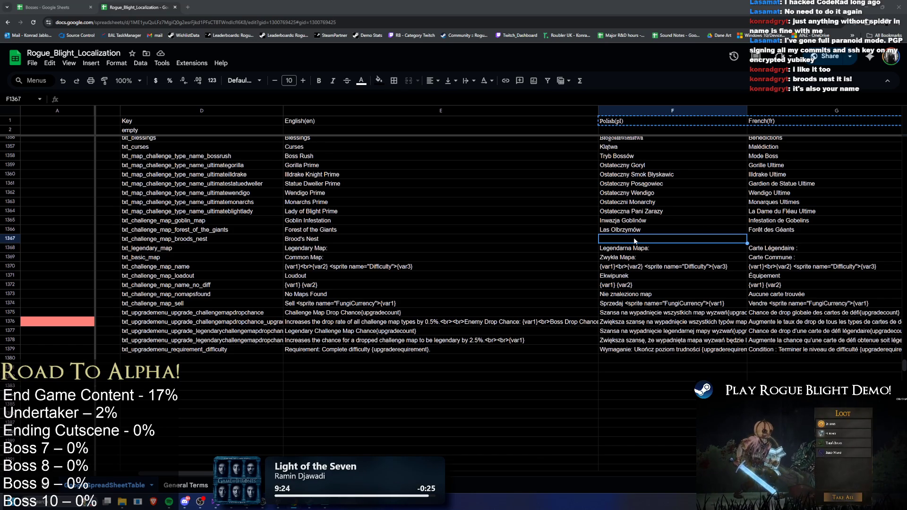
type("Gn")
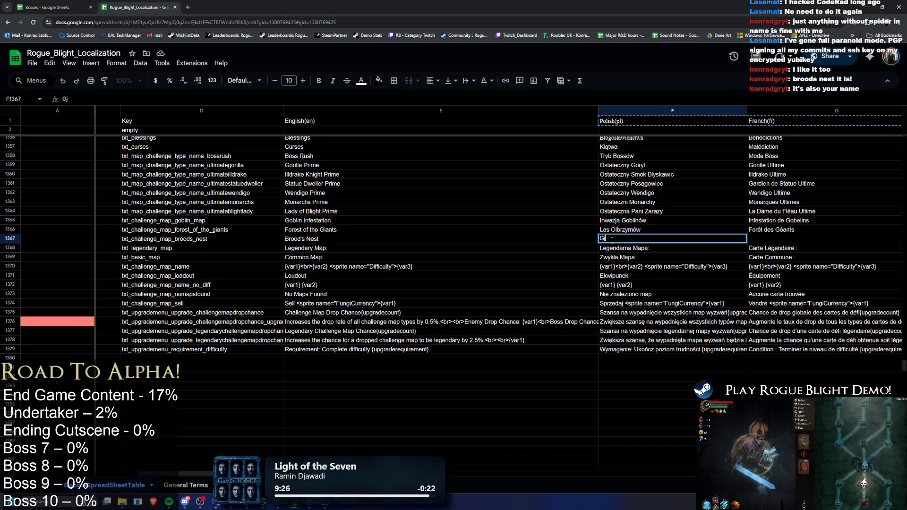
type("niazdo Pa")
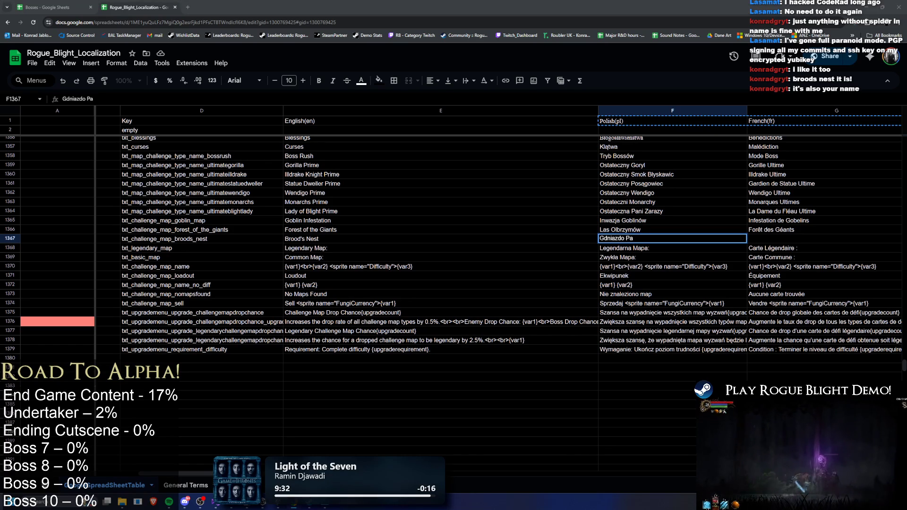
type("jąków")
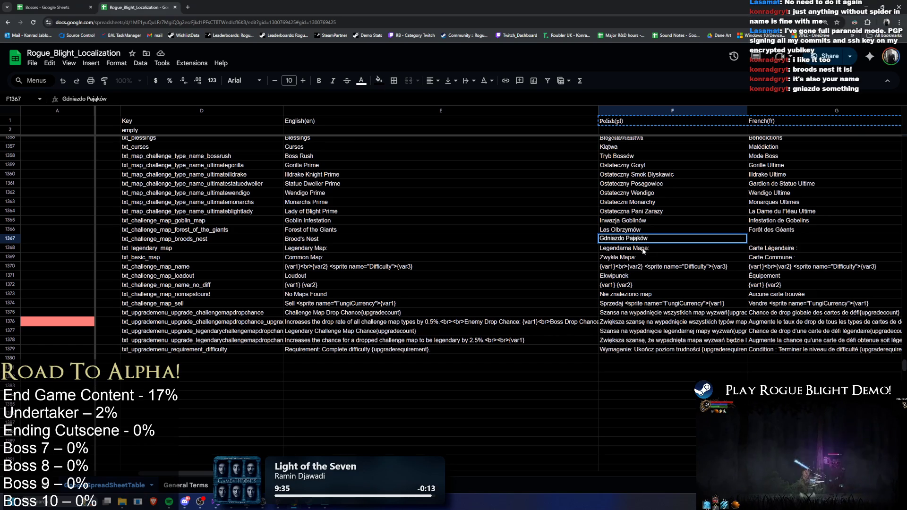
double_click(638, 238)
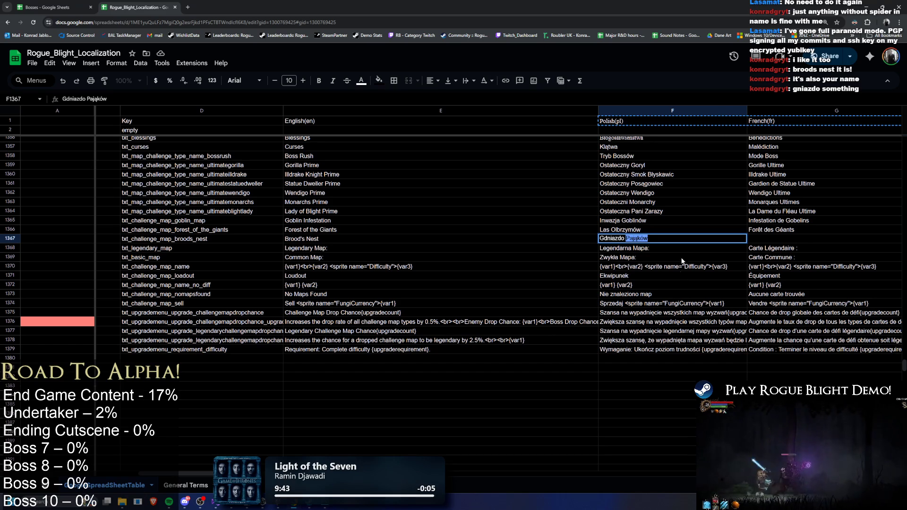
key("Escape")
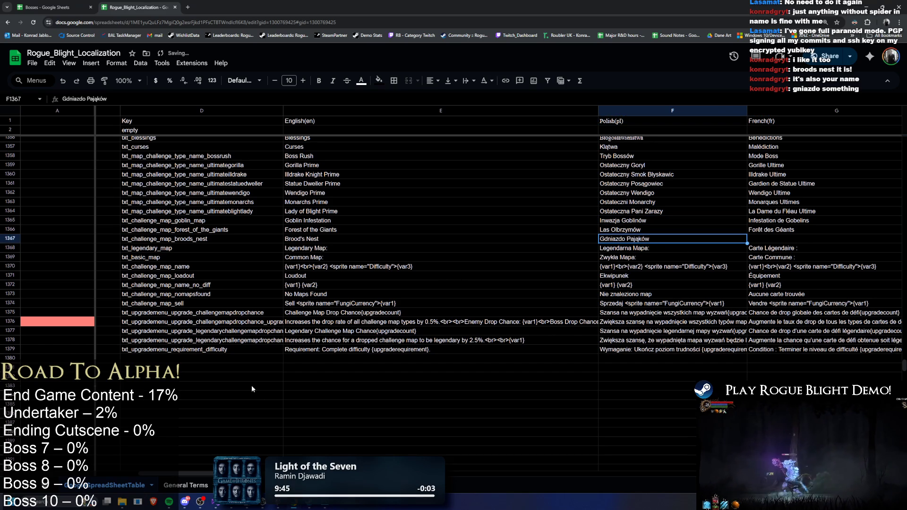
left_click_drag(540, 242, 635, 241)
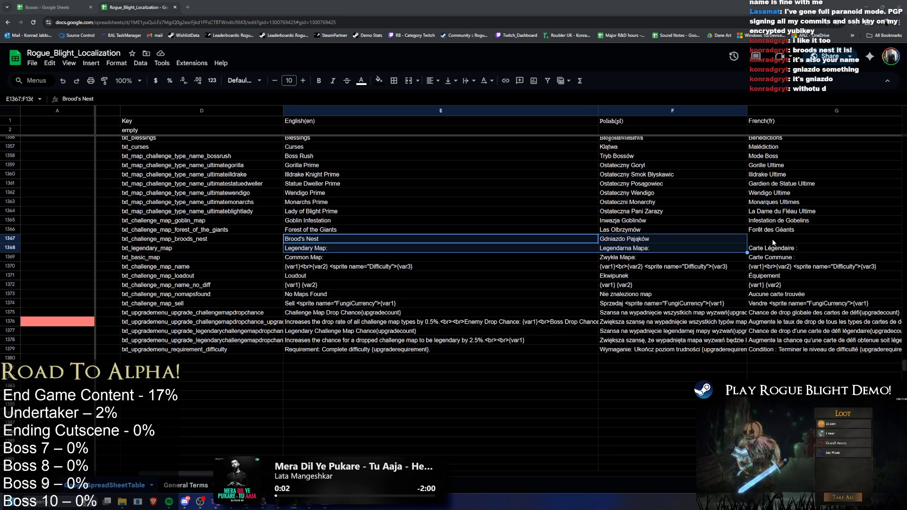
- Correct the Polish translation to 'Gniazdo Pająków' by removing the stray d
left_click(786, 224)
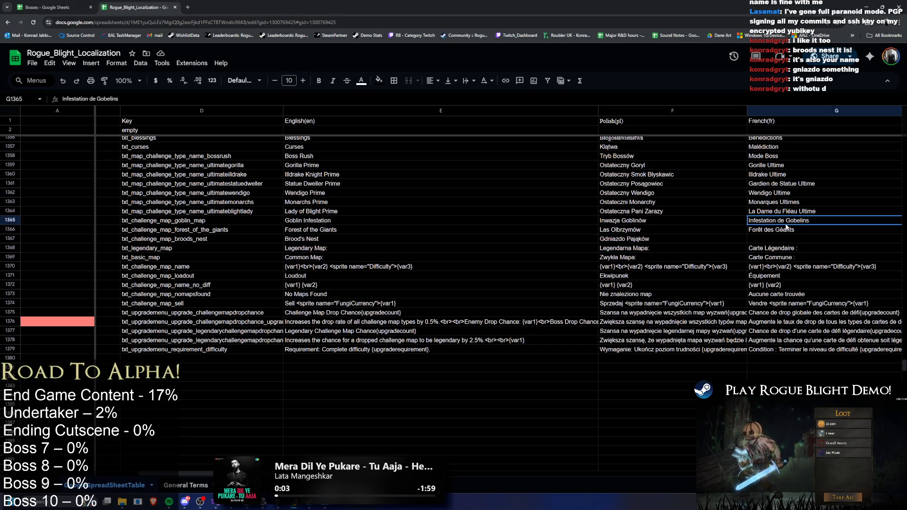
left_click(647, 241)
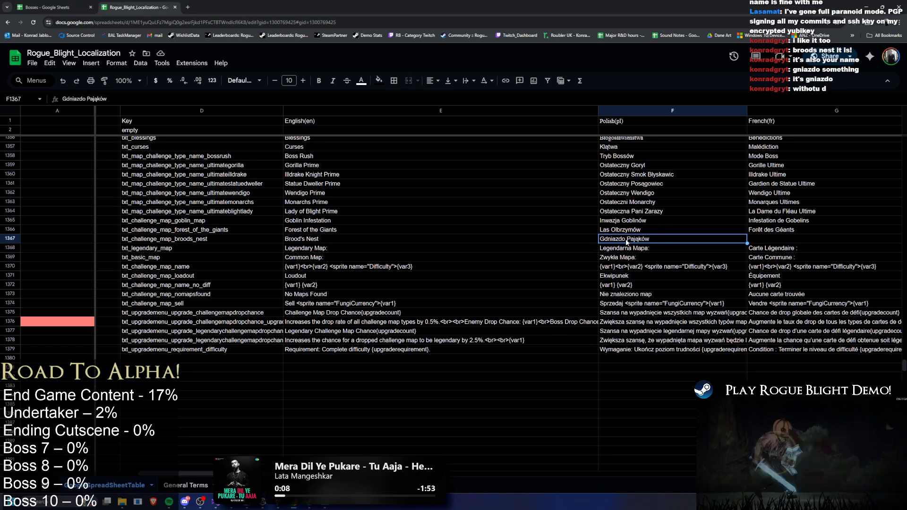
double_click(633, 240)
key("Left")
key("Left")
key("Left")
key("BackSpace")
key("Return")
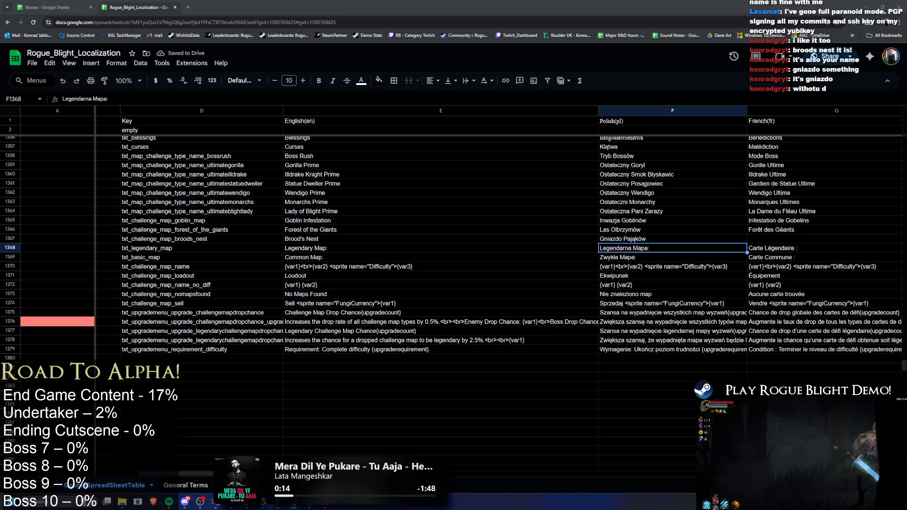
left_click(698, 237)
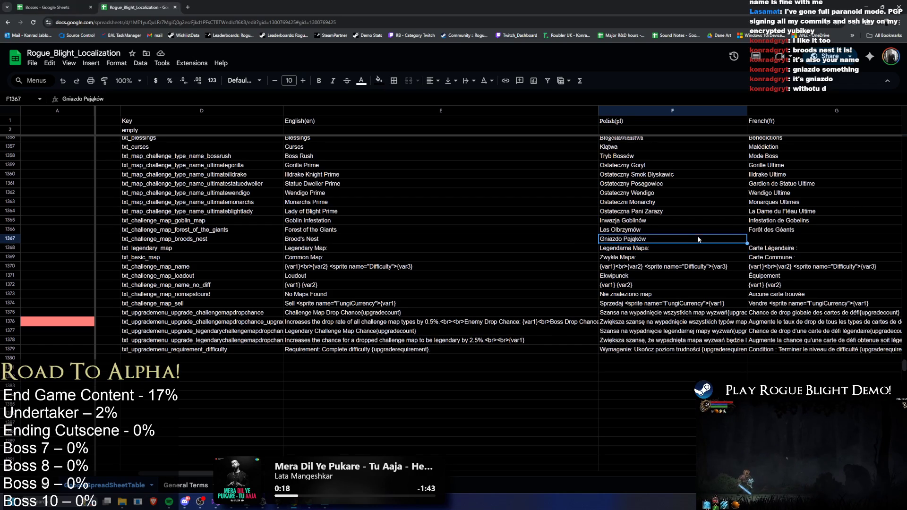
- Paste the French 'Nid d'Araignées' and Italian 'Nido dei Ragni' translations into row 1367
scroll(529, 282, "right", 5)
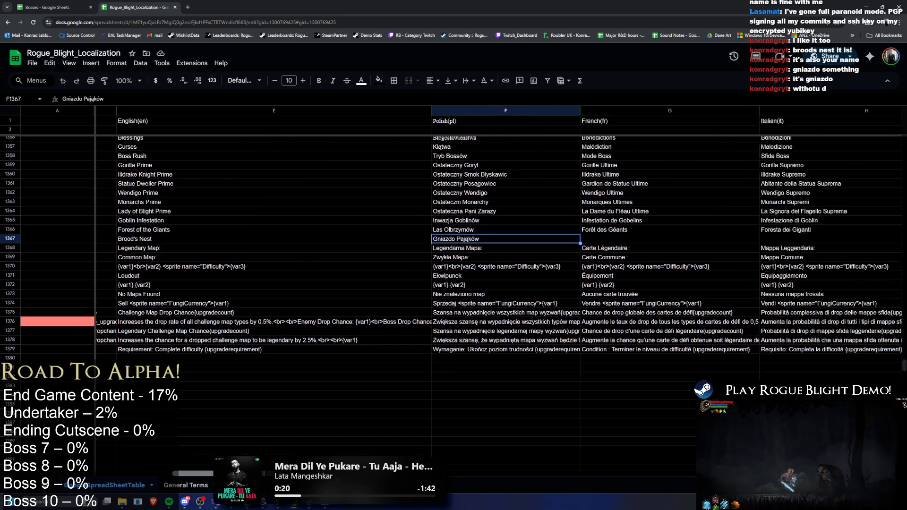
left_click(514, 239)
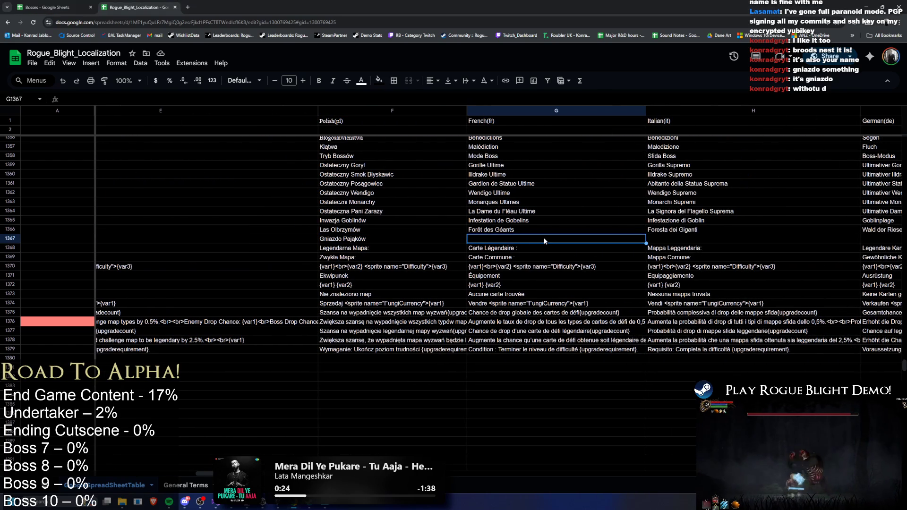
key("ctrl+v")
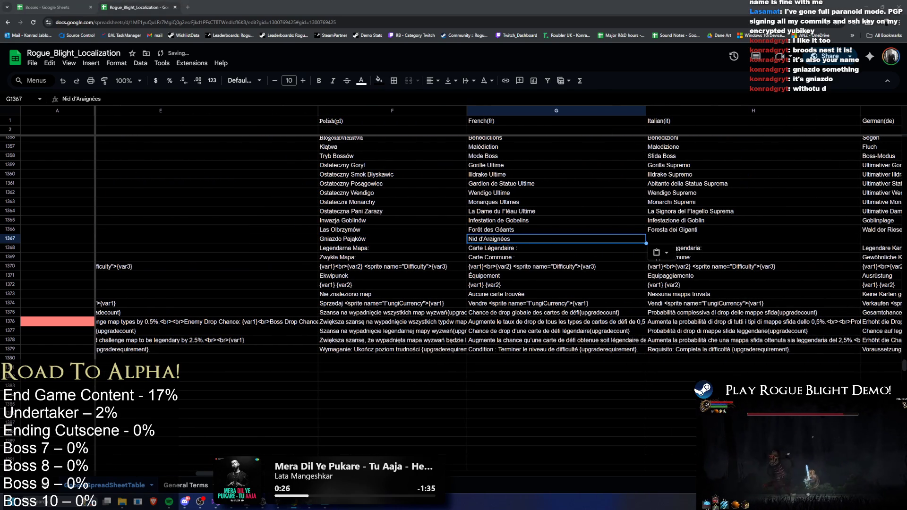
key("shift+Right")
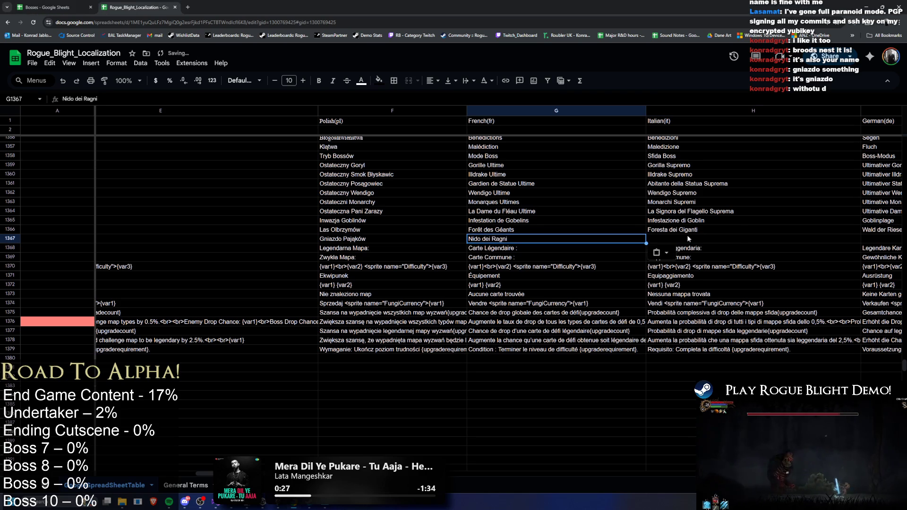
left_click(708, 239)
key("ctrl+v")
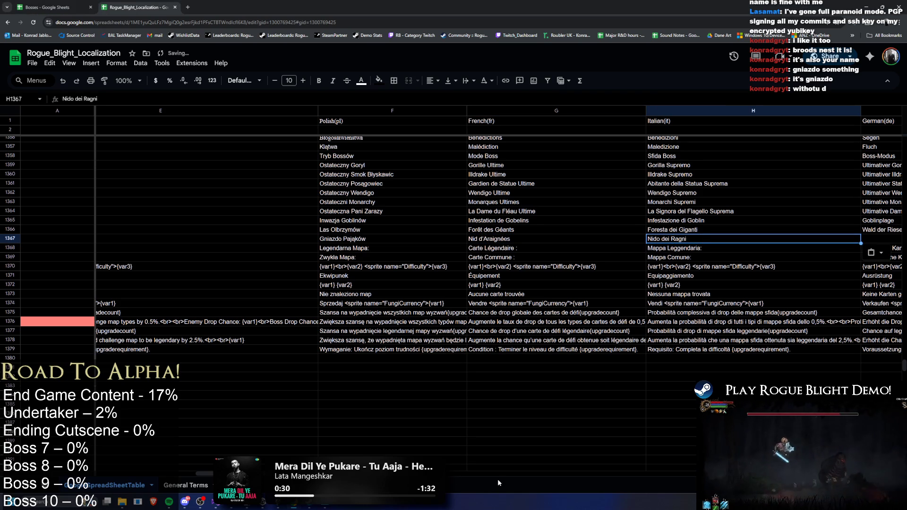
scroll(400, 264, "left", 10)
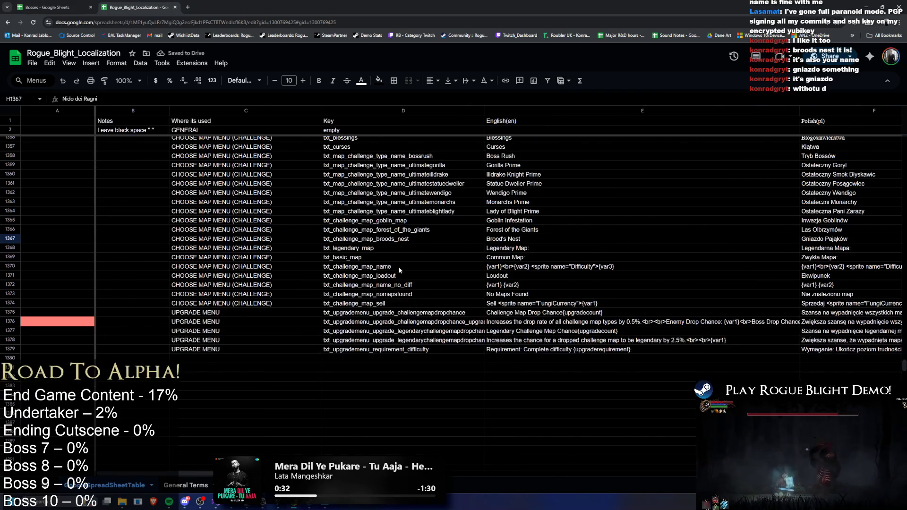
- Write TODO in the Notes cells of rows 1366 and 1367
left_click(424, 267)
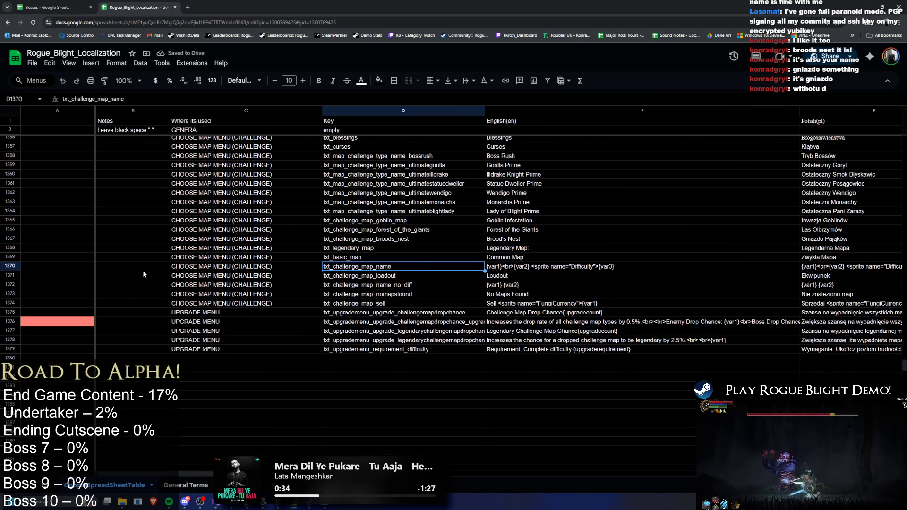
left_click(129, 242)
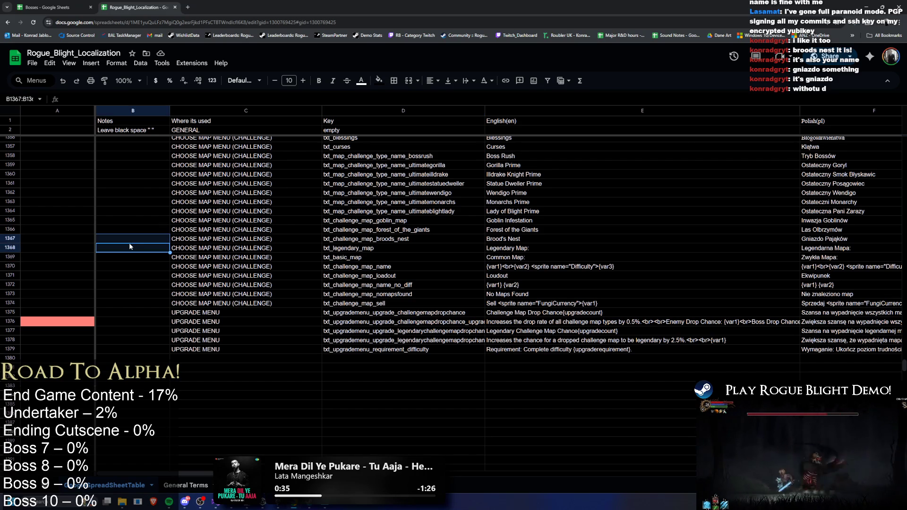
key("shift+Up")
type("TODO")
key("Return")
key("ctrl+v")
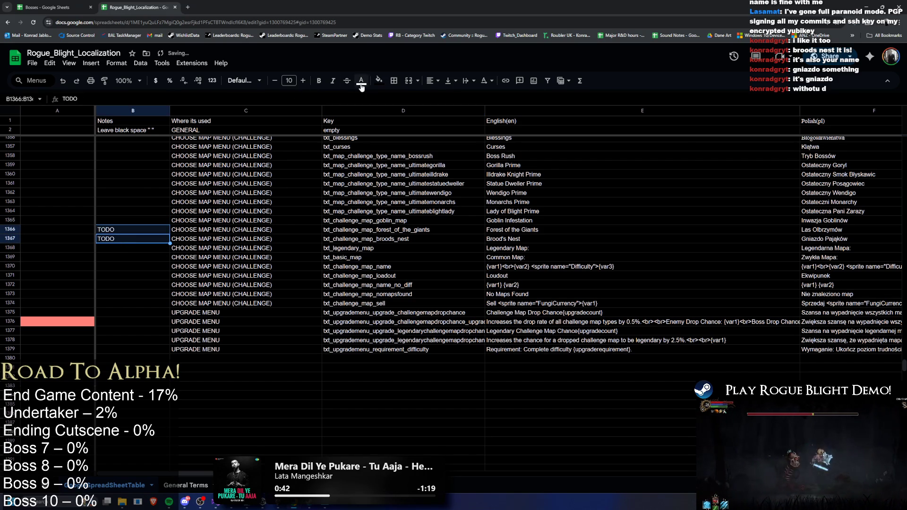
- Fill the two TODO Notes cells with red
left_click(379, 80)
left_click(410, 200)
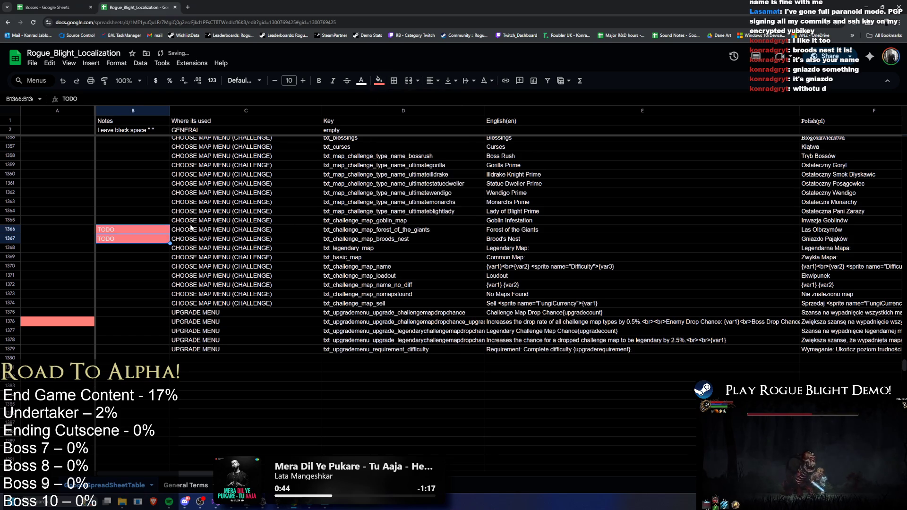
left_click(212, 220)
mouse_move(191, 233)
left_mouse_down()
mouse_move(676, 218)
mouse_move(696, 244)
mouse_move(866, 231)
mouse_move(656, 242)
mouse_move(744, 229)
mouse_move(693, 236)
left_mouse_up()
- Paste German 'Spinnennest' and Spanish 'Nido de Arañas', undoing the accidental two-row paste
left_click(694, 239)
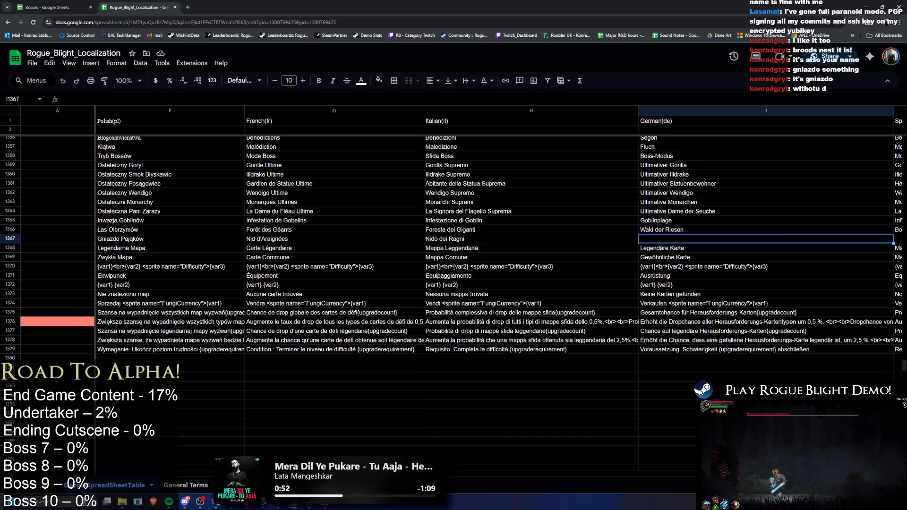
type("Spinnennest")
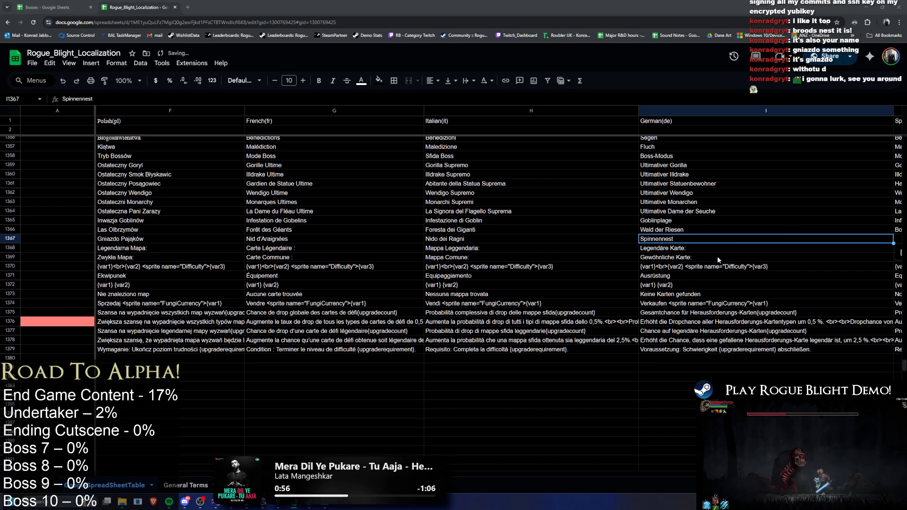
key("Right")
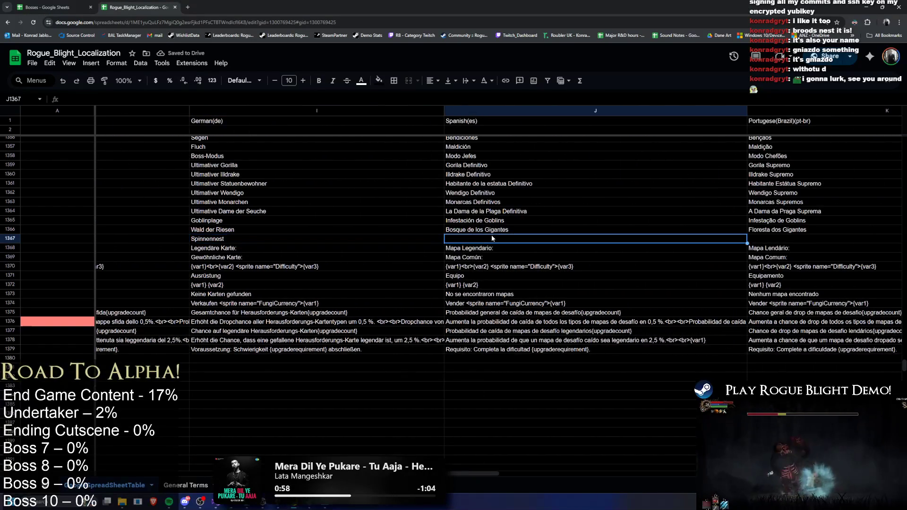
type("Nido de Arañas")
key("ctrl+z")
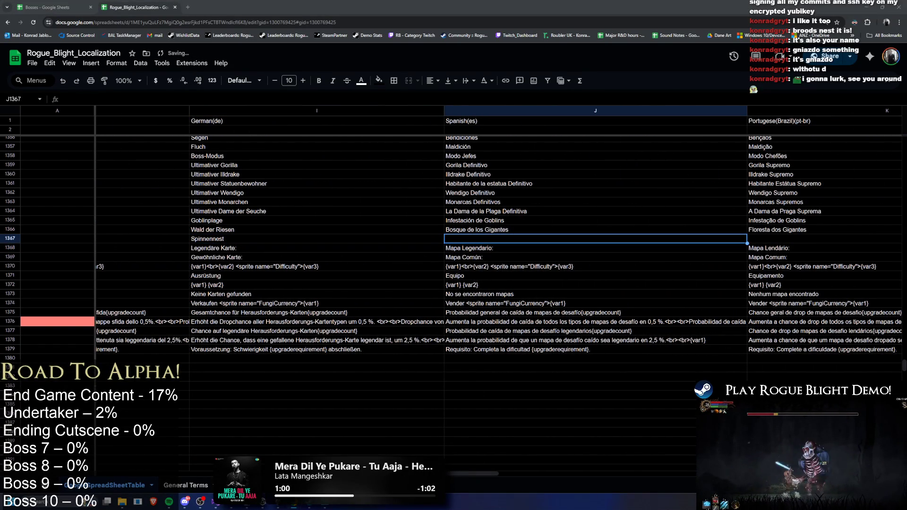
type("Nido de Arañas")
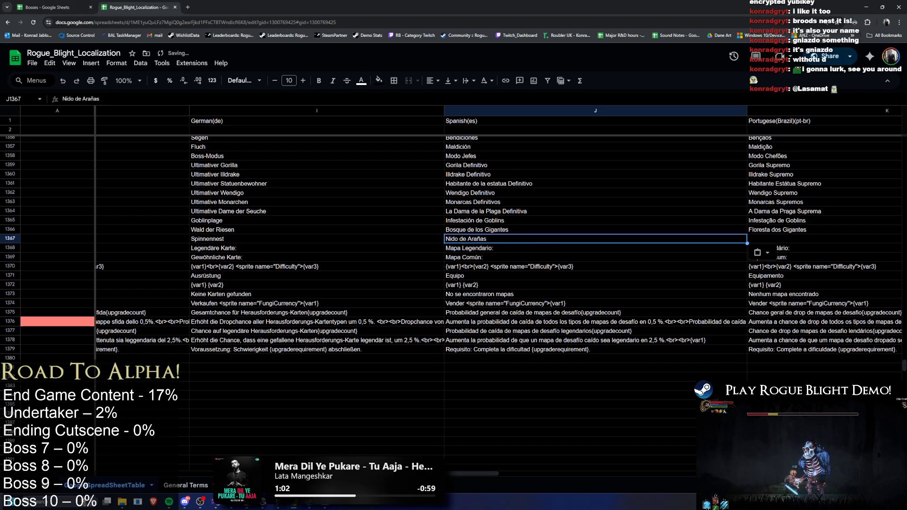
- Paste Portuguese 'Ninho das Aranhas' and Simplified and Traditional Chinese '蛛巢' translations
left_click(800, 238)
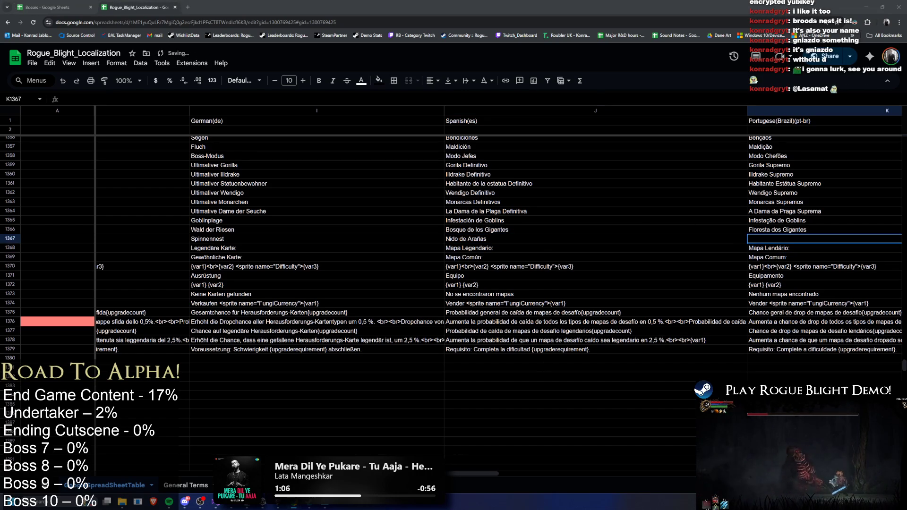
type("Ninho das Aranhas")
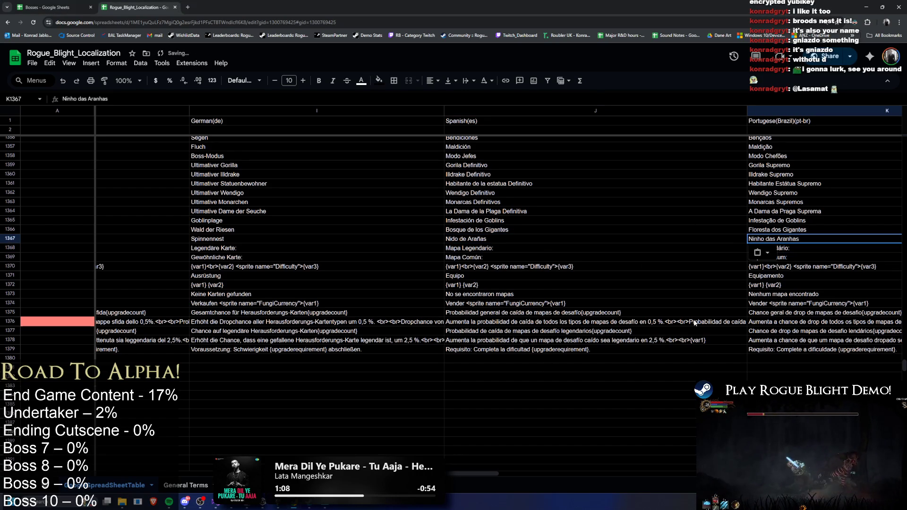
left_click_drag(450, 469, 537, 464)
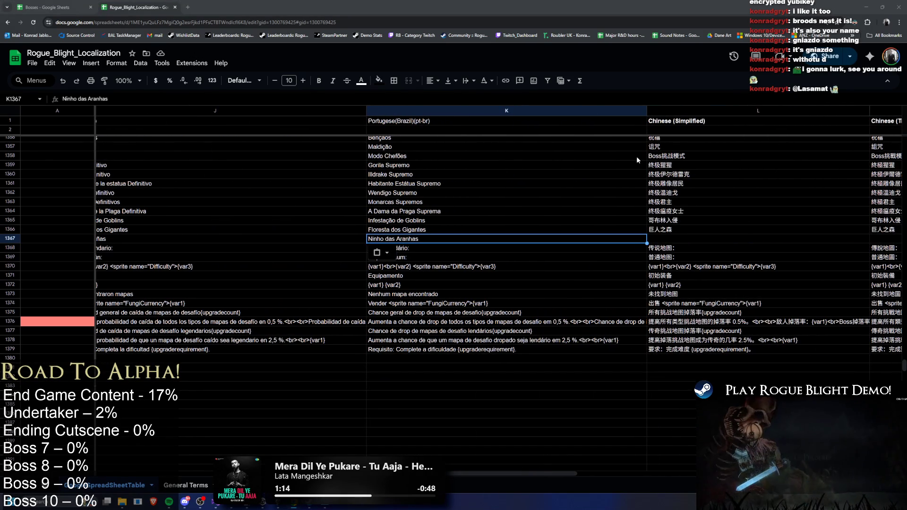
left_click(659, 240)
type("蛛巢")
left_click_drag(528, 475, 559, 475)
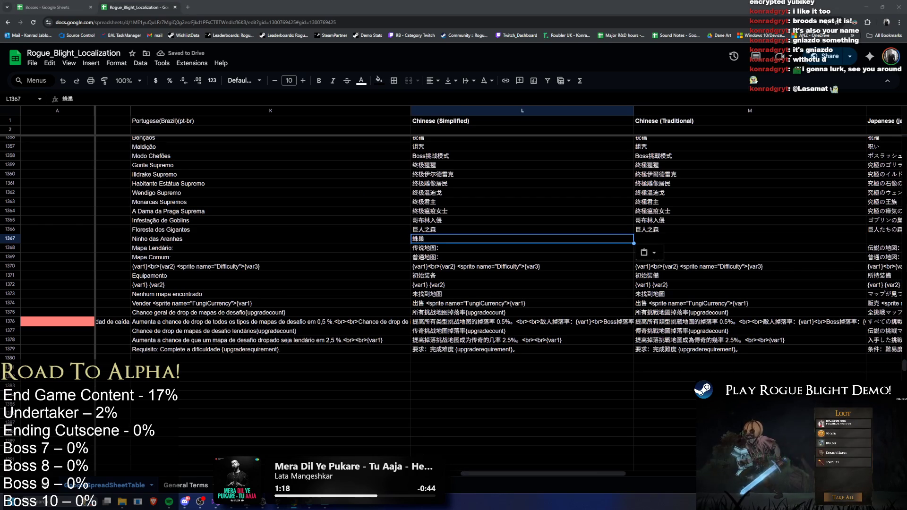
left_click(656, 239)
type("蛛巢")
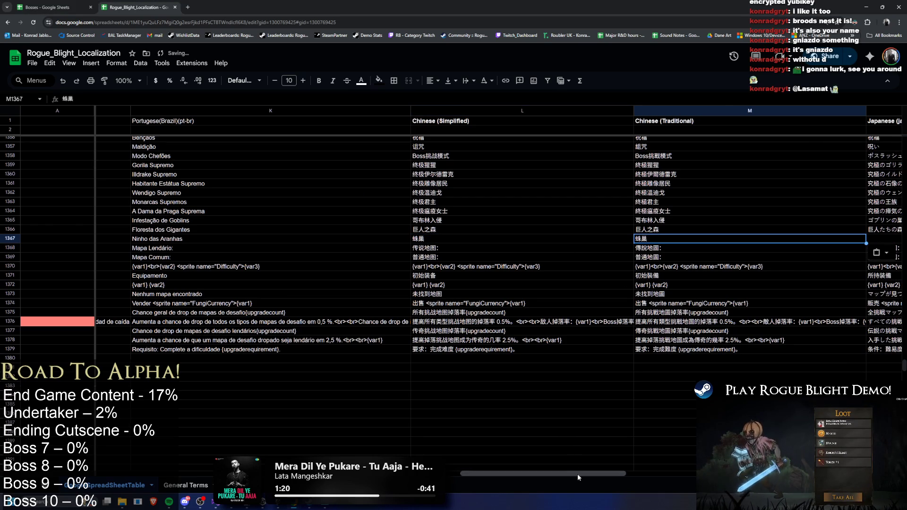
- Paste Japanese '蜘蛛の巣窟', Russian 'Паучье гнездо' and Hungarian 'Pókfészek' translations
left_click_drag(584, 473, 648, 469)
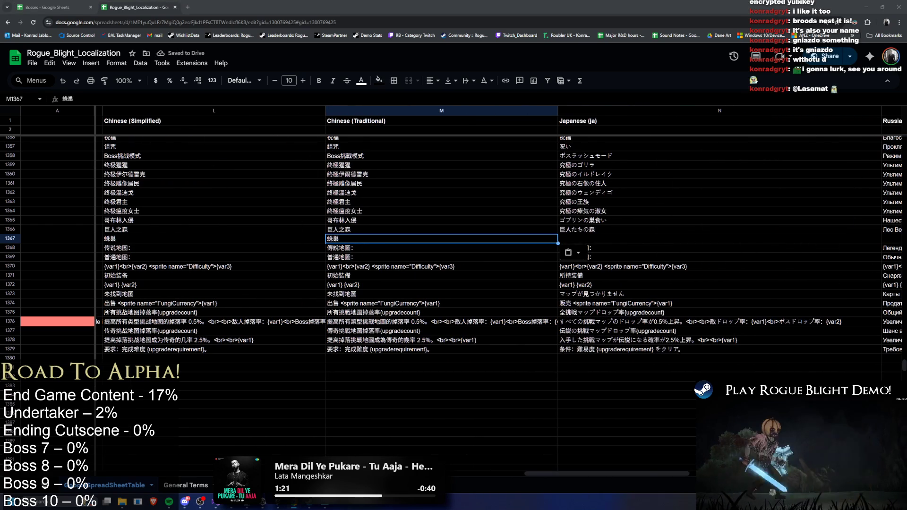
left_click(593, 240)
type("蜘蛛の巣窟")
left_click_drag(622, 473, 702, 472)
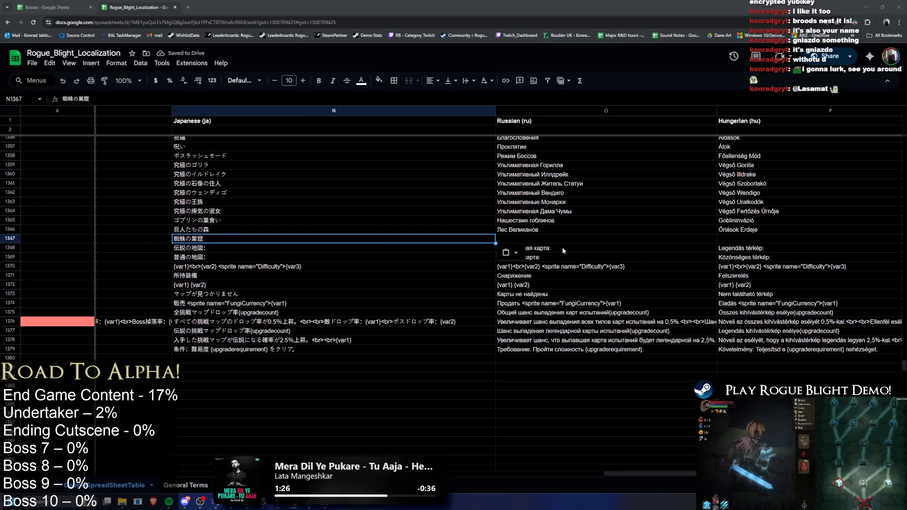
left_click(635, 240)
type("Паучье гнездо")
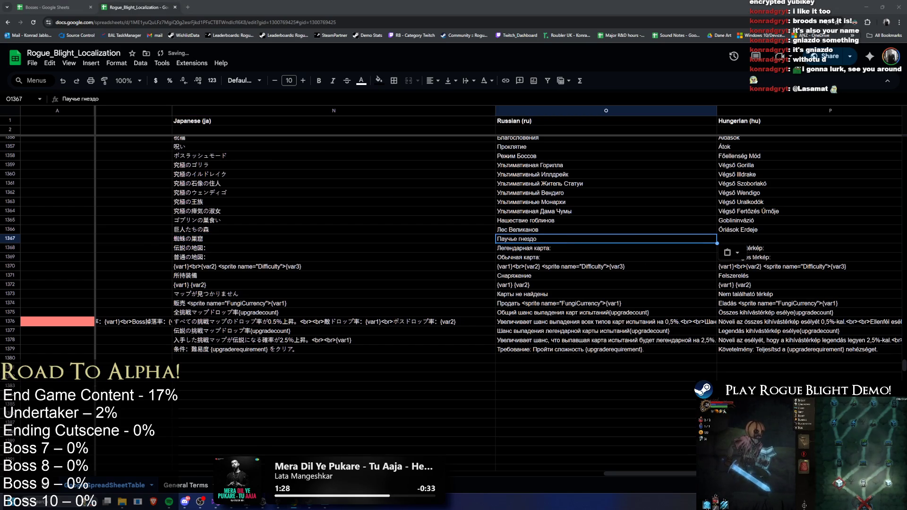
left_click(757, 239)
type("Pókfészek")
scroll(368, 266, "left", 10)
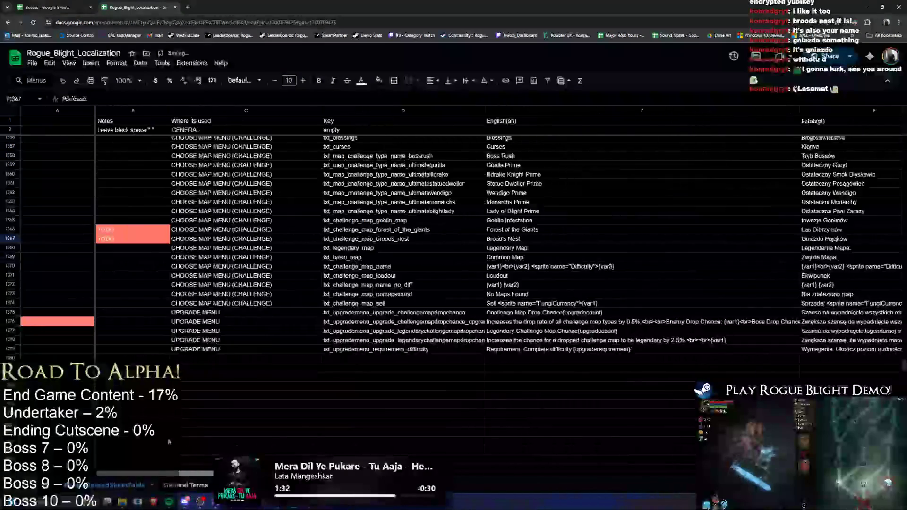
- Paste txt_challenge_map_broods_nest into SpiderLair's Challenge Name Localization field, then begin renaming the asset
left_click(368, 285)
left_click(339, 230)
left_click(339, 239)
double_click(435, 240)
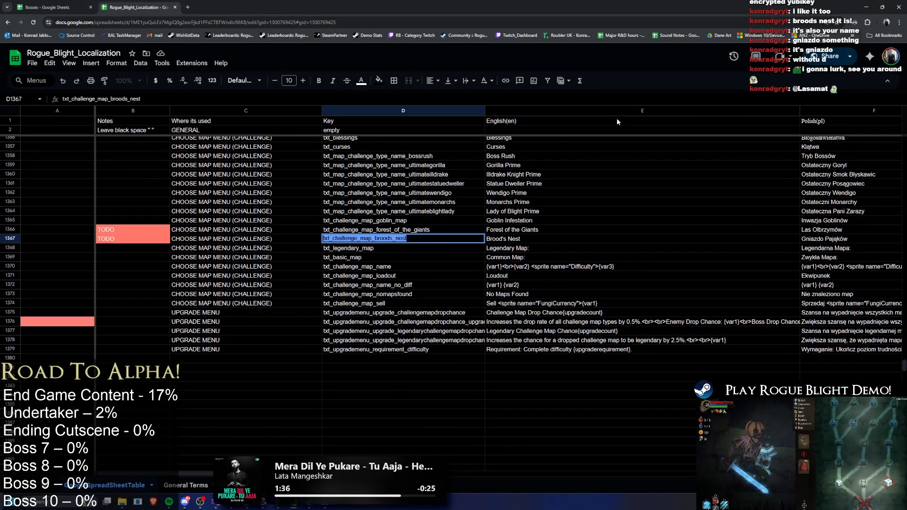
key("Escape")
left_click(872, 9)
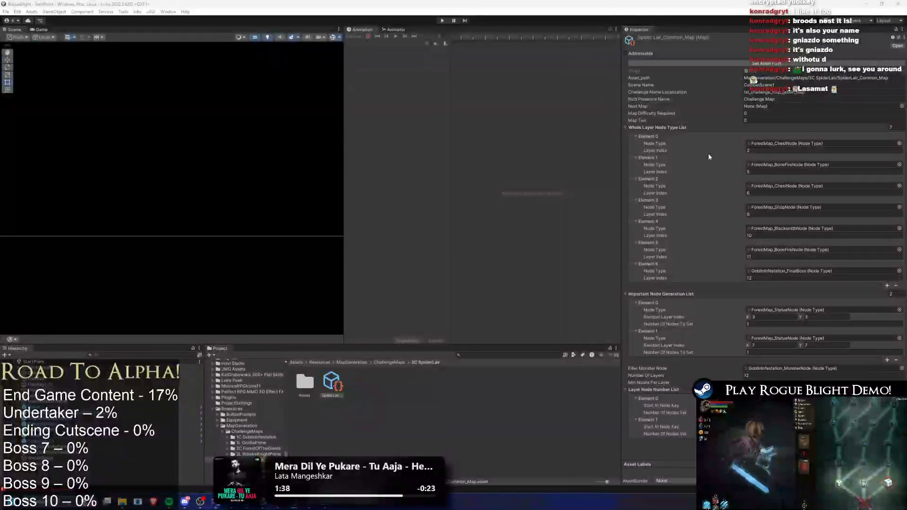
key("alt+Tab")
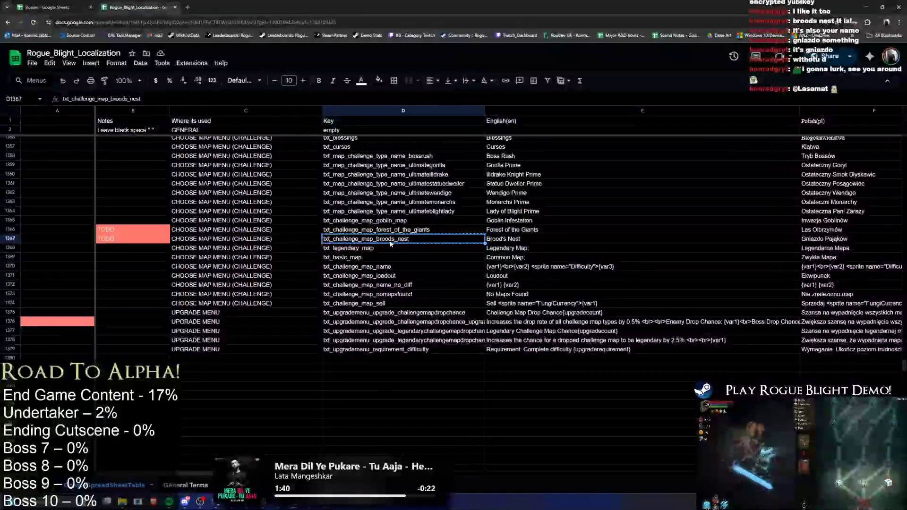
left_click(868, 7)
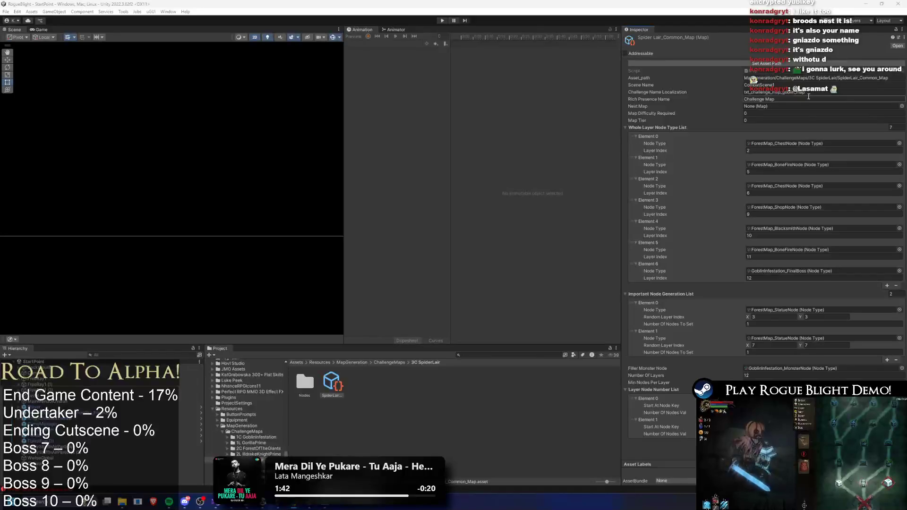
key("ctrl+v")
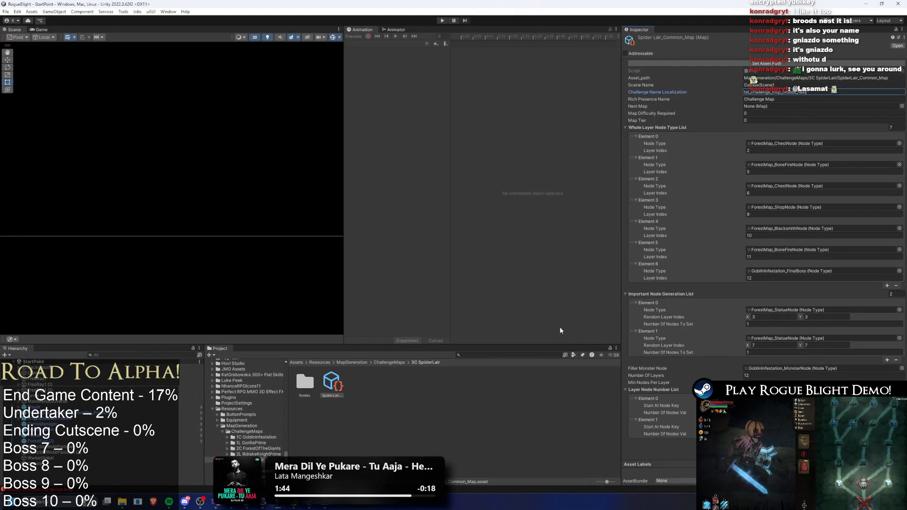
right_click(331, 383)
left_click(351, 192)
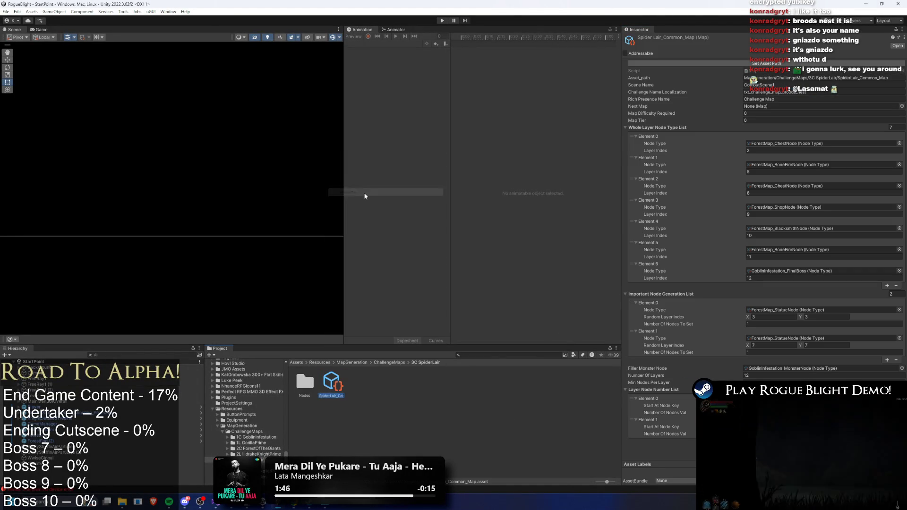